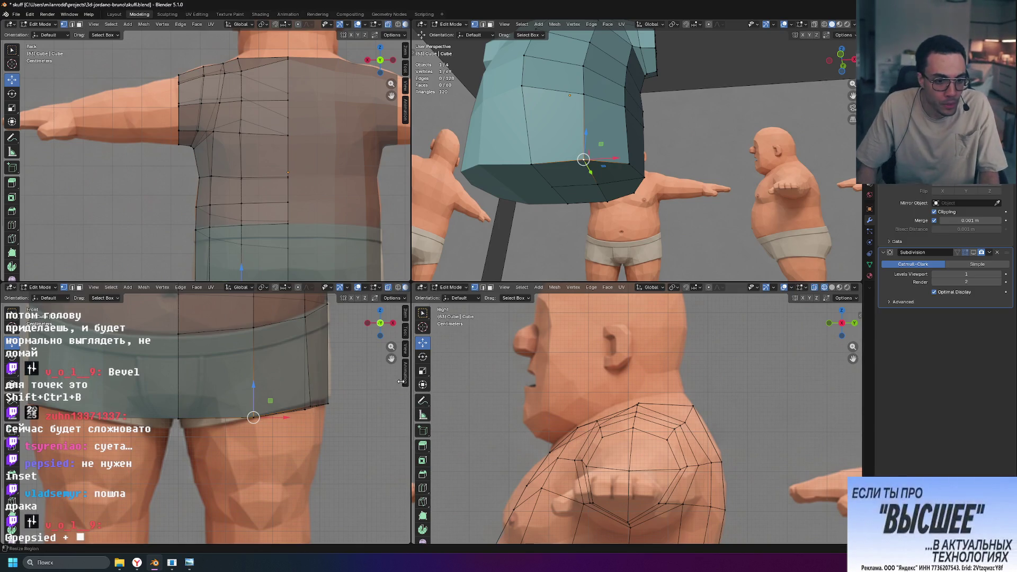
Orbit around the shirt, switch to edge selection mode, and zoom out the Right view.
middle_click_drag(719, 190, 731, 204)
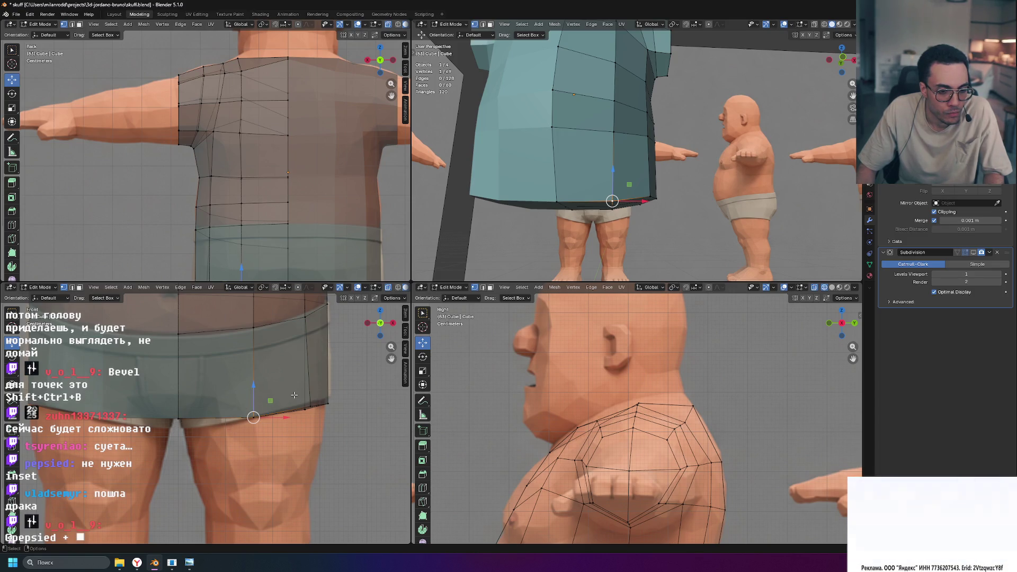
middle_click_drag(640, 237, 613, 204)
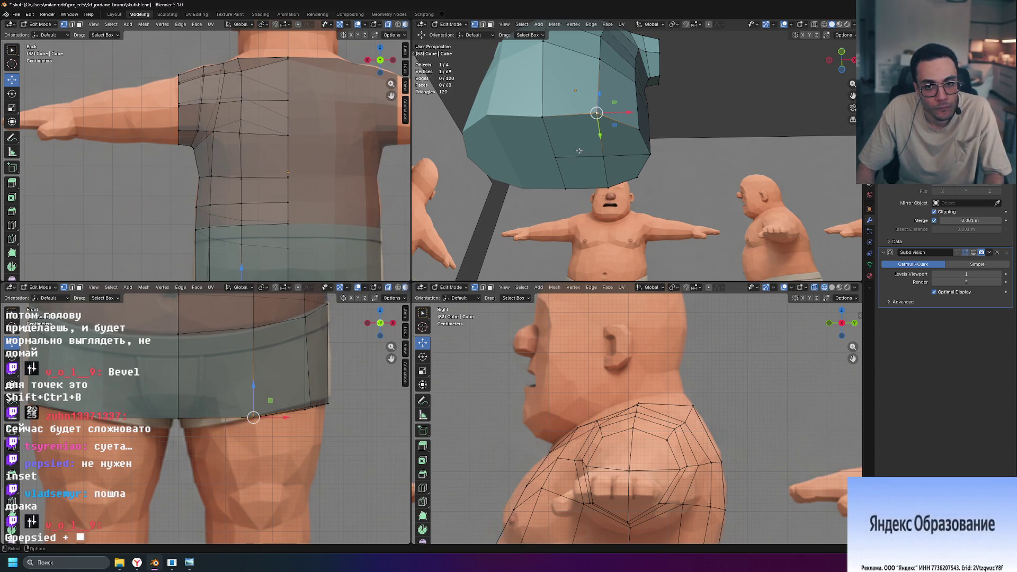
key("3")
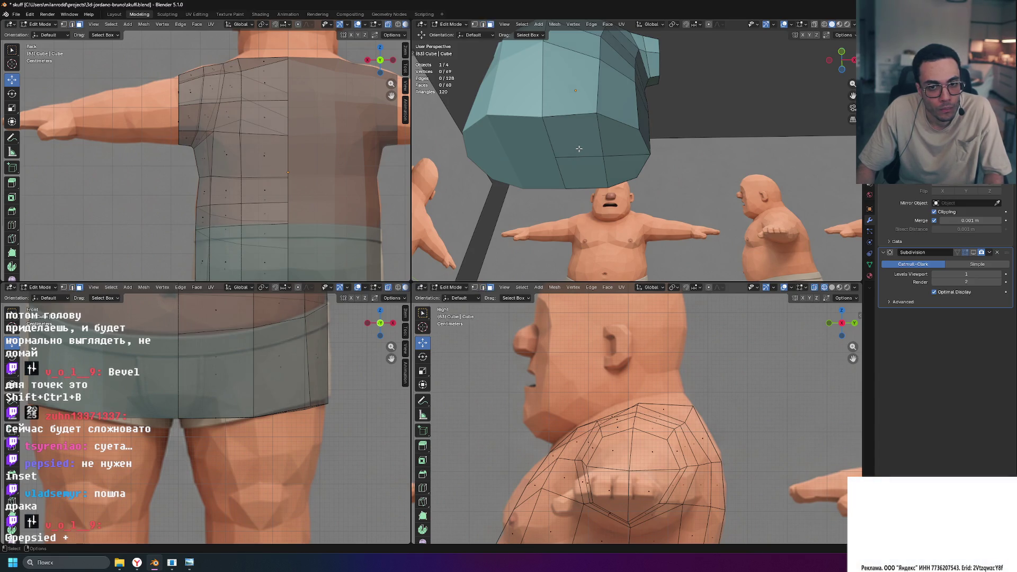
key("2")
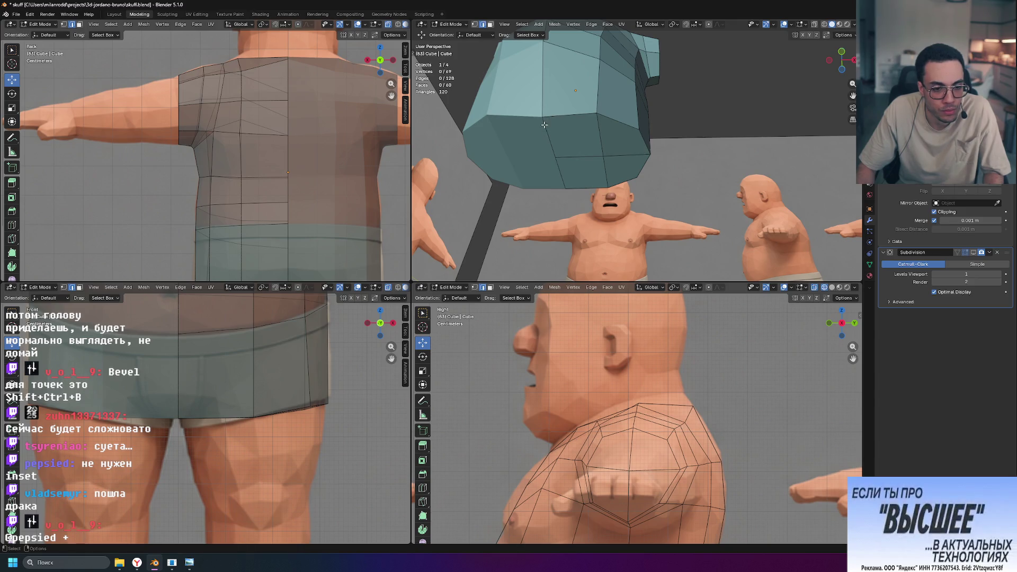
scroll(555, 344, "down", 4)
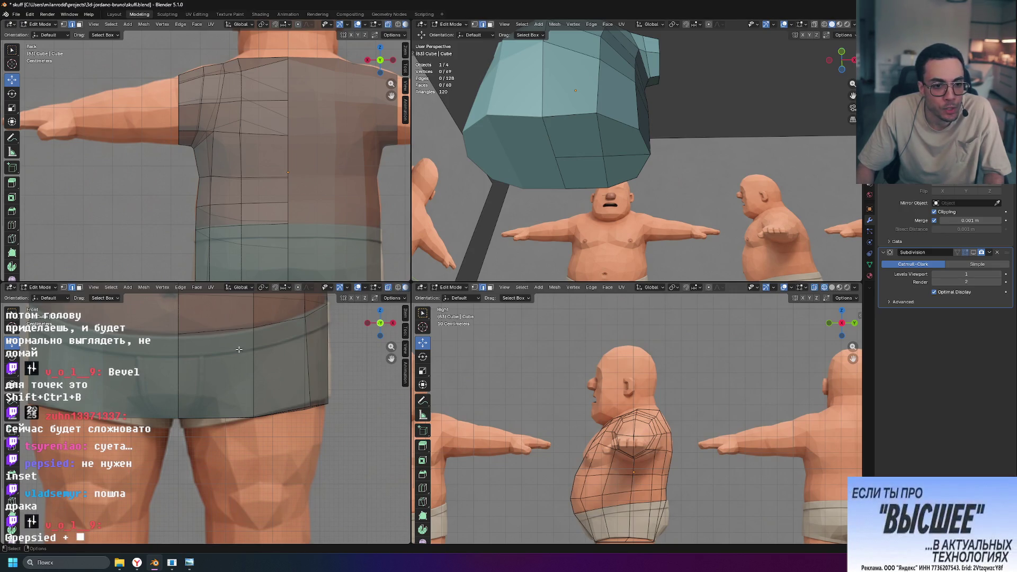
scroll(202, 408, "up", 4)
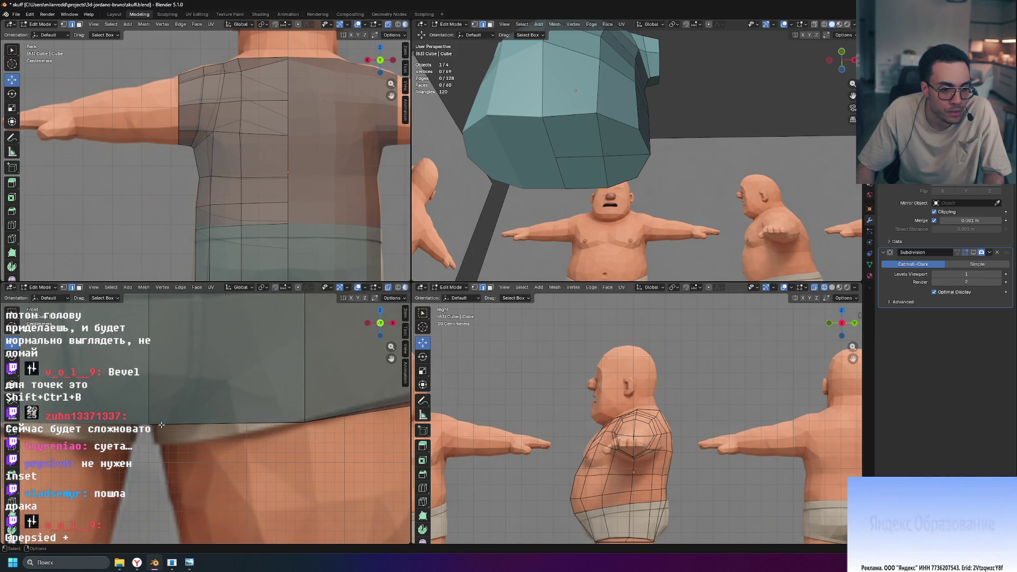
scroll(289, 247, "down", 3)
scroll(282, 242, "up", 7)
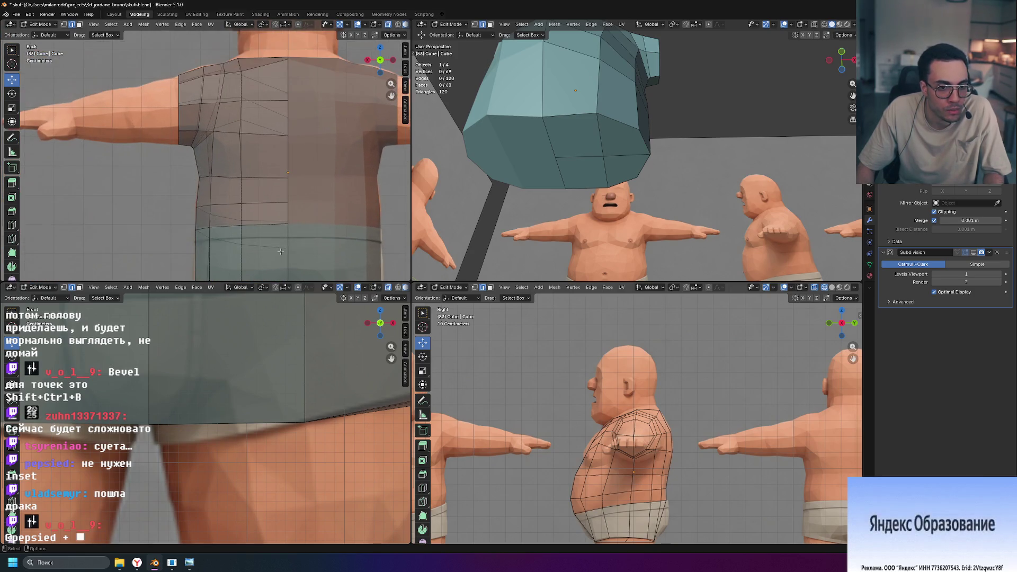
scroll(282, 242, "down", 2)
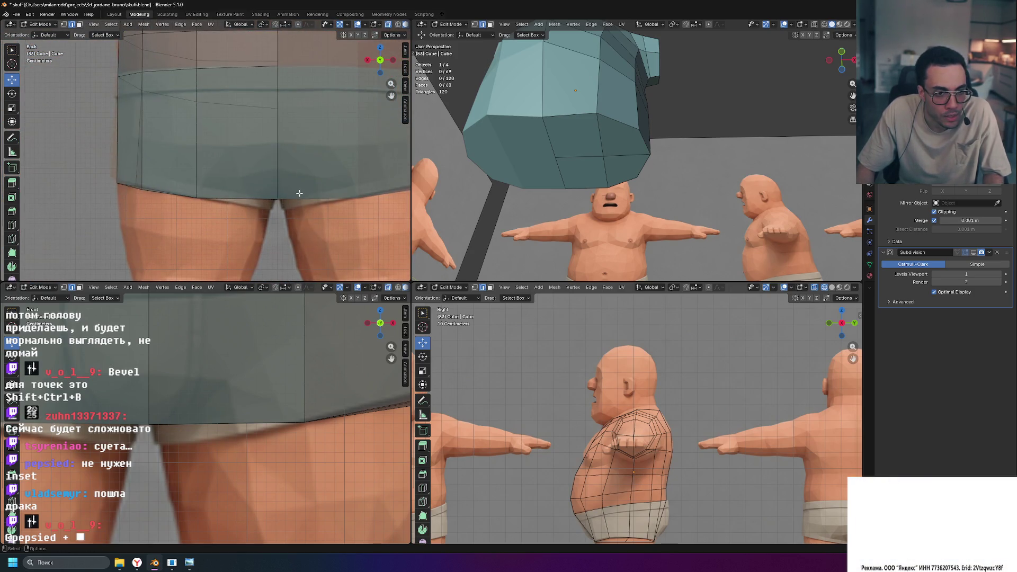
scroll(327, 229, "up", 4)
scroll(327, 229, "down", 1, "ctrl")
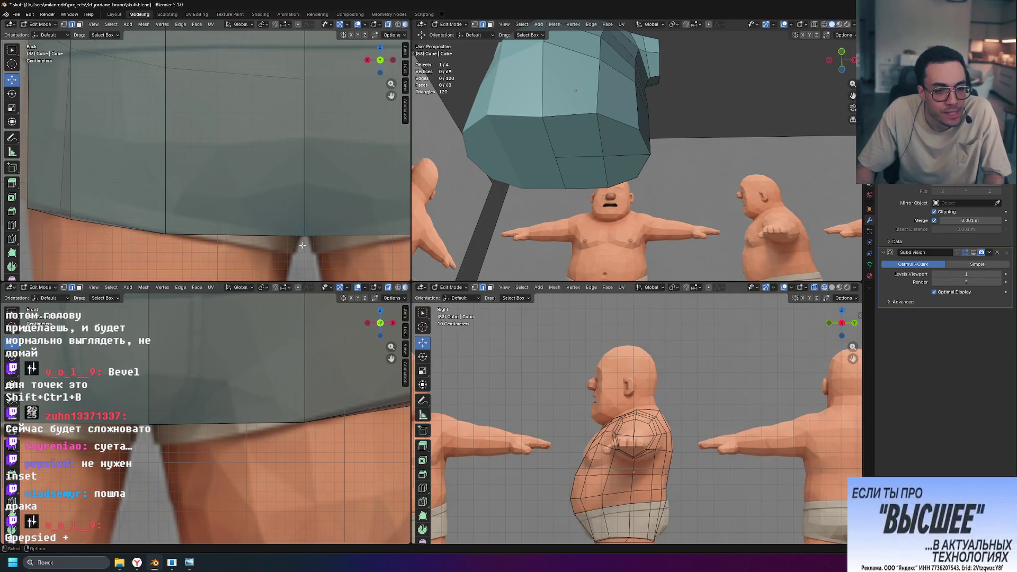
scroll(300, 237, "up", 1)
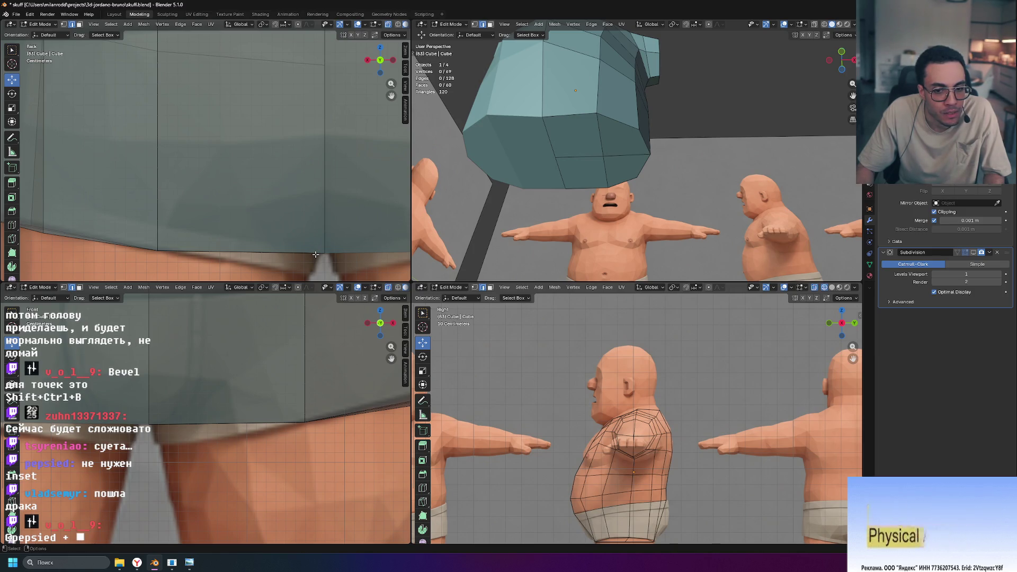
scroll(316, 253, "down", 5)
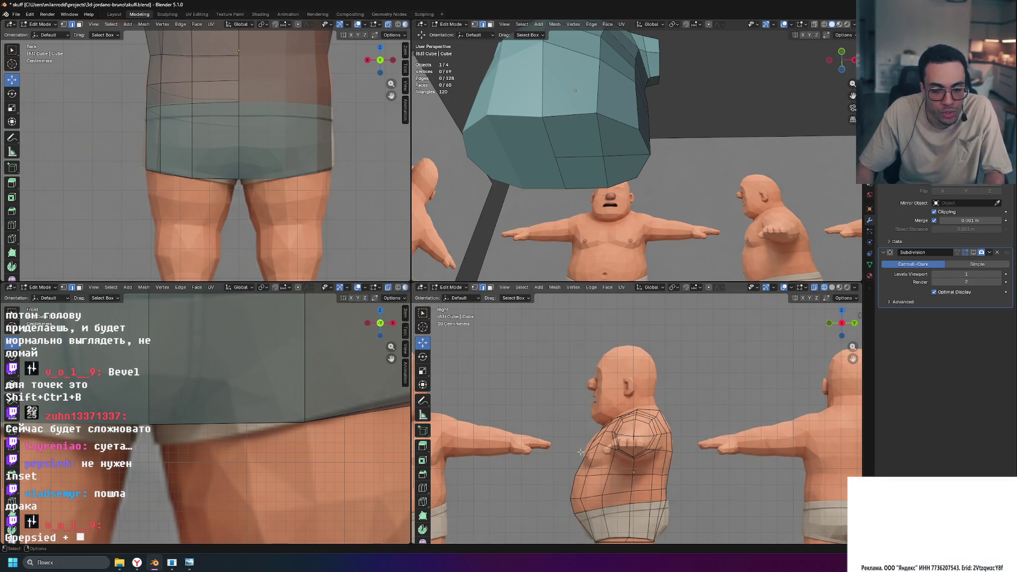
middle_click_drag(577, 233, 596, 254)
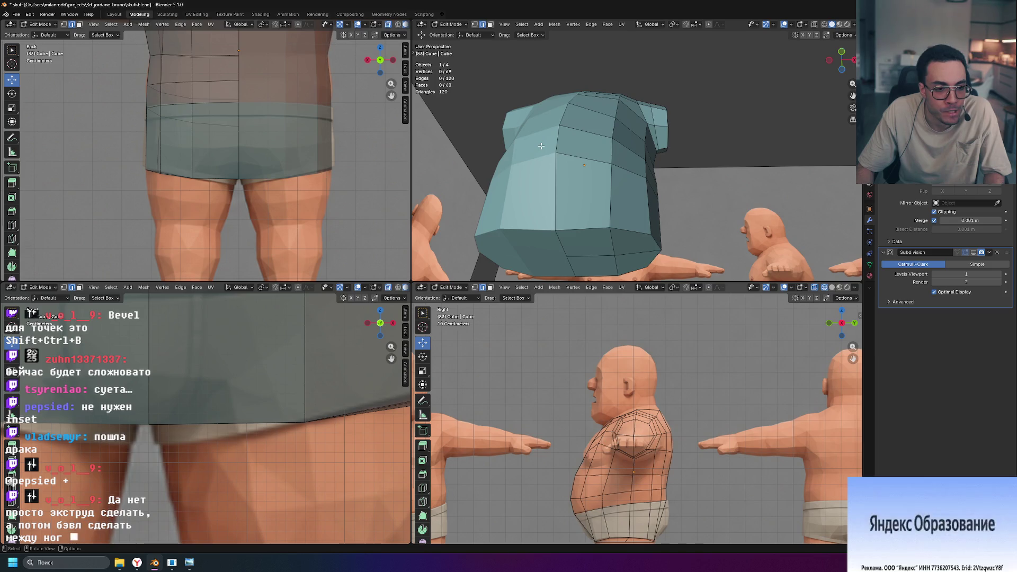
In vertex select mode, pull a chest vertex of the shirt forward over the body.
mouse_move(539, 146)
middle_mouse_down()
mouse_move(672, 199)
mouse_move(595, 231)
middle_mouse_up()
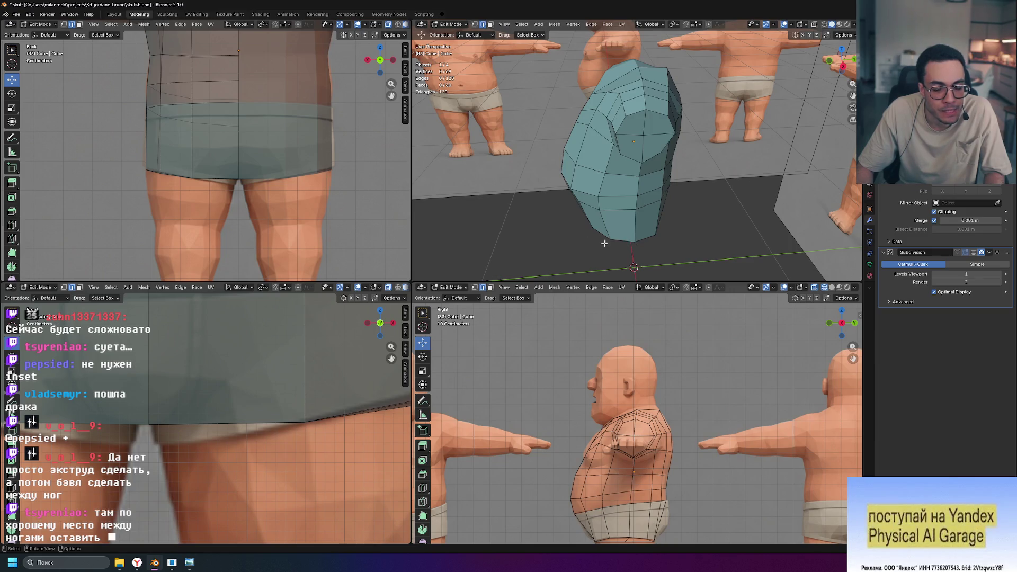
mouse_move(588, 238)
middle_mouse_down()
mouse_move(640, 203)
mouse_move(567, 207)
middle_mouse_up()
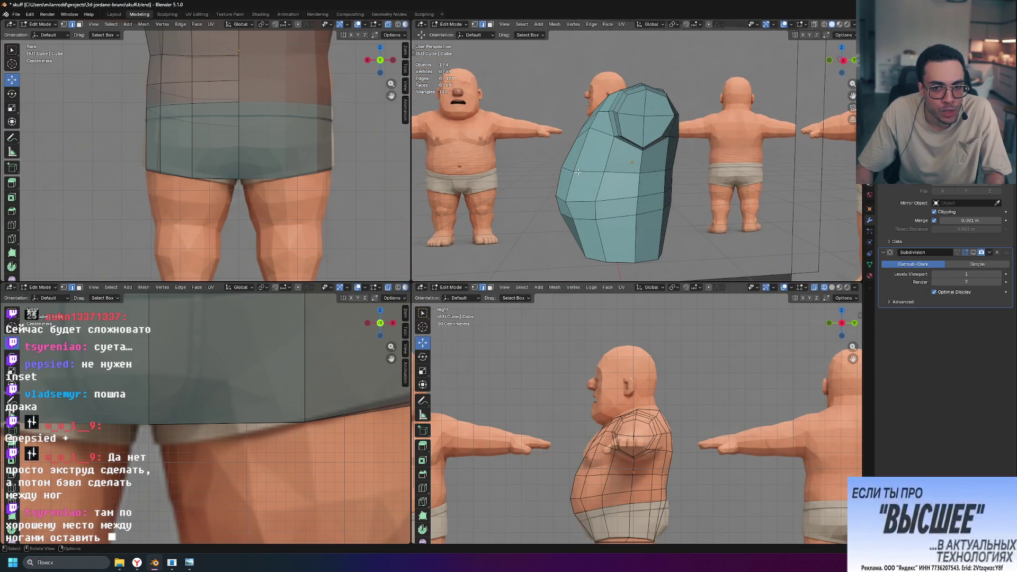
scroll(627, 497, "up", 4)
middle_click_drag(627, 497, 625, 387, "shift")
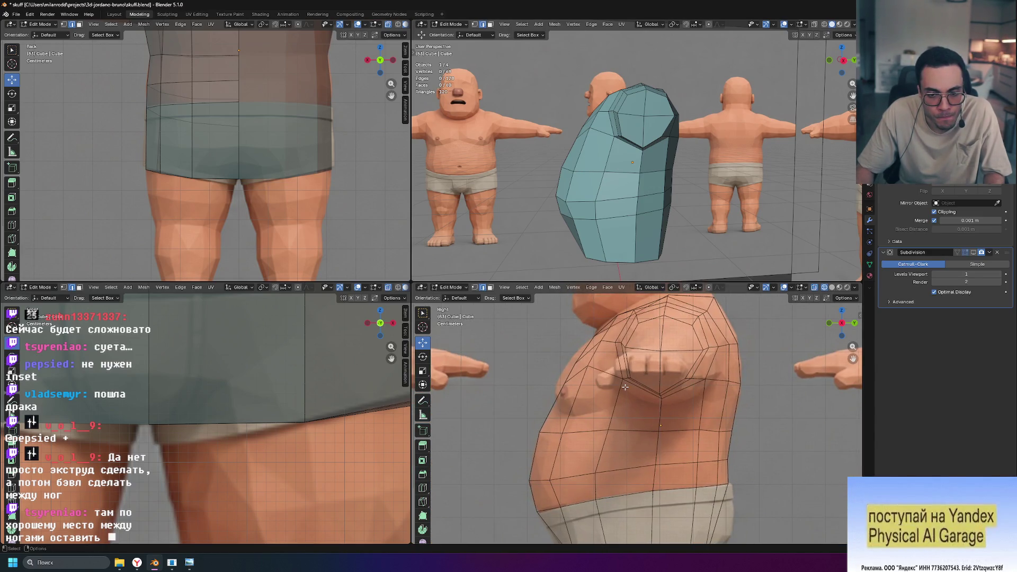
key("1")
left_click(574, 366)
scroll(635, 387, "up", 3)
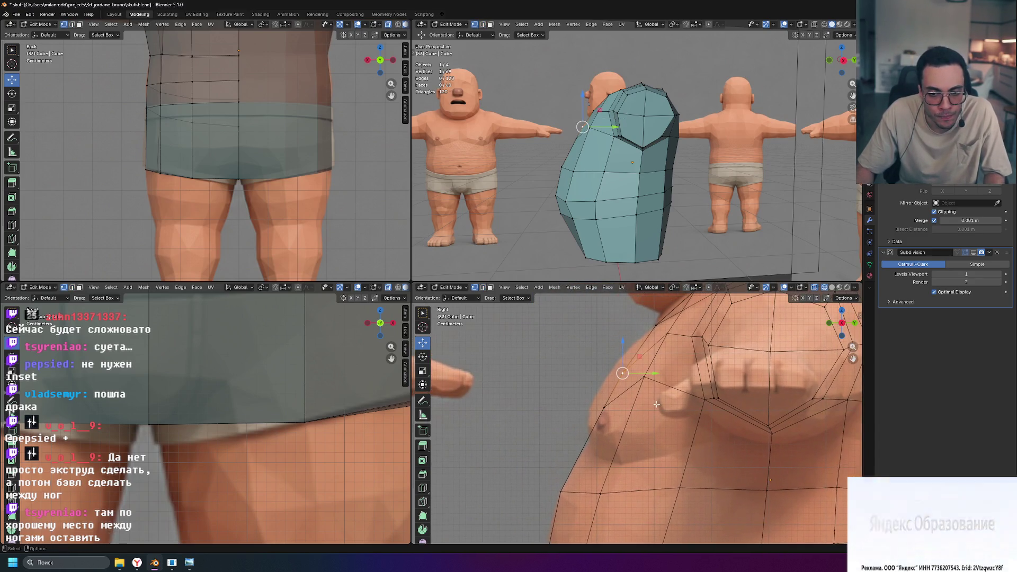
middle_click_drag(593, 228, 624, 228)
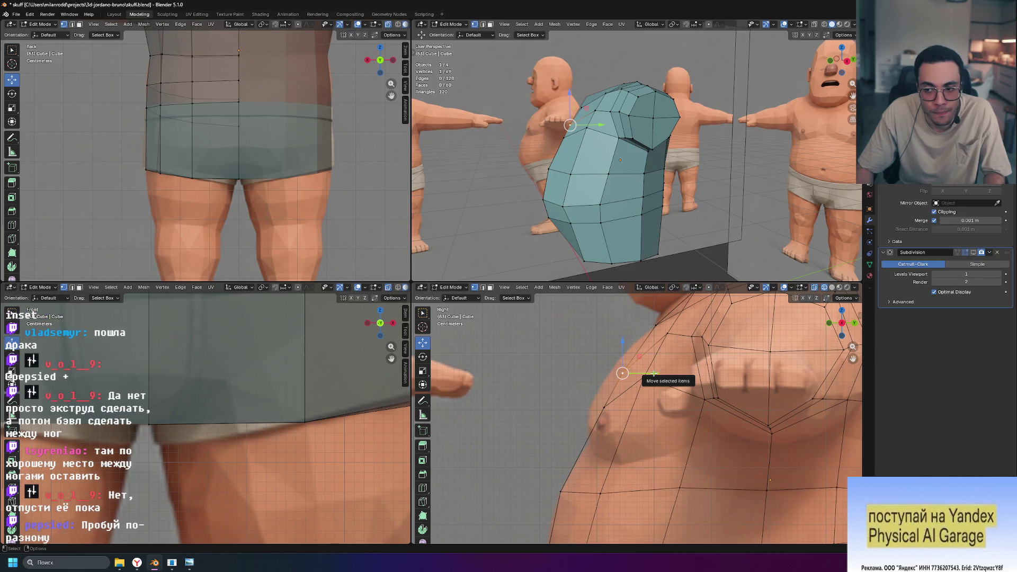
left_click_drag(654, 374, 636, 372)
Move the vertex just below it forward so the shirt follows the chest.
left_click(604, 407)
left_click_drag(636, 407, 621, 406)
middle_click_drag(525, 225, 553, 214)
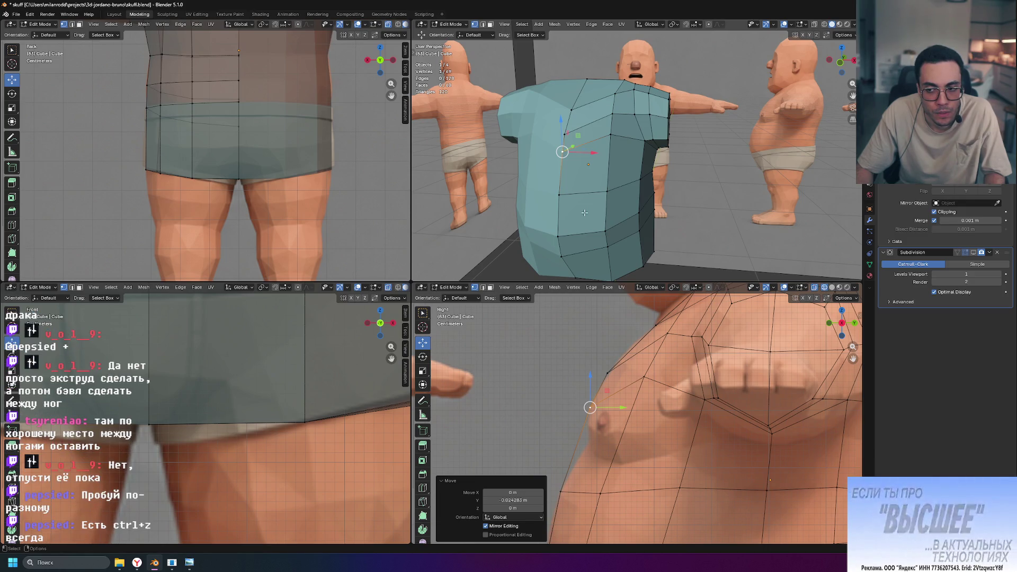
mouse_move(584, 212)
middle_mouse_down()
mouse_move(582, 163)
mouse_move(537, 192)
mouse_move(548, 185)
middle_mouse_up()
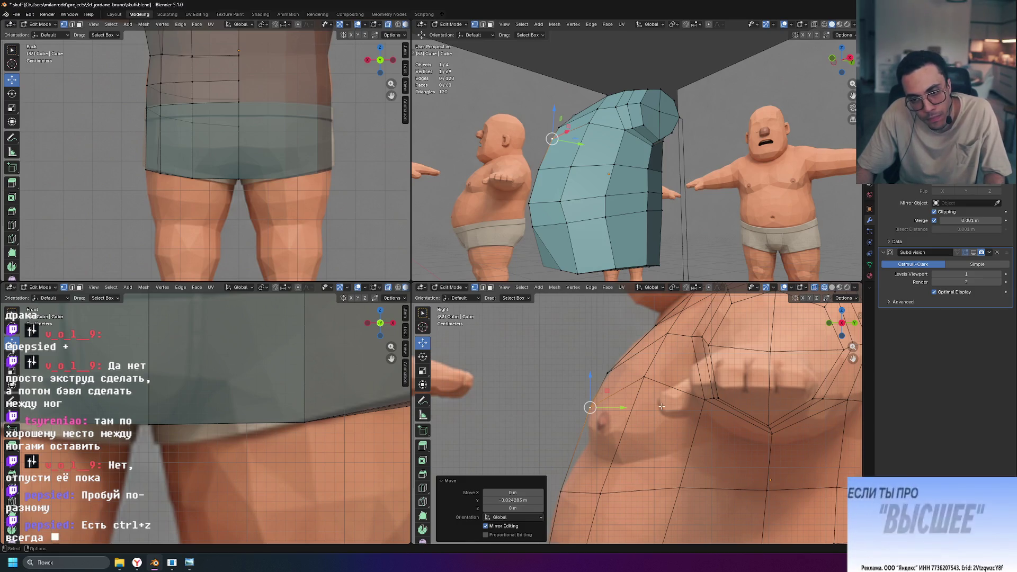
scroll(662, 406, "down", 2)
middle_click_drag(697, 416, 636, 419, "shift")
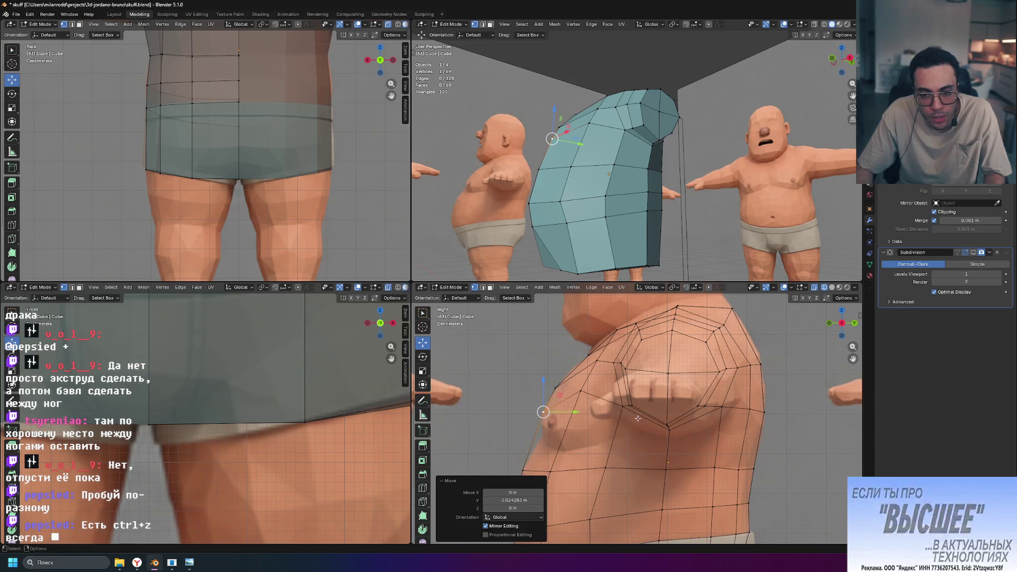
Slide another chest vertex along its edges with Shift+V Vertex Slide.
left_click(643, 326)
mouse_move(702, 182)
middle_mouse_down()
mouse_move(665, 205)
mouse_move(599, 102)
middle_mouse_up()
left_click(600, 101)
key("shift+v")
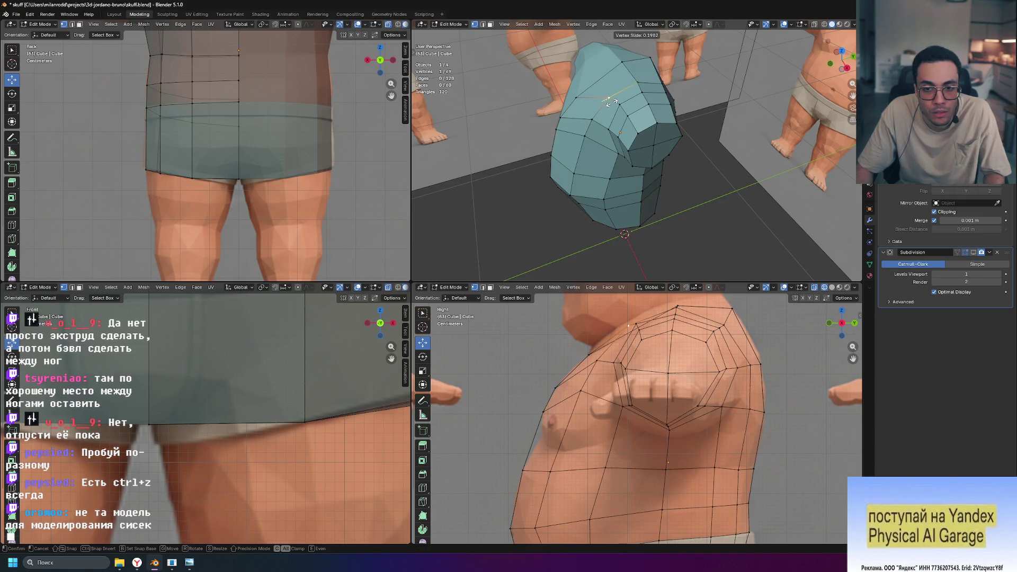
left_click(609, 101)
mouse_move(609, 101)
middle_mouse_down()
mouse_move(693, 123)
mouse_move(695, 137)
mouse_move(617, 109)
middle_mouse_up()
Slide one more shirt vertex along its edge and orbit to check the fit.
left_click(744, 165)
middle_click_drag(744, 165, 824, 185)
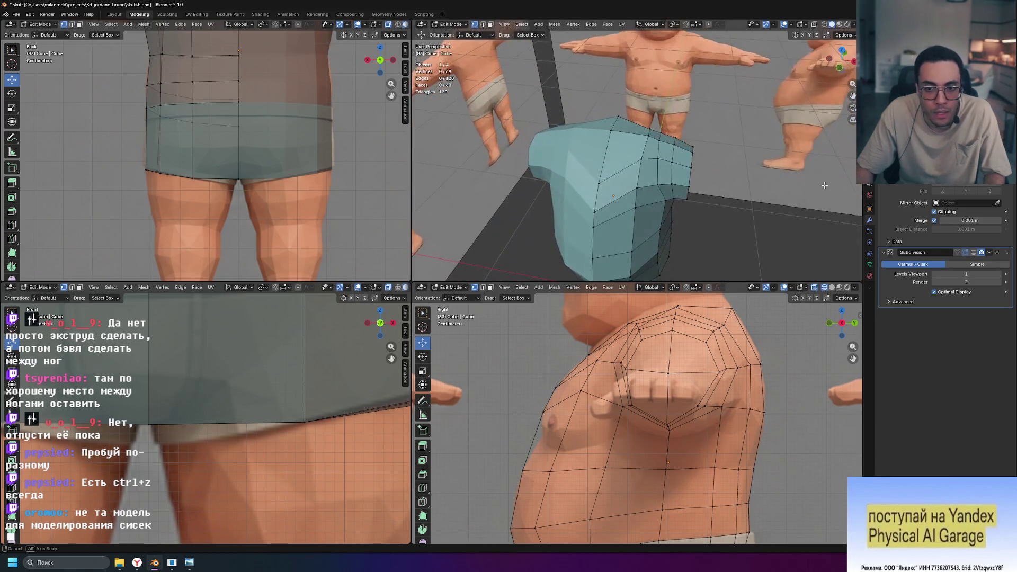
left_click(642, 157)
key("g")
key("g")
left_click(646, 159)
mouse_move(646, 159)
middle_mouse_down()
mouse_move(747, 174)
mouse_move(685, 99)
middle_mouse_up()
mouse_move(724, 253)
middle_mouse_down()
mouse_move(706, 255)
mouse_move(718, 221)
mouse_move(666, 255)
mouse_move(640, 235)
mouse_move(629, 193)
mouse_move(622, 222)
middle_mouse_up()
Try a centred loop cut down the shirt's middle, then undo it.
scroll(640, 235, "down", 5)
scroll(629, 193, "up", 6)
scroll(622, 223, "down", 3)
key("ctrl+r")
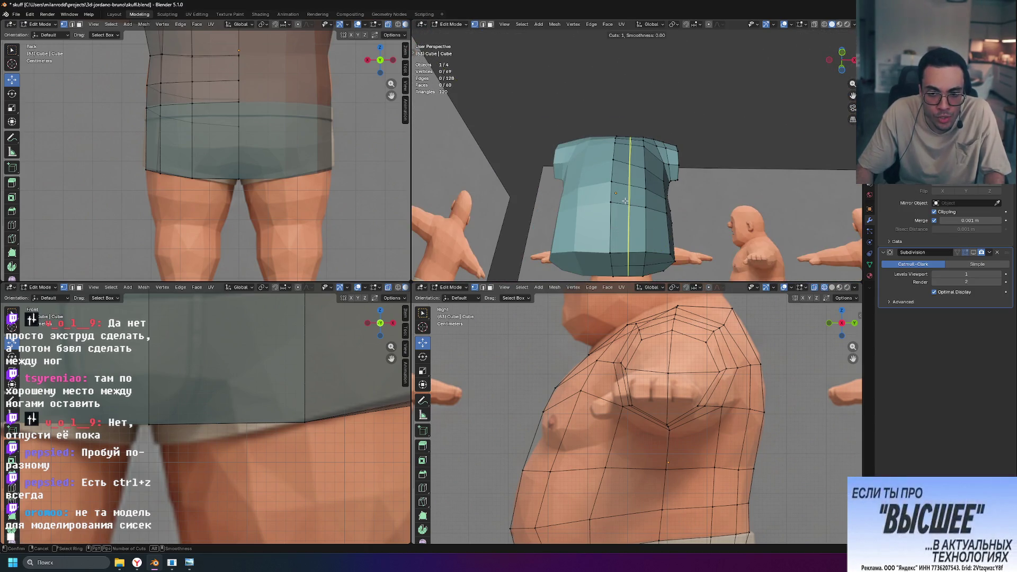
left_click(625, 201)
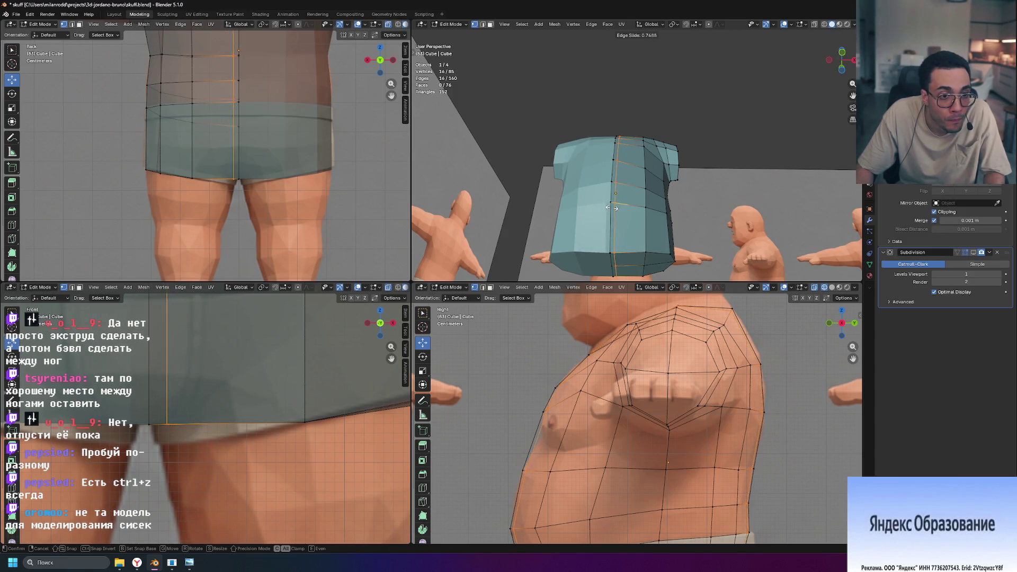
key("Escape")
key("ctrl+z")
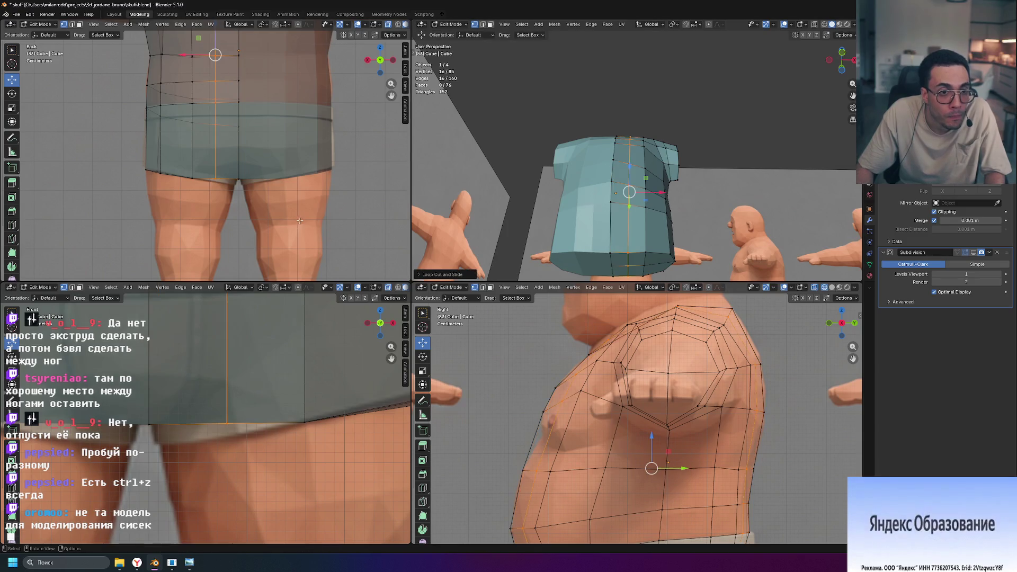
Cut a new vertical edge loop through the shirt in the back view and slide it into place.
scroll(245, 181, "up", 5)
key("ctrl+r")
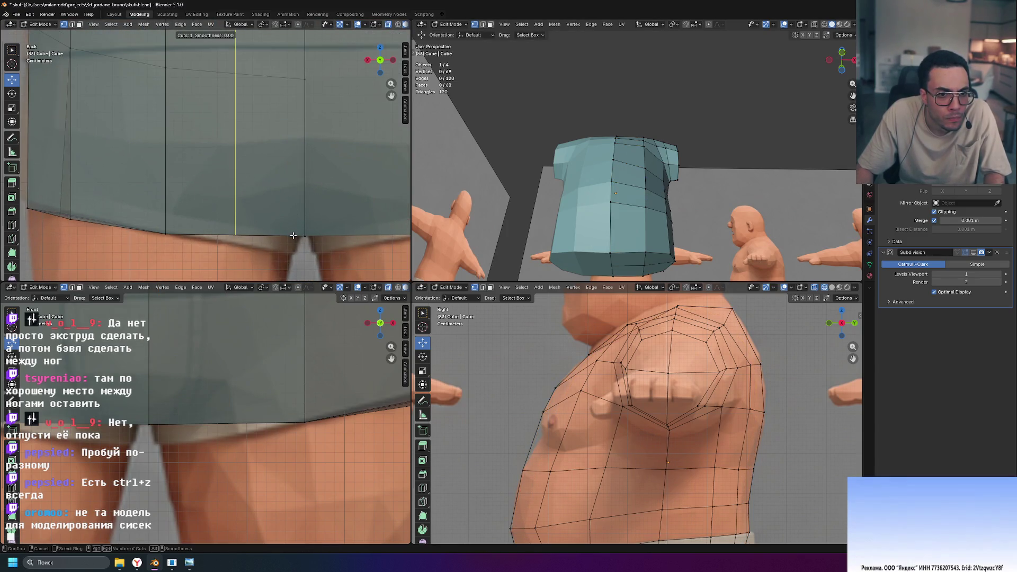
left_click(318, 225)
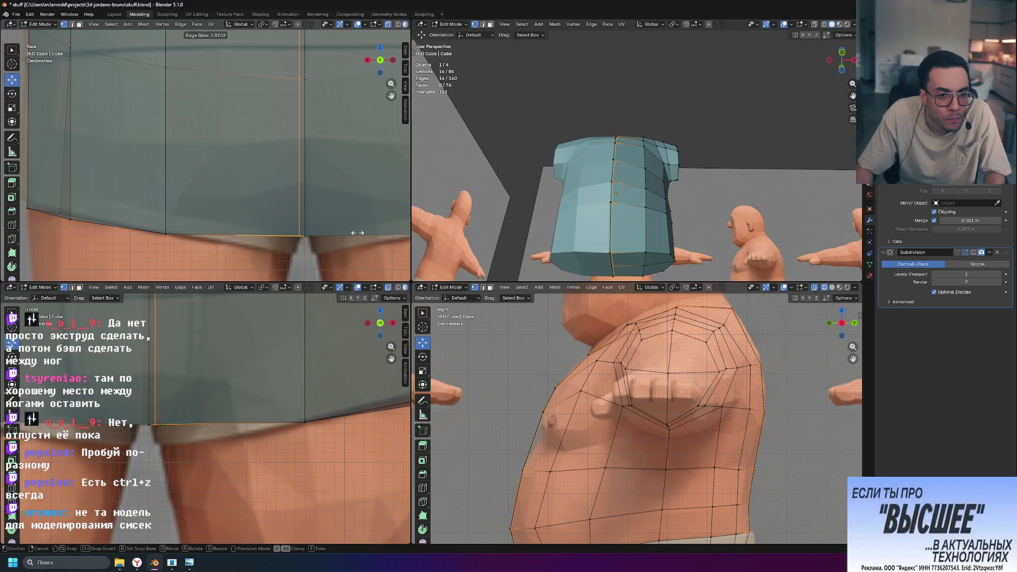
left_click(356, 232)
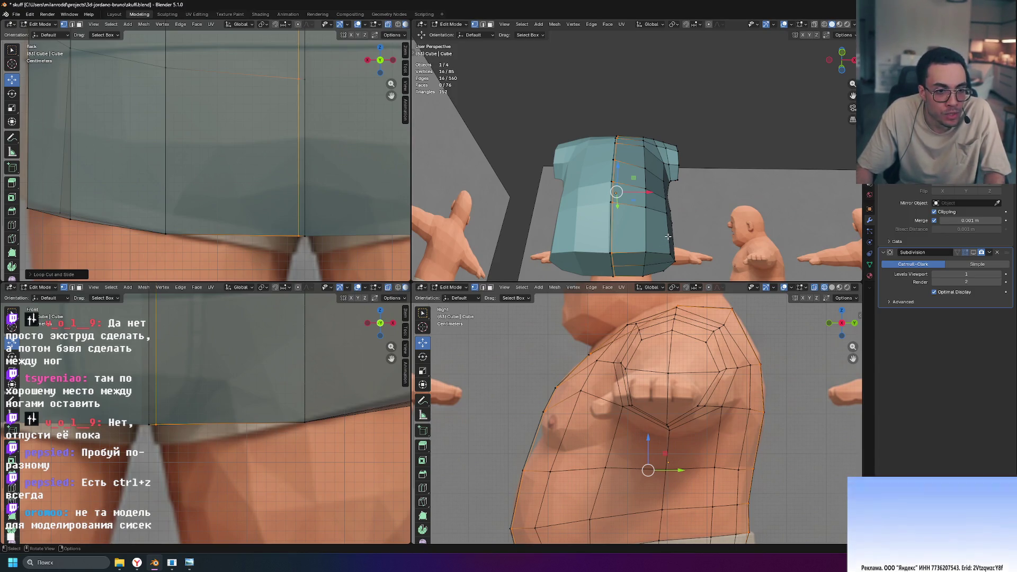
scroll(668, 236, "down", 2)
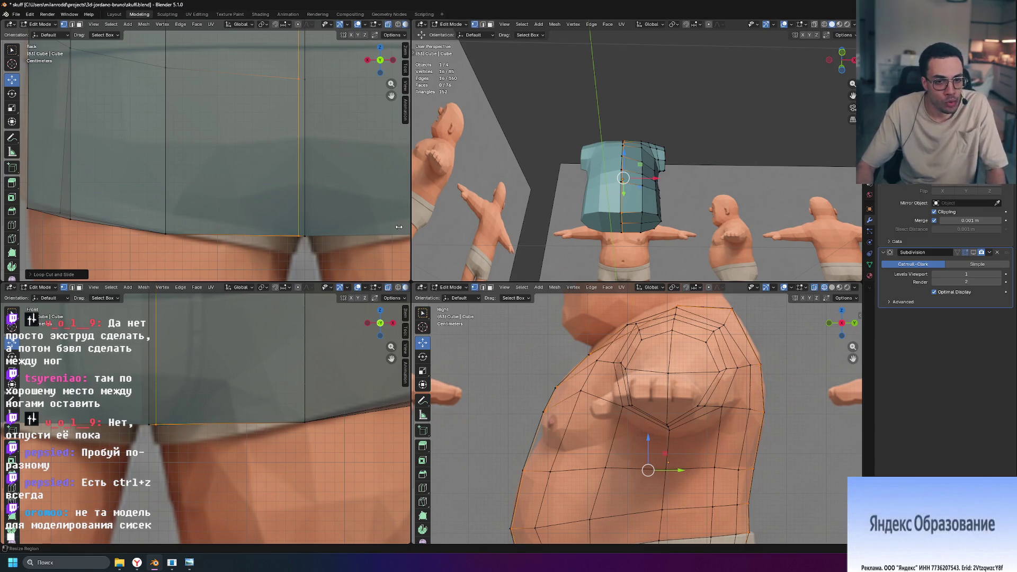
mouse_move(582, 264)
middle_mouse_down()
mouse_move(671, 227)
mouse_move(599, 167)
middle_mouse_up()
scroll(671, 227, "up", 4)
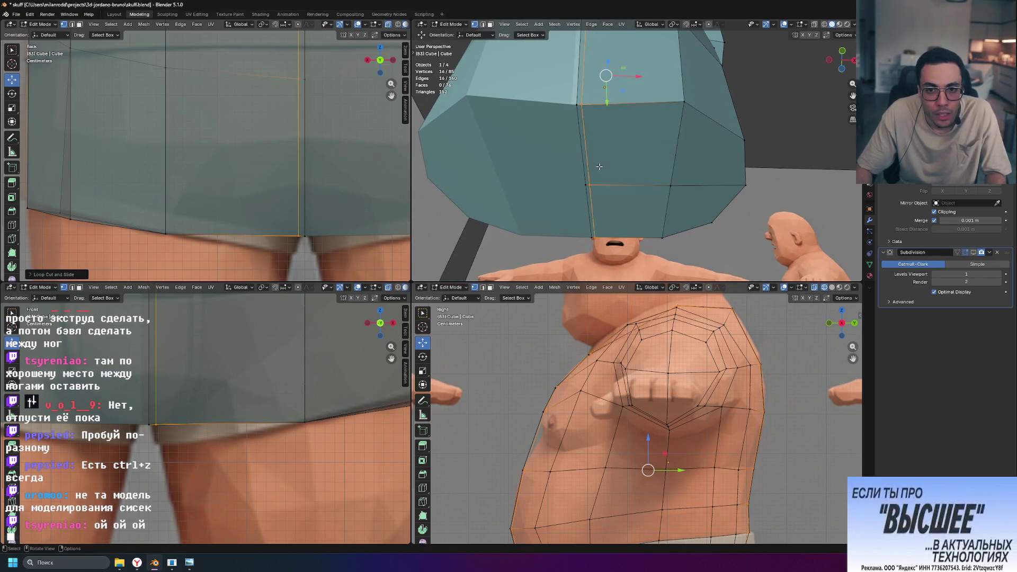
left_click(582, 104)
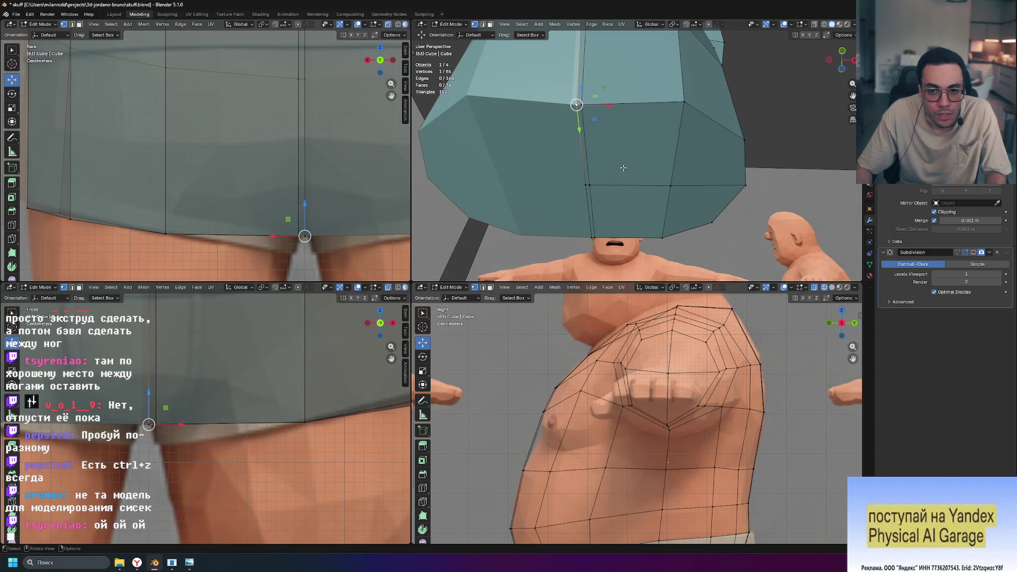
key("3")
left_click(580, 116)
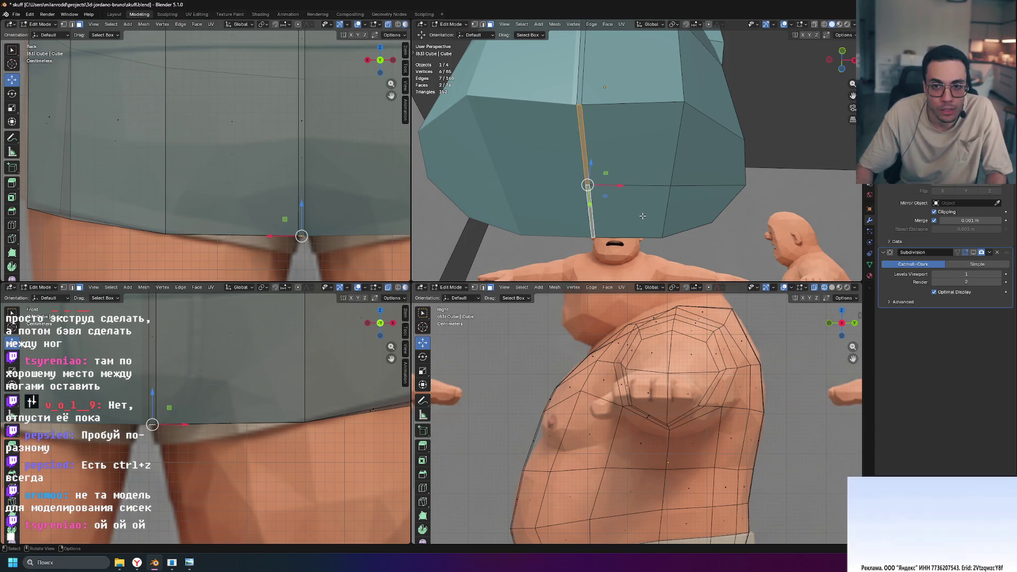
key("r")
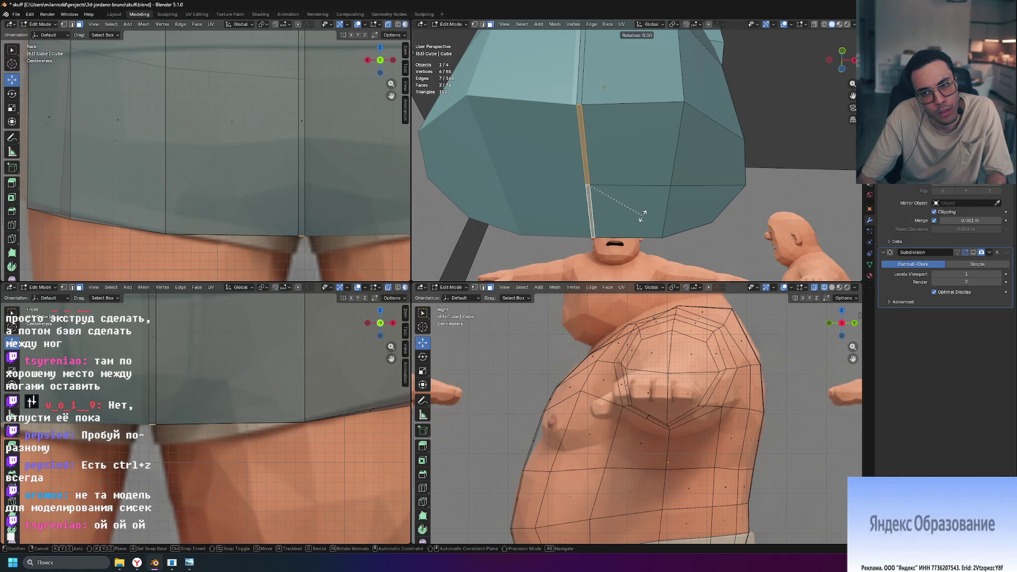
key("Escape")
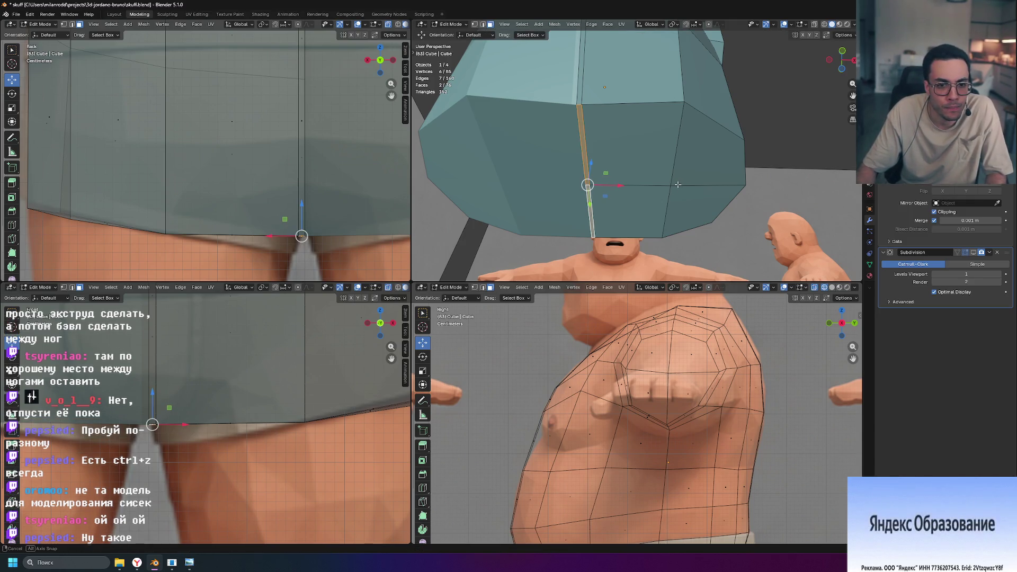
key("r")
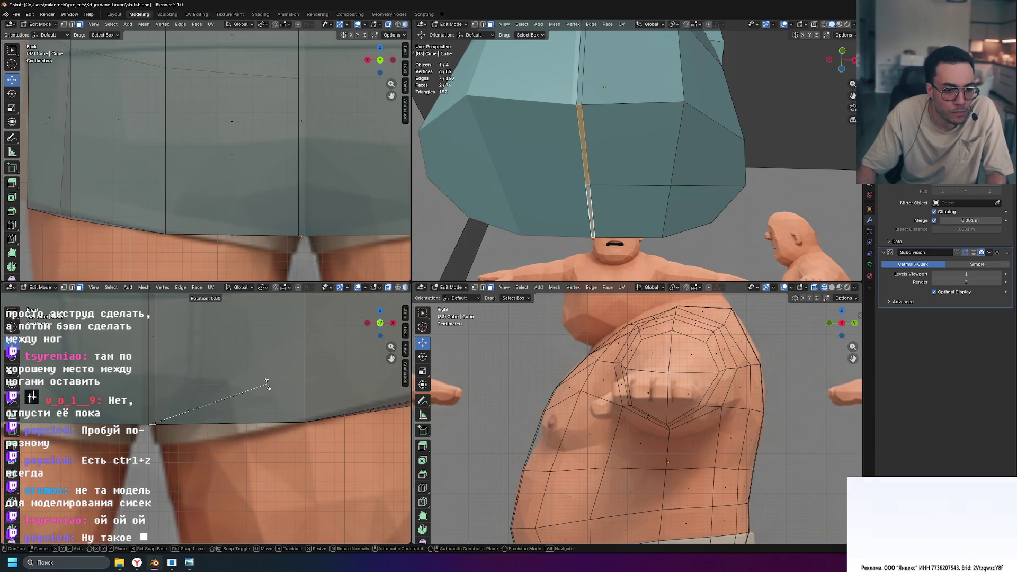
key("y")
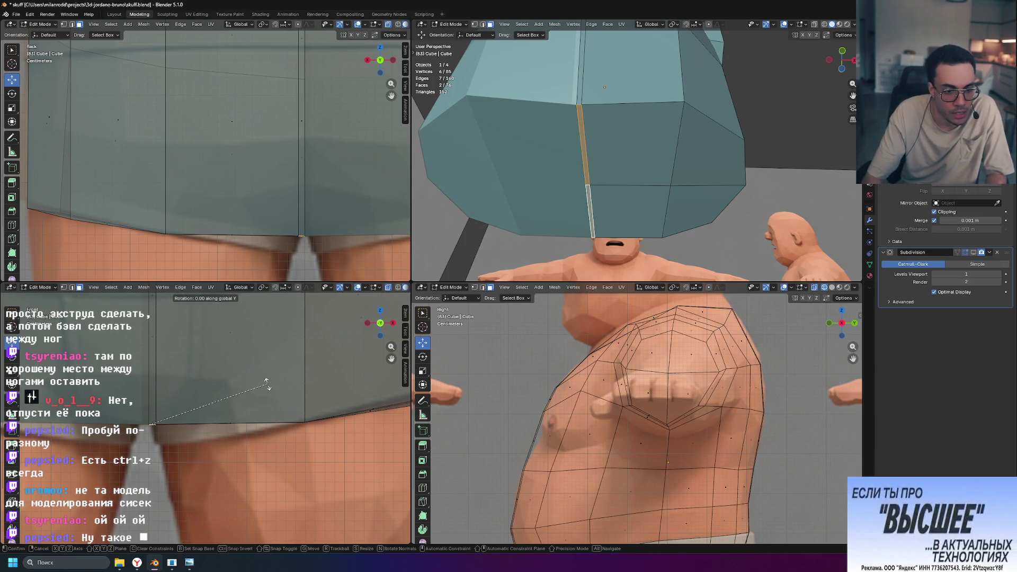
key("Escape")
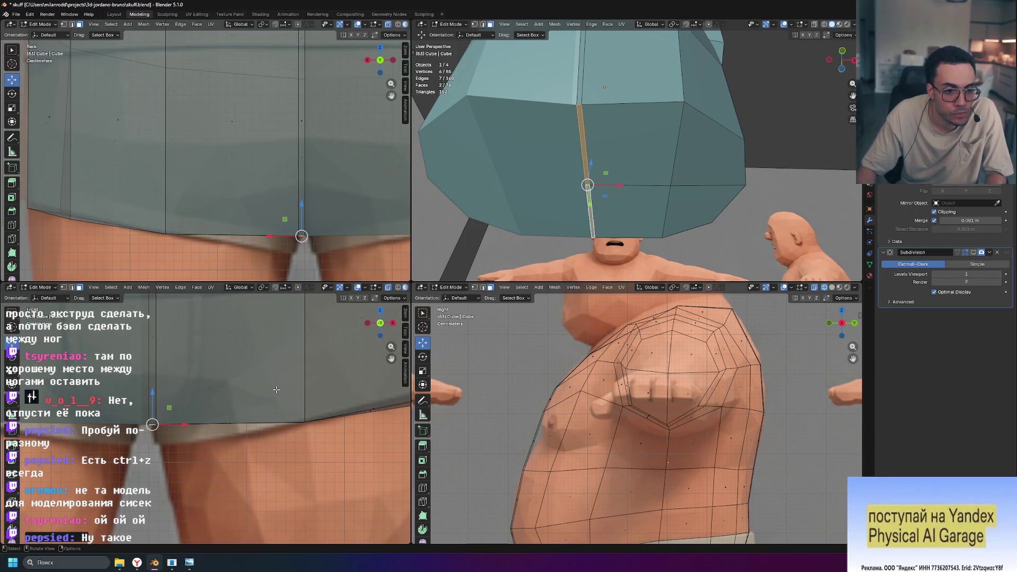
left_click(641, 150)
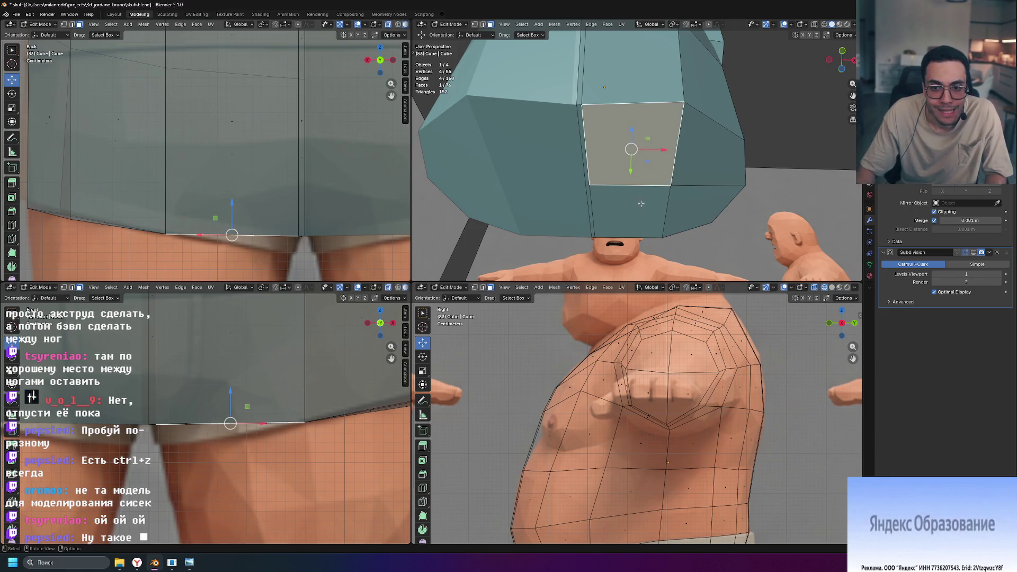
left_click(649, 210)
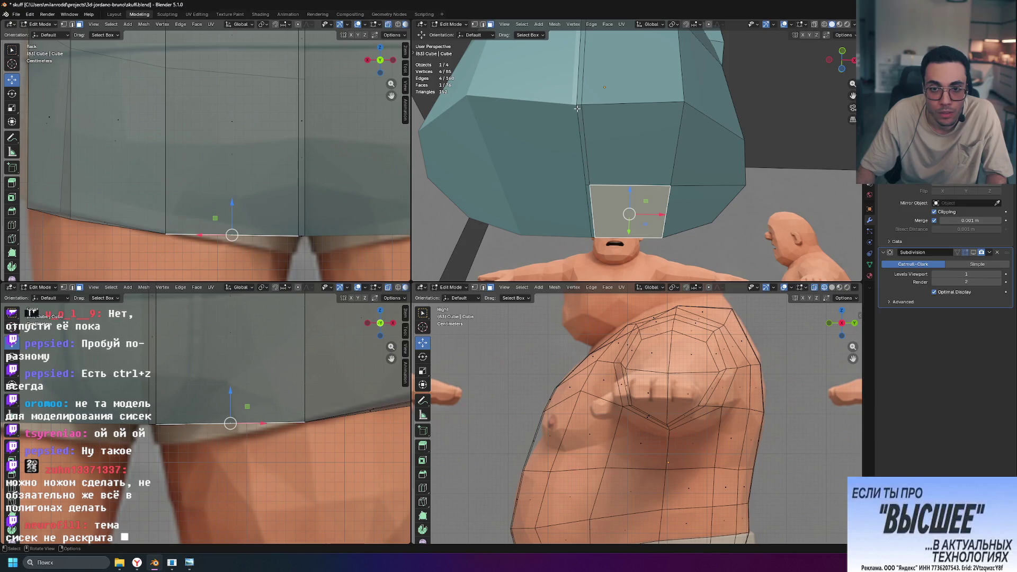
Select the faces along the shirt's bottom middle and delete them, leaving 69 vertices.
middle_click_drag(616, 90, 616, 160)
scroll(617, 159, "down", 2)
scroll(616, 160, "up", 2)
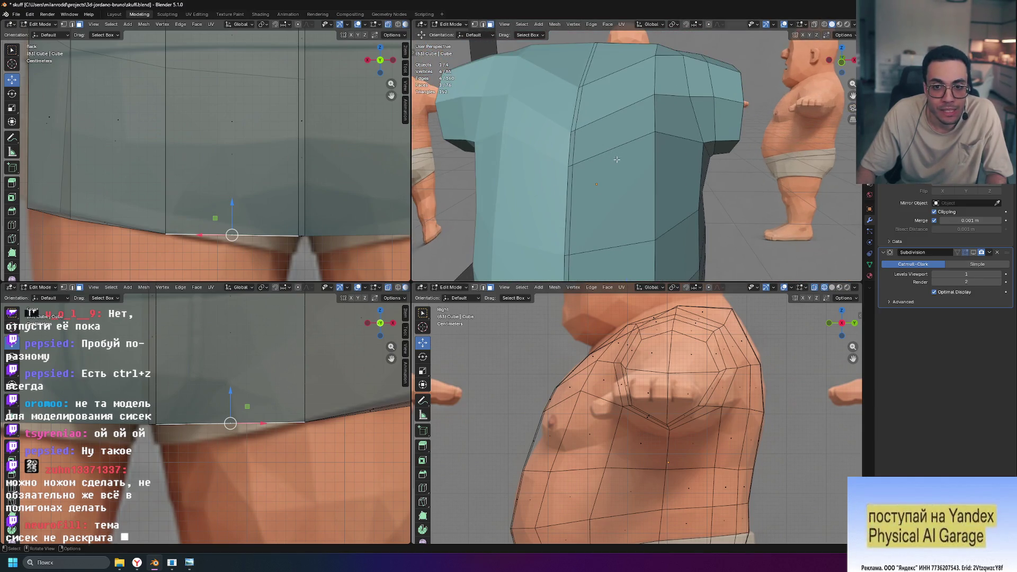
mouse_move(576, 186)
middle_mouse_down()
mouse_move(627, 160)
mouse_move(632, 137)
middle_mouse_up()
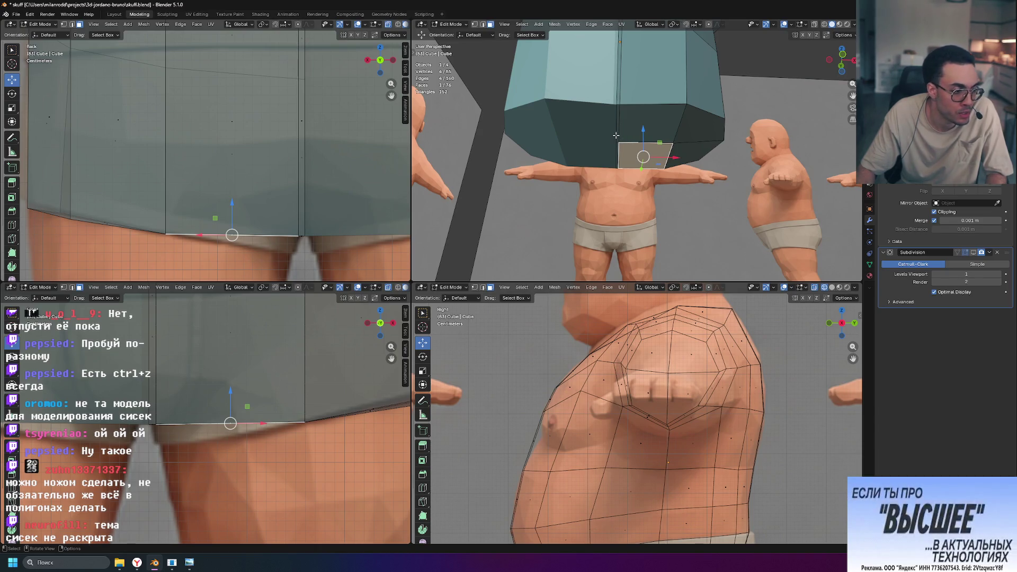
middle_click_drag(615, 136, 646, 82)
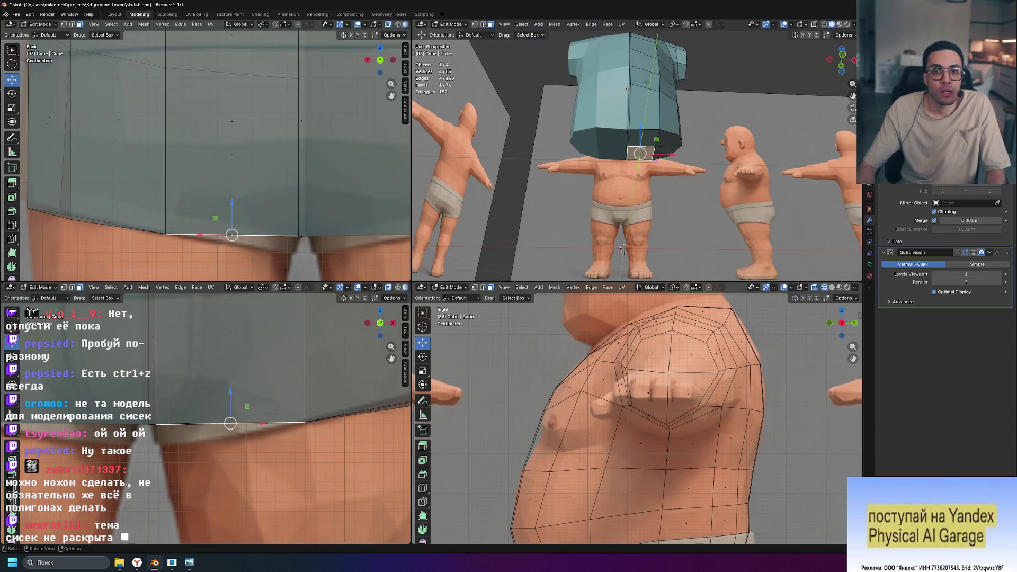
left_click(644, 99, "ctrl")
key("ctrl+z")
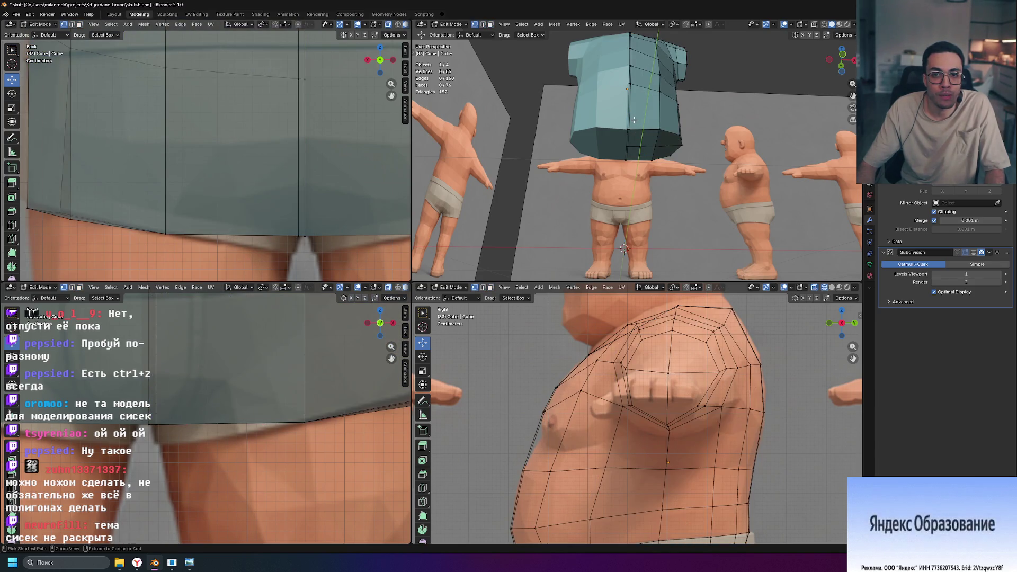
key("ctrl+z")
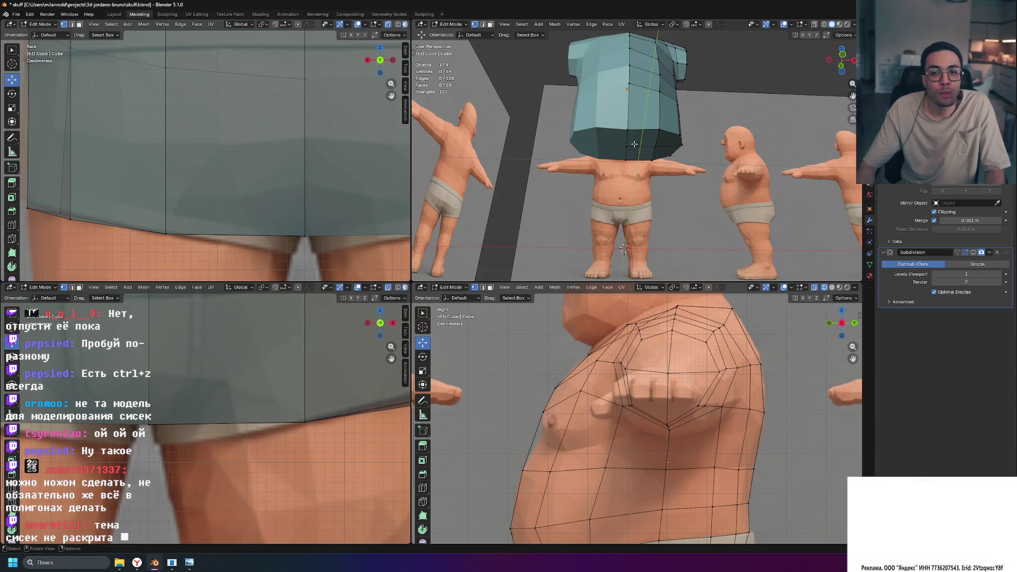
Orbit around to check the trimmed shirt over the character's body.
middle_click_drag(634, 143, 613, 127)
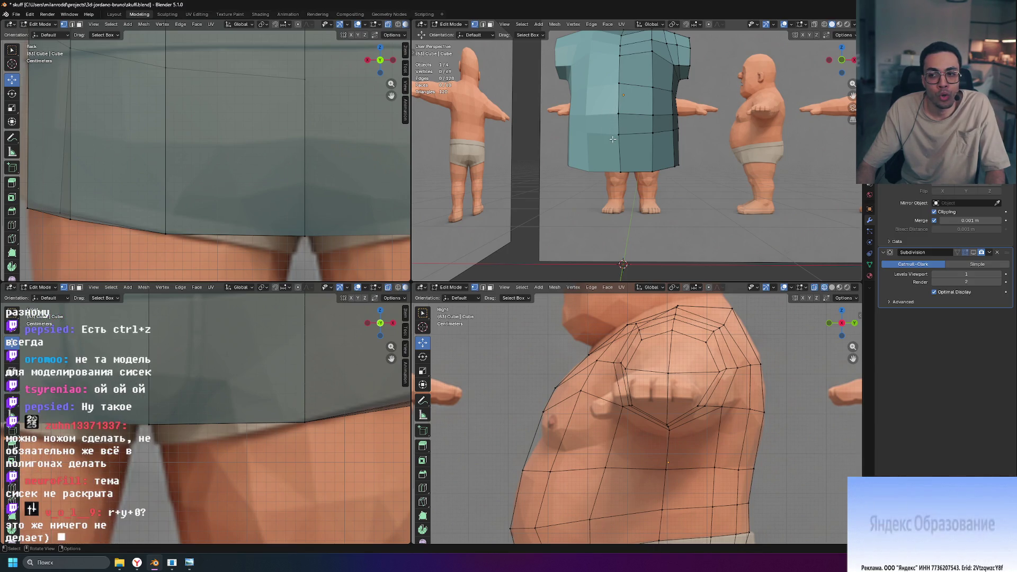
middle_click_drag(702, 208, 698, 166)
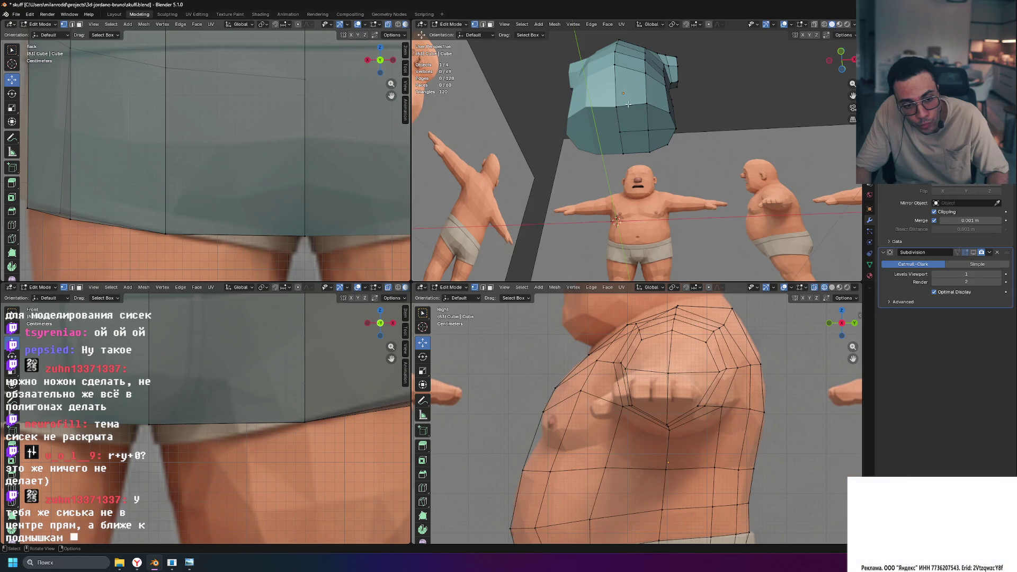
scroll(230, 138, "down", 4)
scroll(230, 137, "down", 3)
scroll(281, 332, "down", 5)
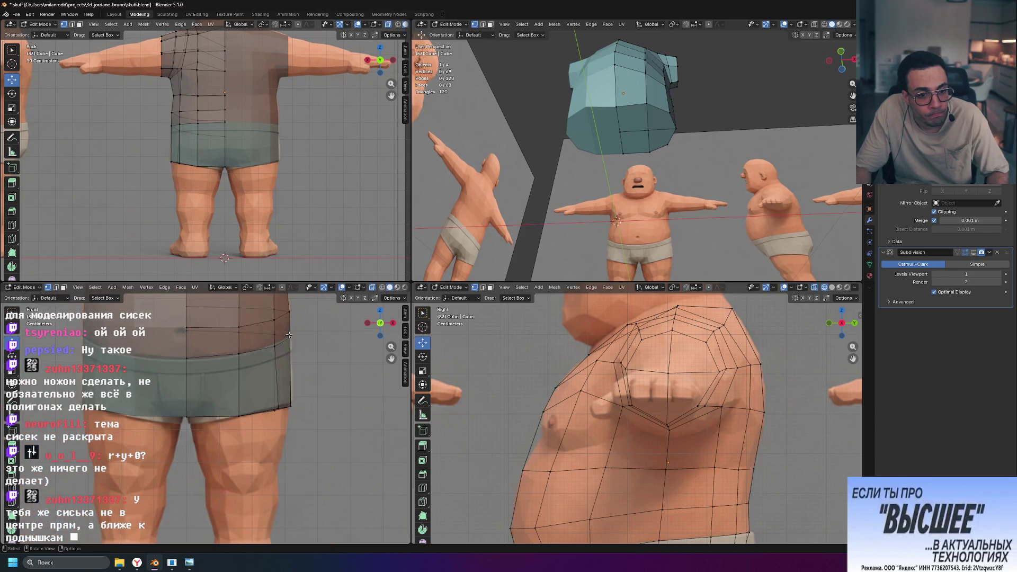
Move two chest vertices of the shirt up and outward to hug the torso.
middle_click_drag(243, 340, 235, 412, "shift")
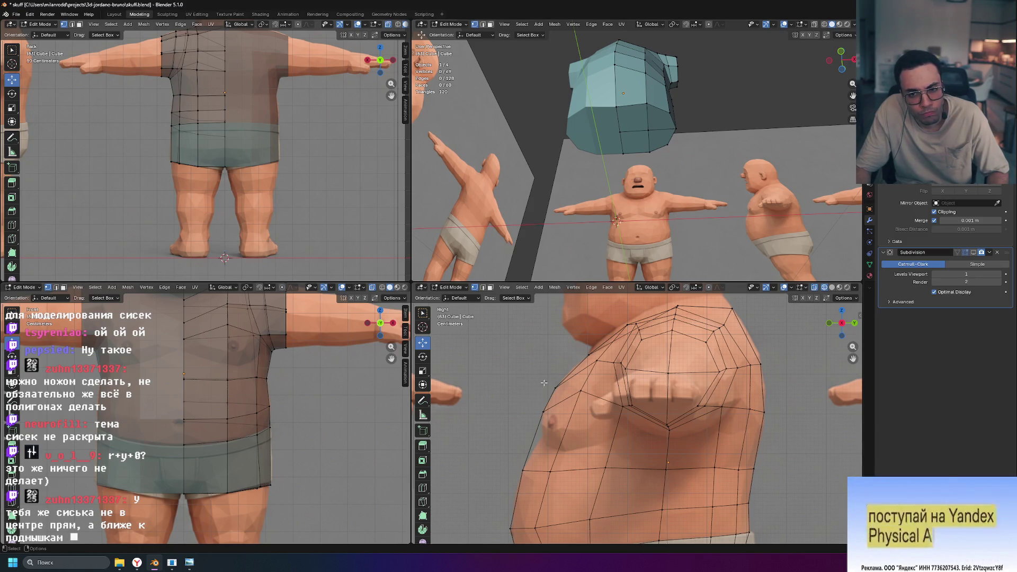
middle_click_drag(721, 208, 686, 267)
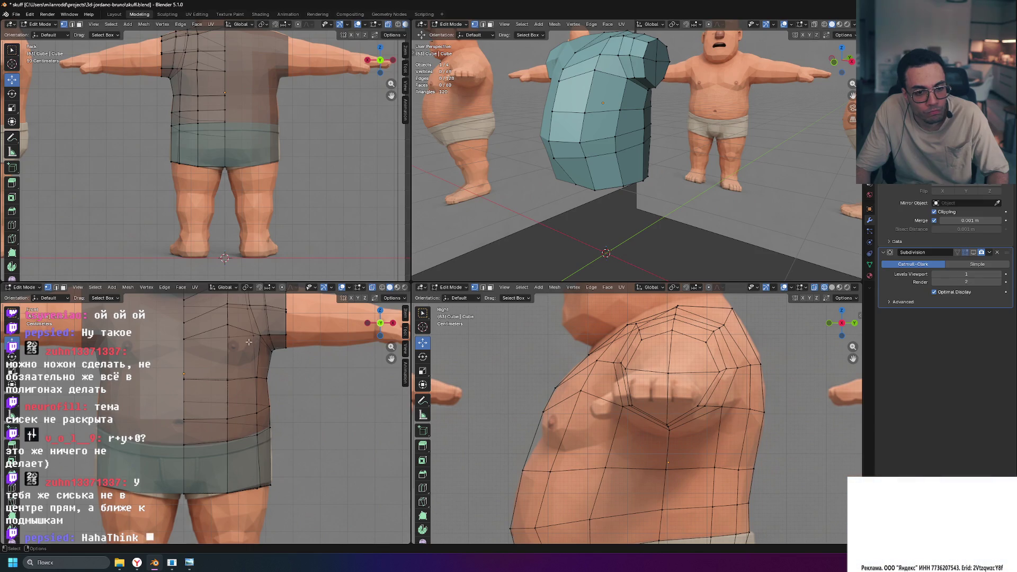
left_click(185, 339)
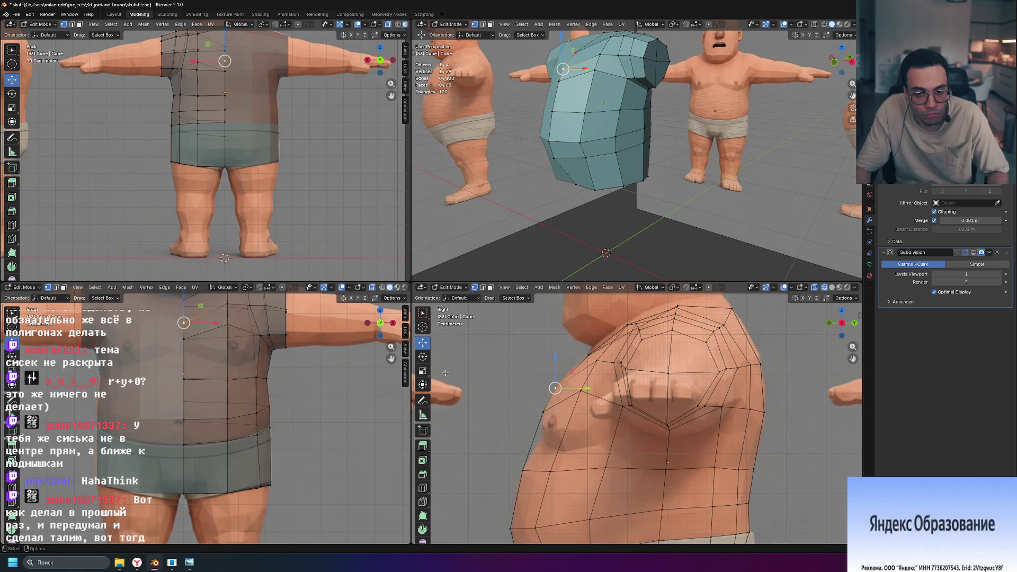
left_click_drag(572, 371, 580, 357)
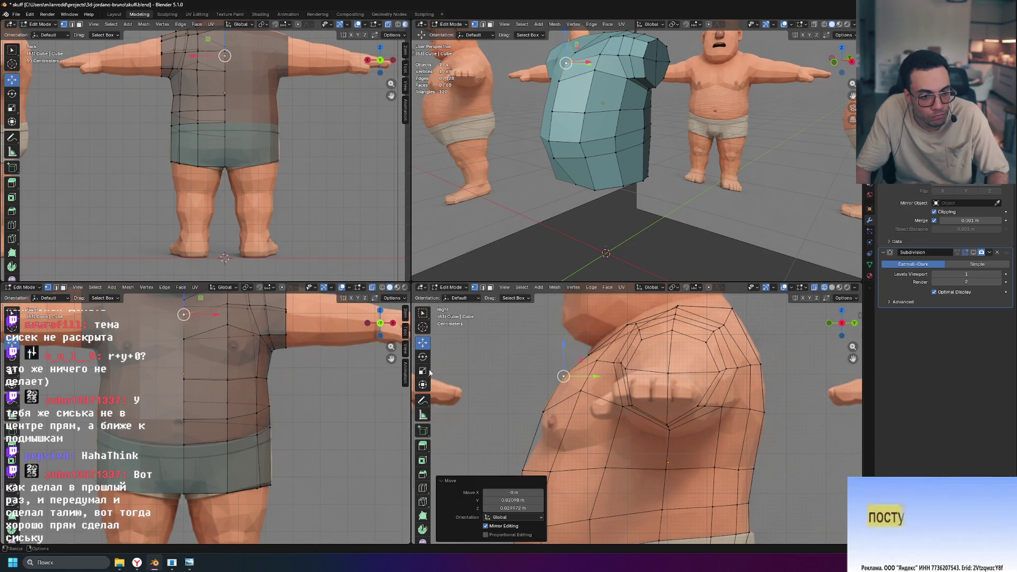
left_click(542, 411)
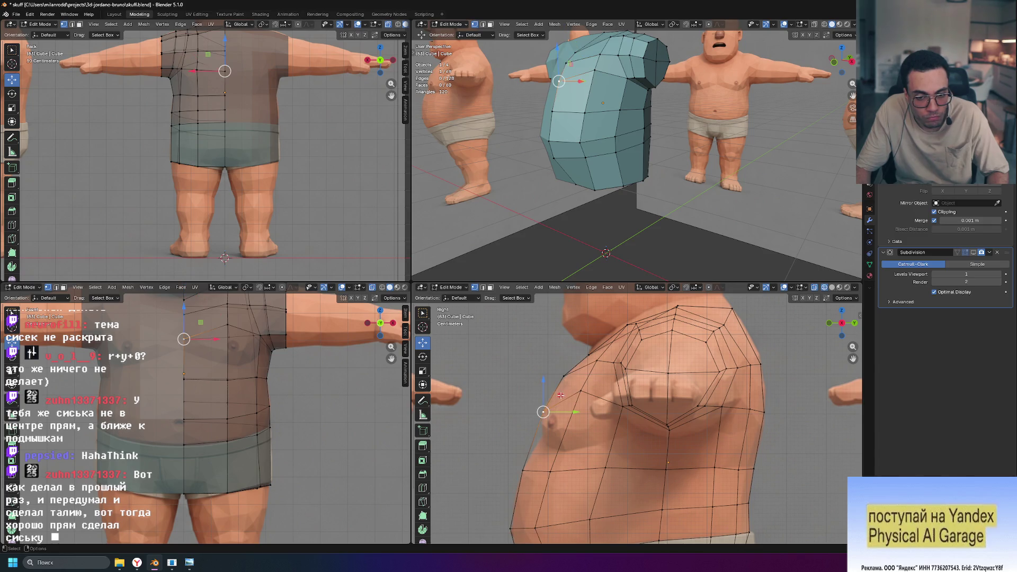
key("g")
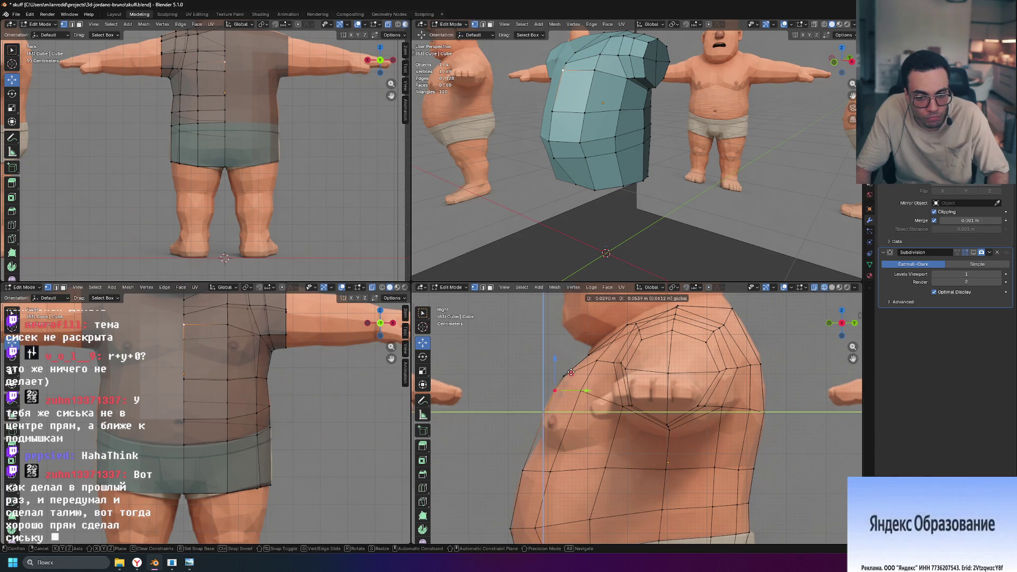
left_click(572, 372)
left_click(319, 396)
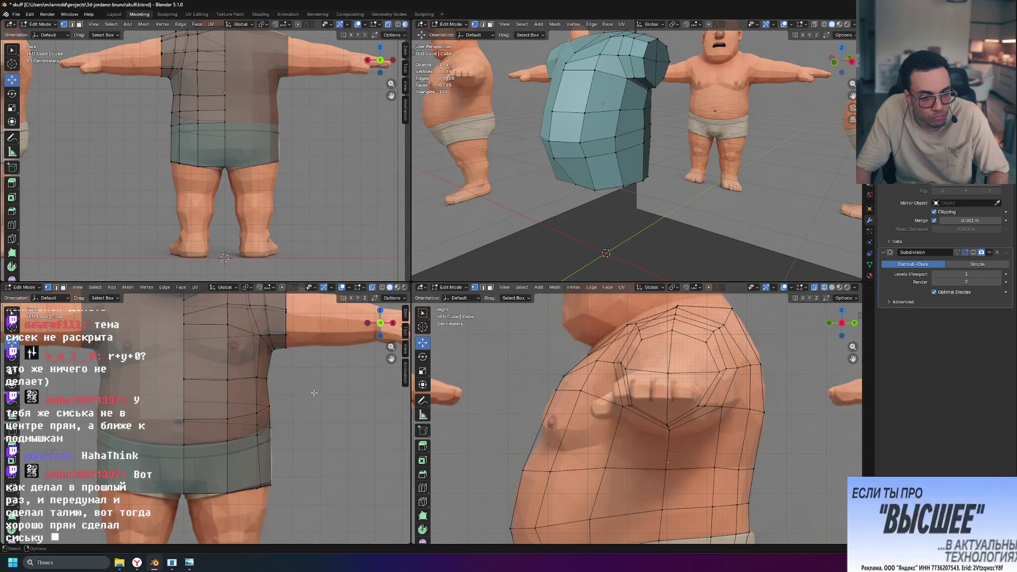
Reposition the shoulder vertex with G, locking out the X axis.
left_click(185, 316)
key("g")
key("shift+x")
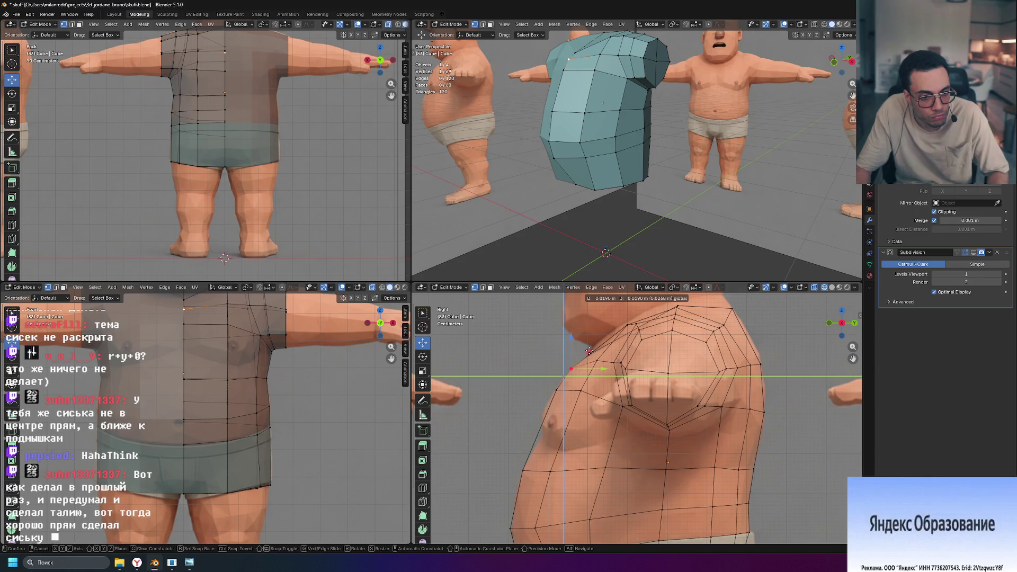
left_click(589, 350)
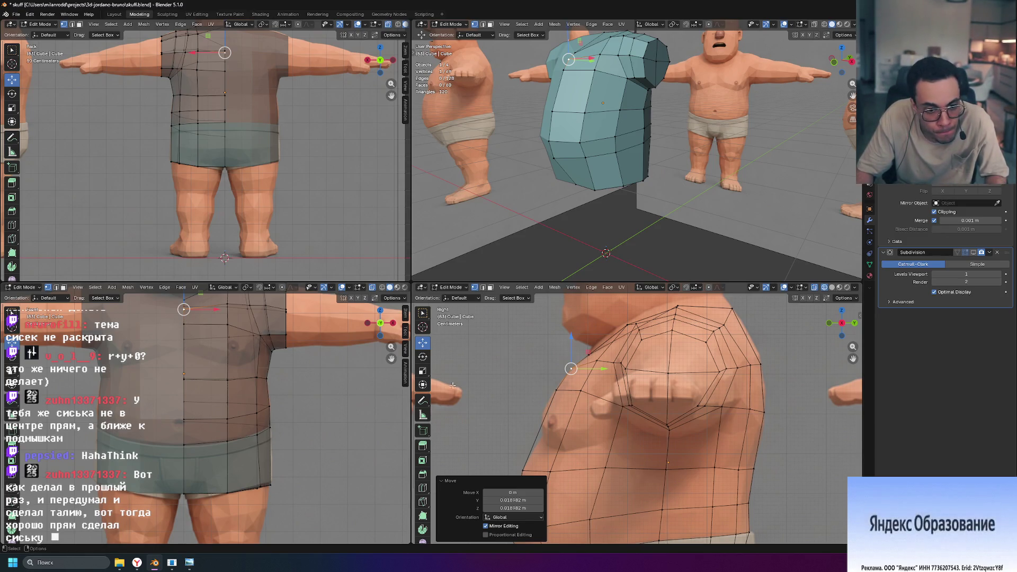
Slide the armpit vertex along its edge and nudge it sideways to reshape the shoulder.
left_click(261, 336)
middle_click_drag(519, 256, 690, 199)
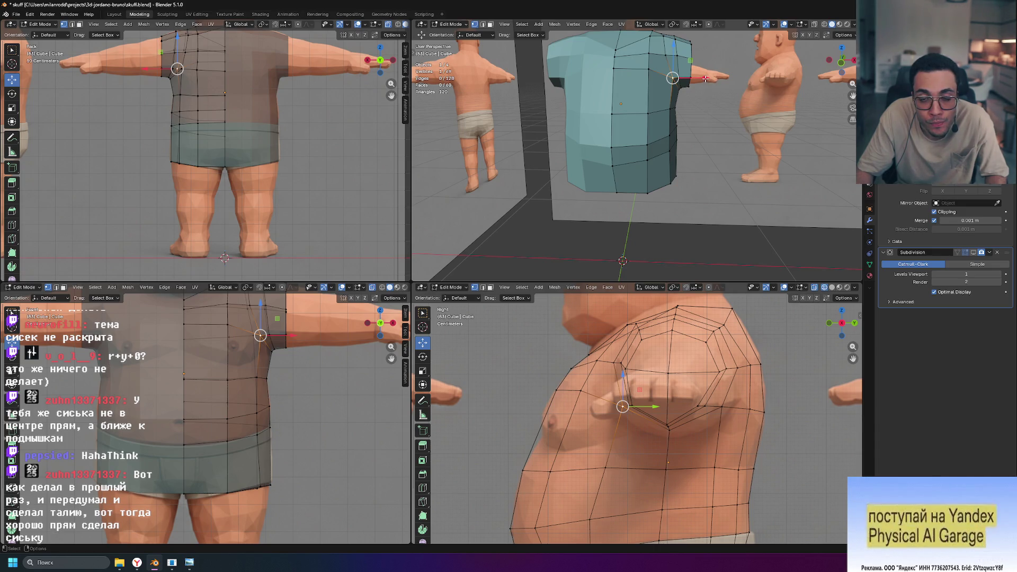
key("g")
key("g")
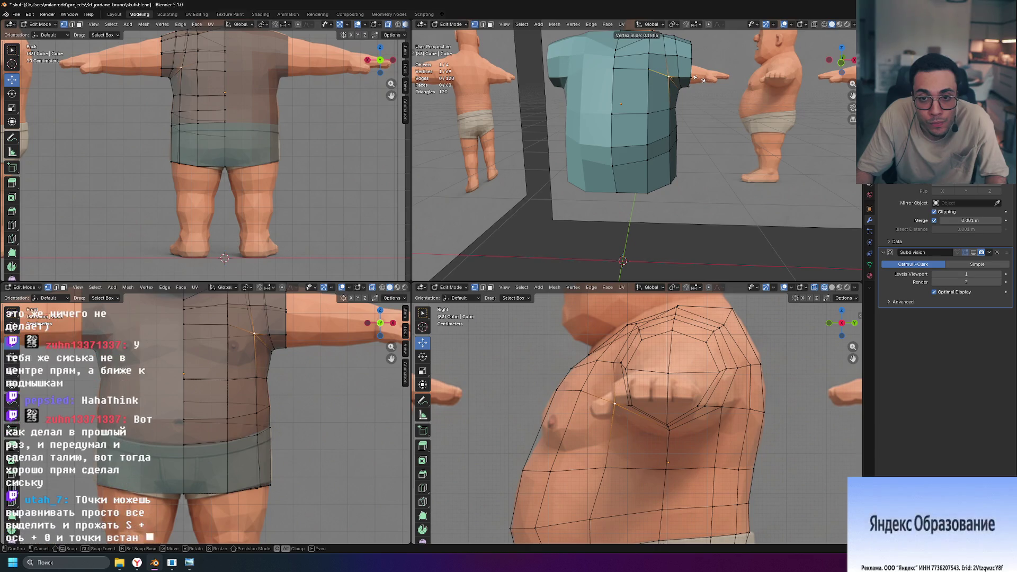
left_click(699, 79)
left_click_drag(703, 78, 700, 78)
mouse_move(740, 102)
middle_mouse_down()
mouse_move(689, 52)
mouse_move(715, 130)
mouse_move(741, 155)
middle_mouse_up()
scroll(635, 424, "down", 2)
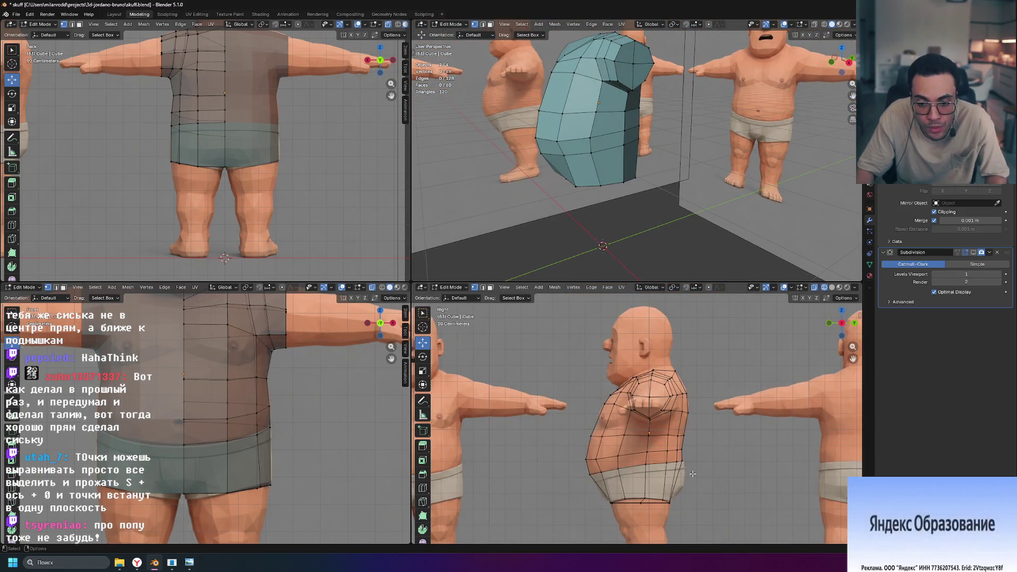
Add a Ctrl+R edge loop around the shirt just beneath the chest.
scroll(675, 159, "up", 3)
middle_click_drag(675, 159, 679, 217)
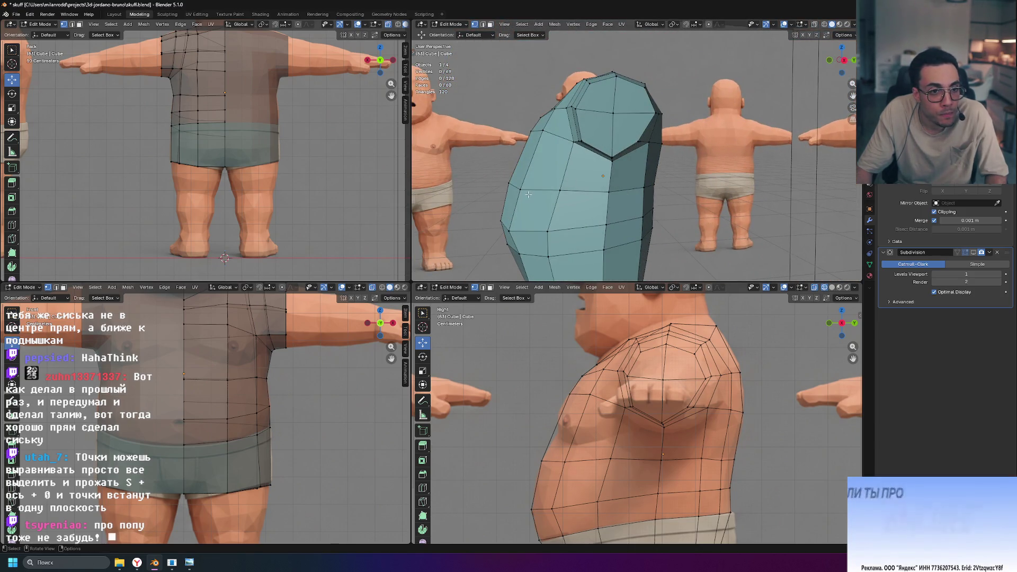
key("ctrl+r")
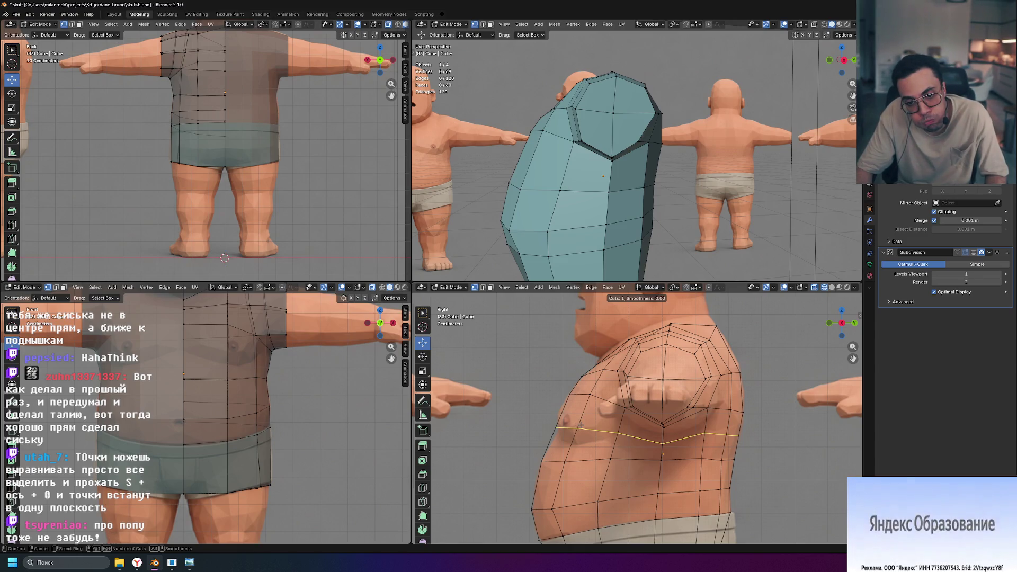
left_click(580, 425)
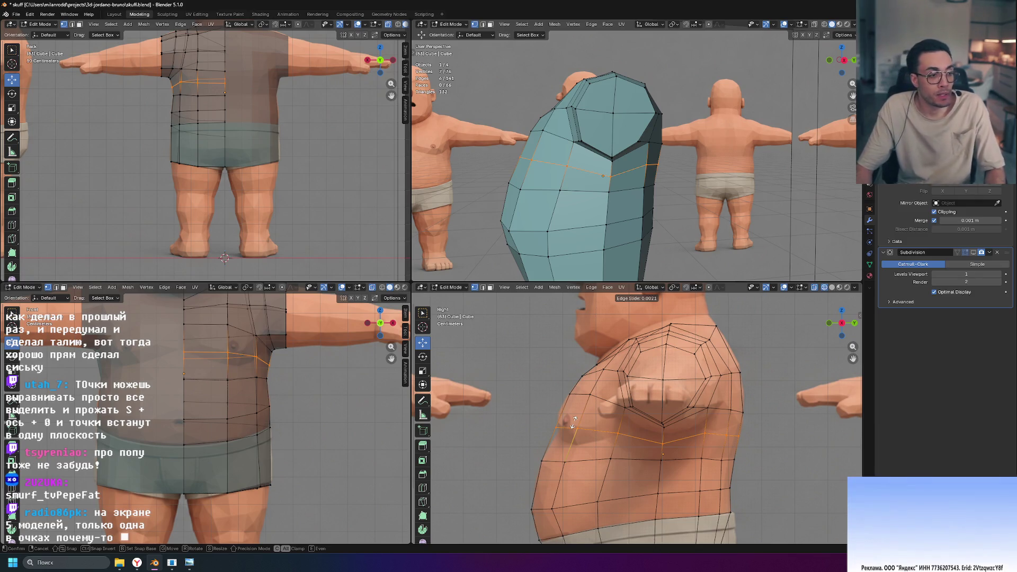
left_click(573, 422)
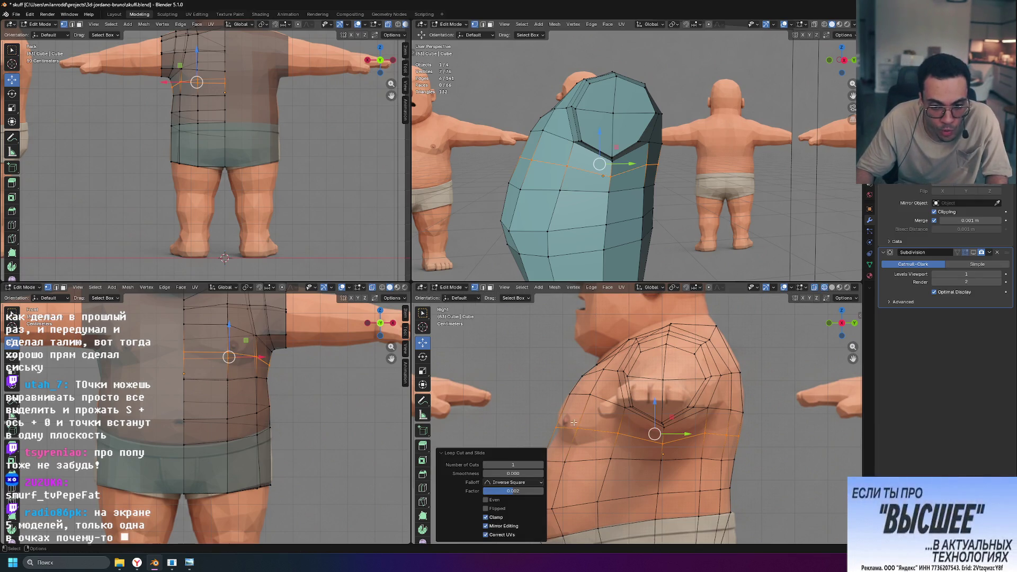
left_click(562, 426)
key("g")
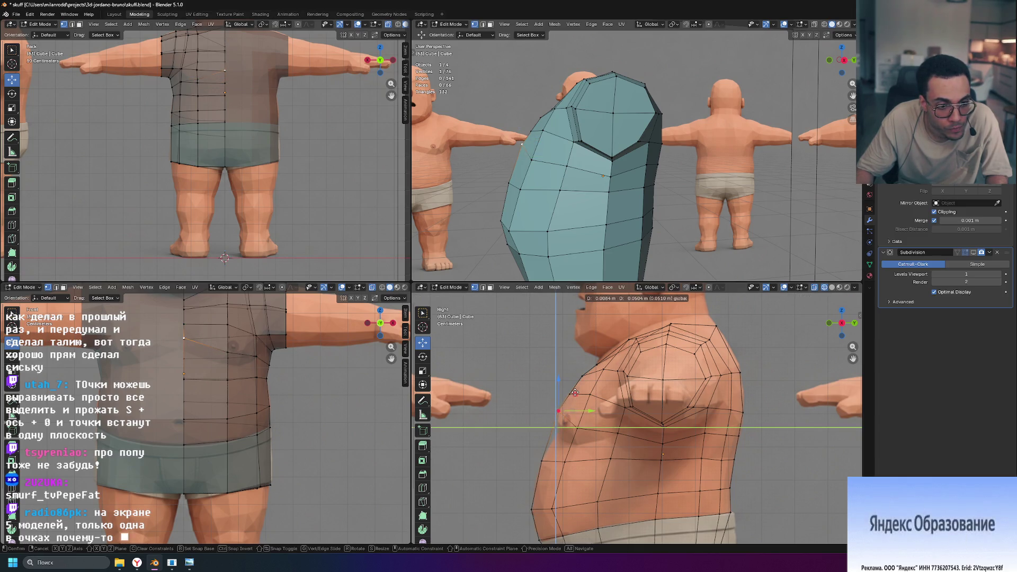
Confirm the moved loop vertex and nudge a vertex near the armpit slightly.
left_click(575, 392)
left_click(577, 429)
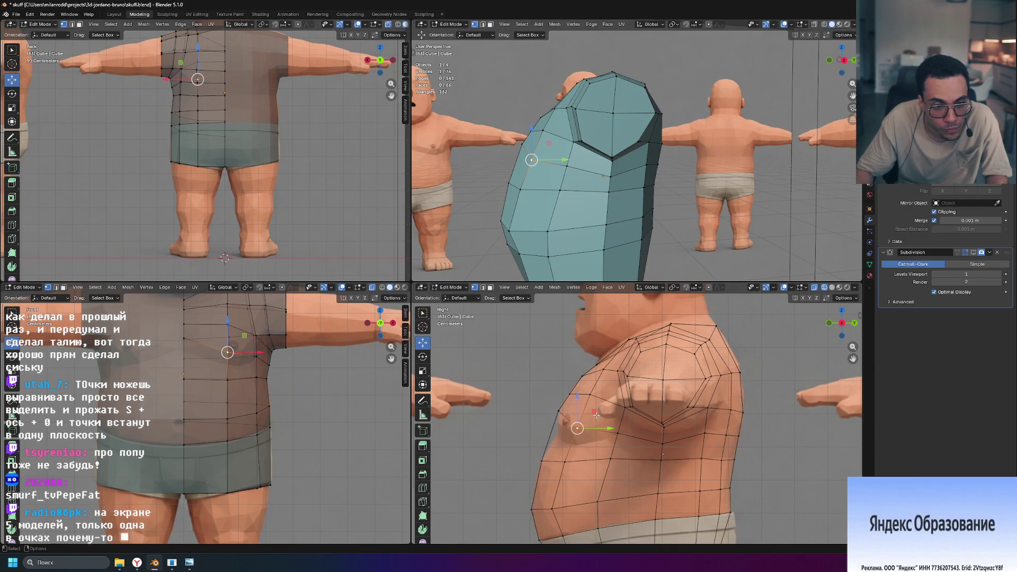
key("g")
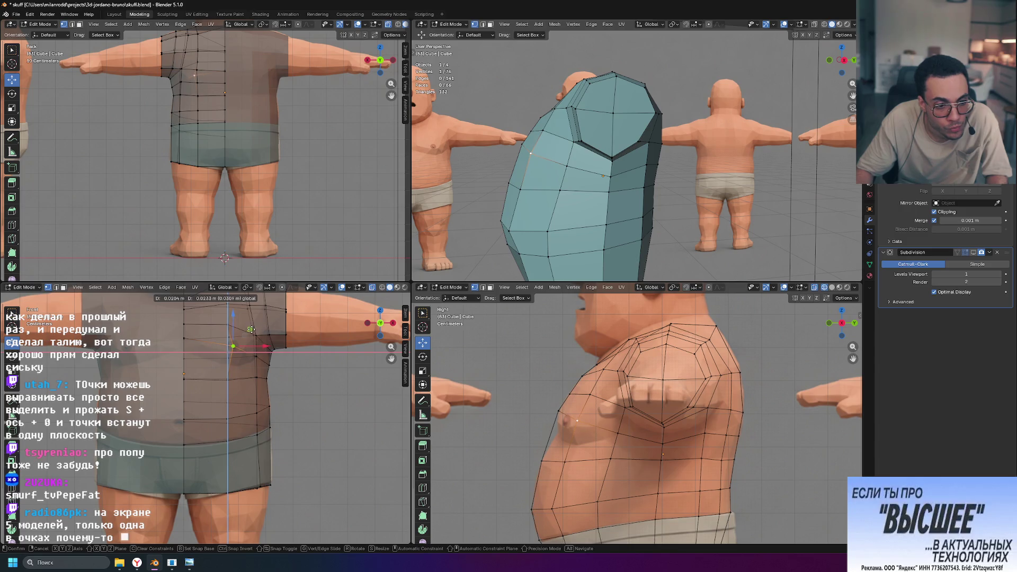
key("Escape")
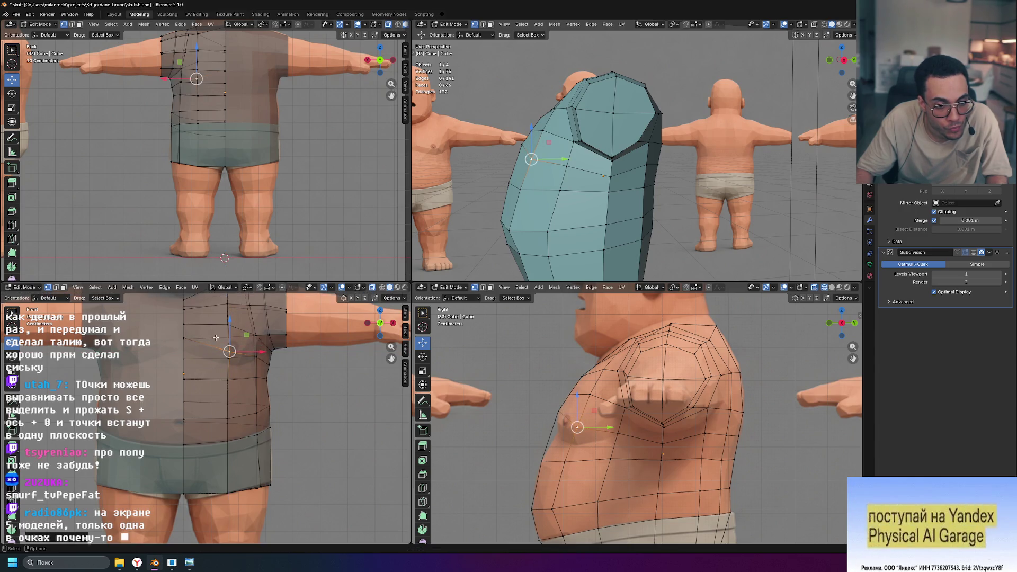
left_click(190, 335)
left_click_drag(202, 322, 210, 322)
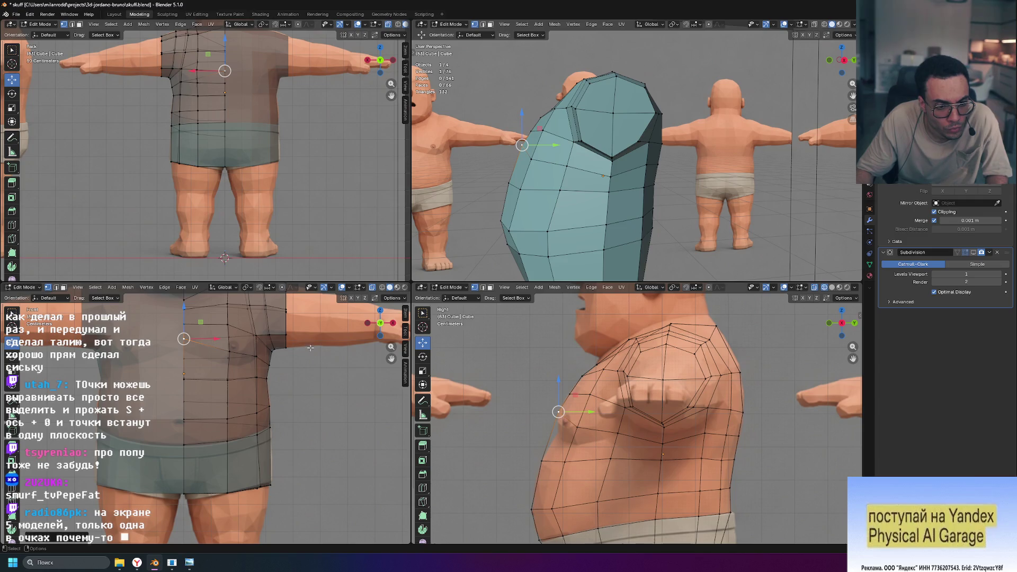
Raise two vertices beneath the chest straight up along Z.
left_click(256, 356)
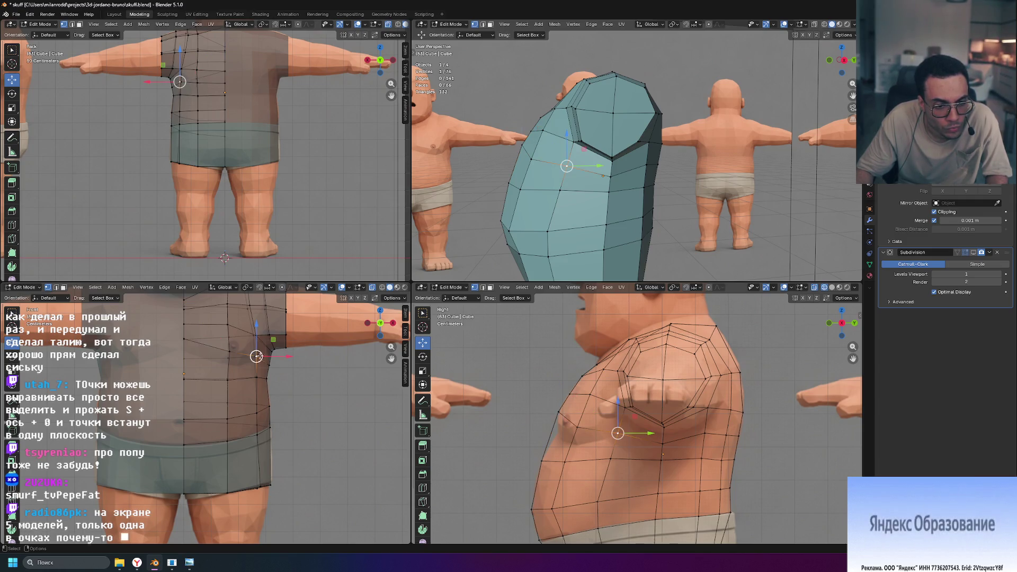
key("g")
key("z")
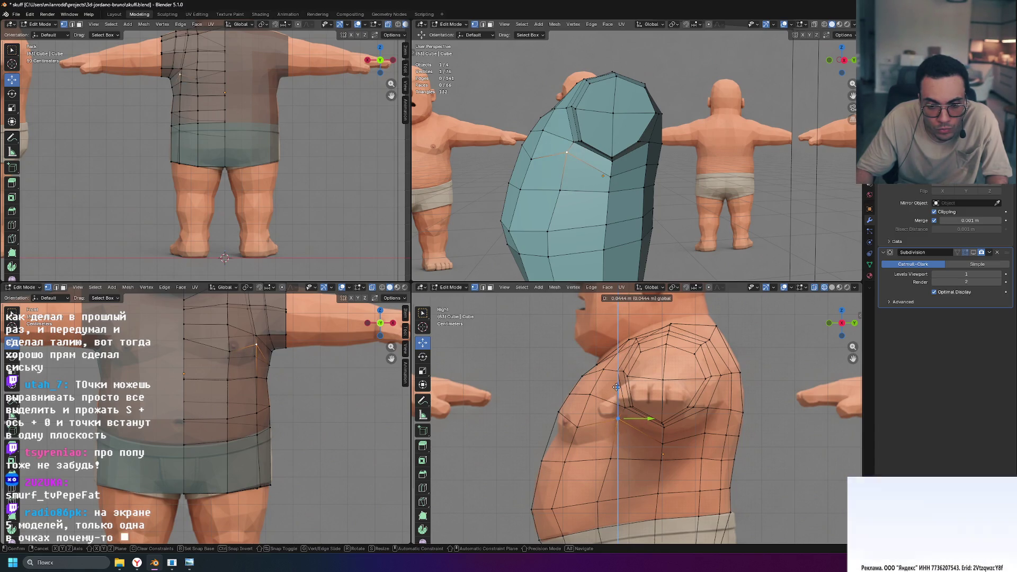
left_click(617, 387)
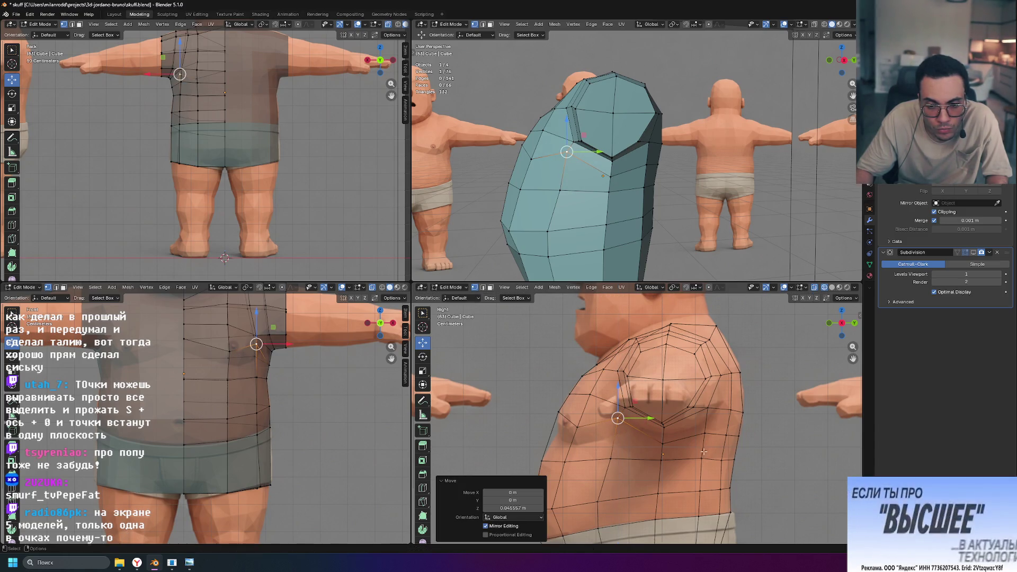
left_click(662, 444)
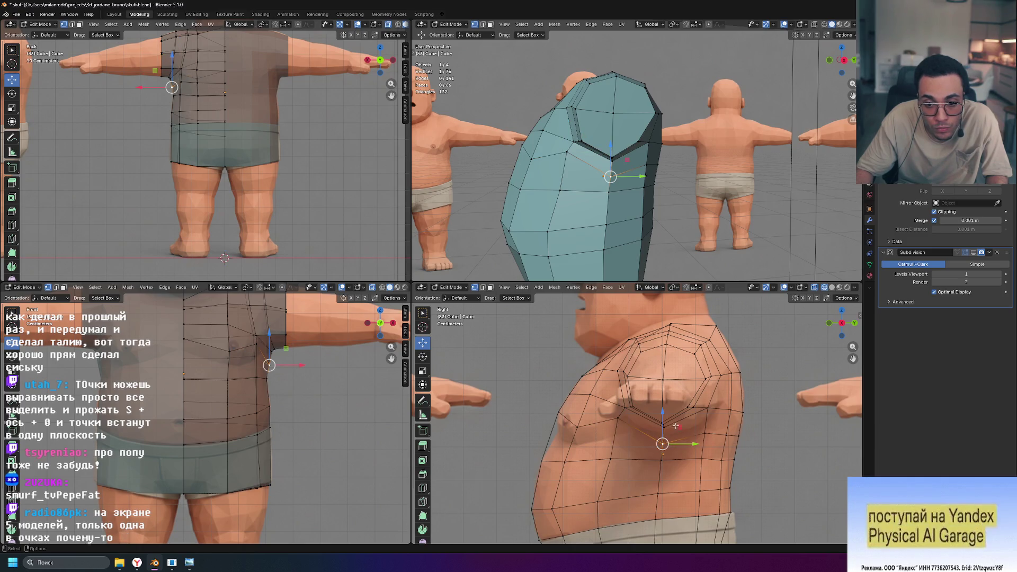
key("g")
key("z")
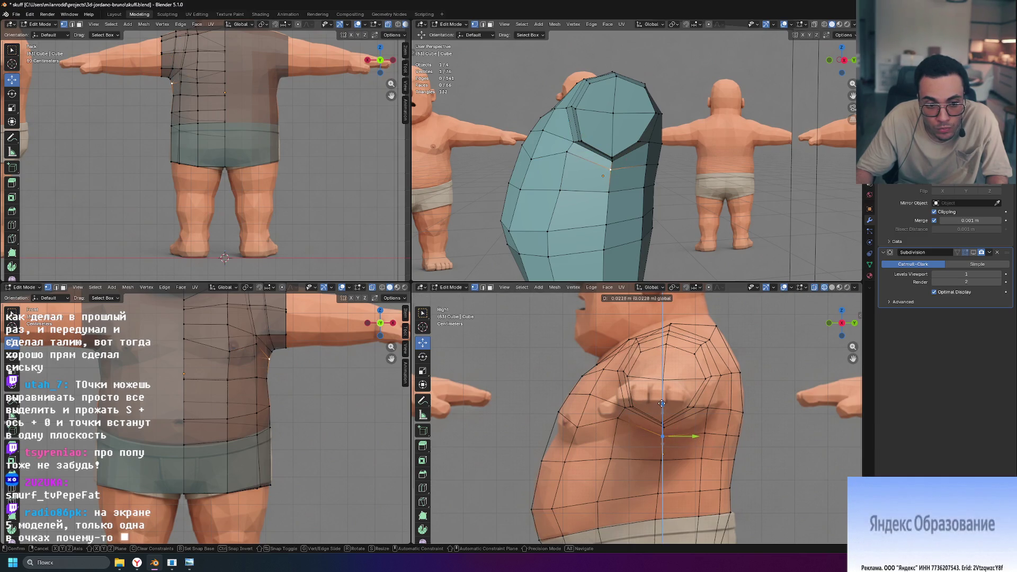
left_click(661, 403)
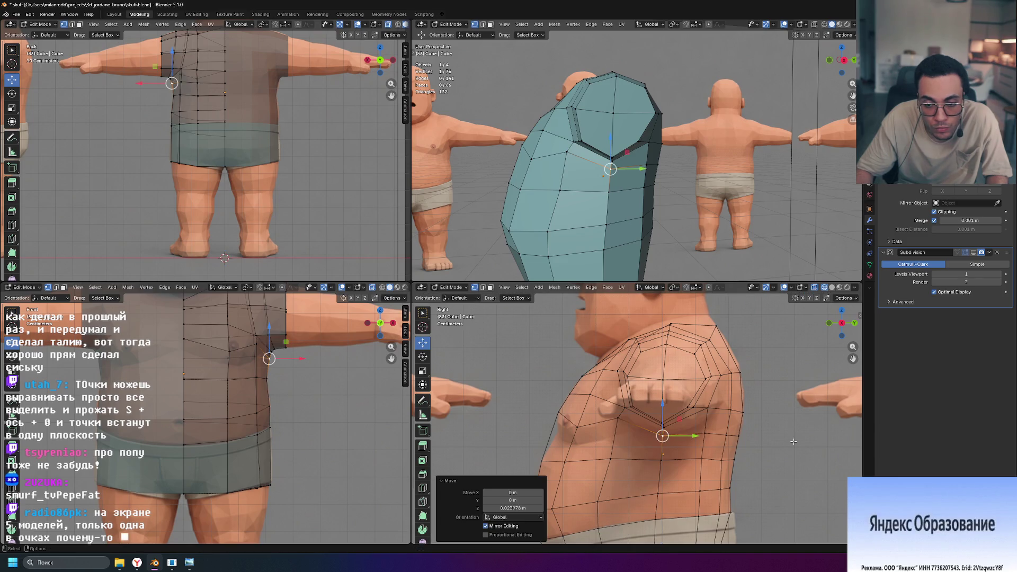
scroll(793, 442, "up", 1)
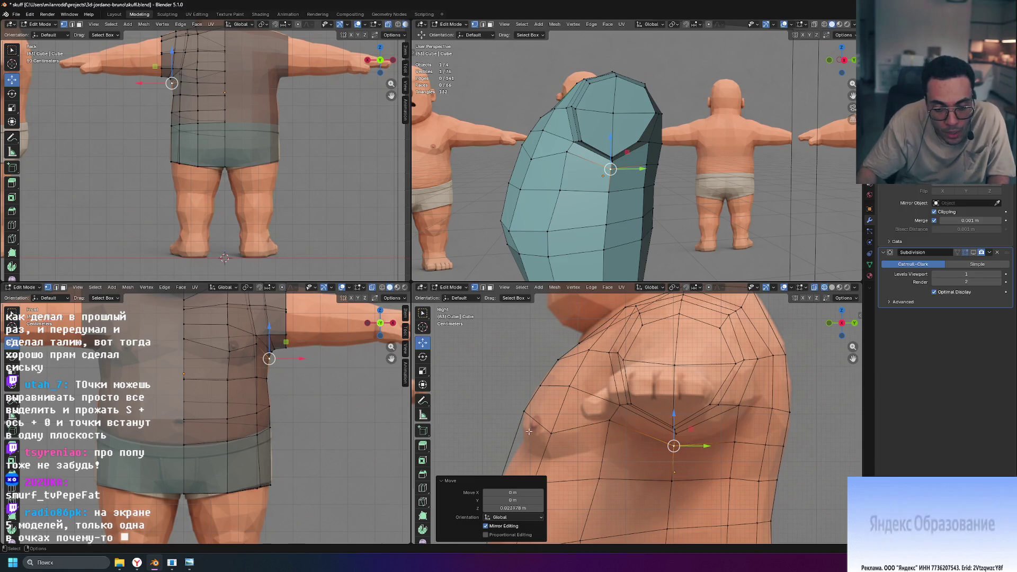
Try lifting a side vertex below the sleeve, then undo the move.
left_click(789, 412)
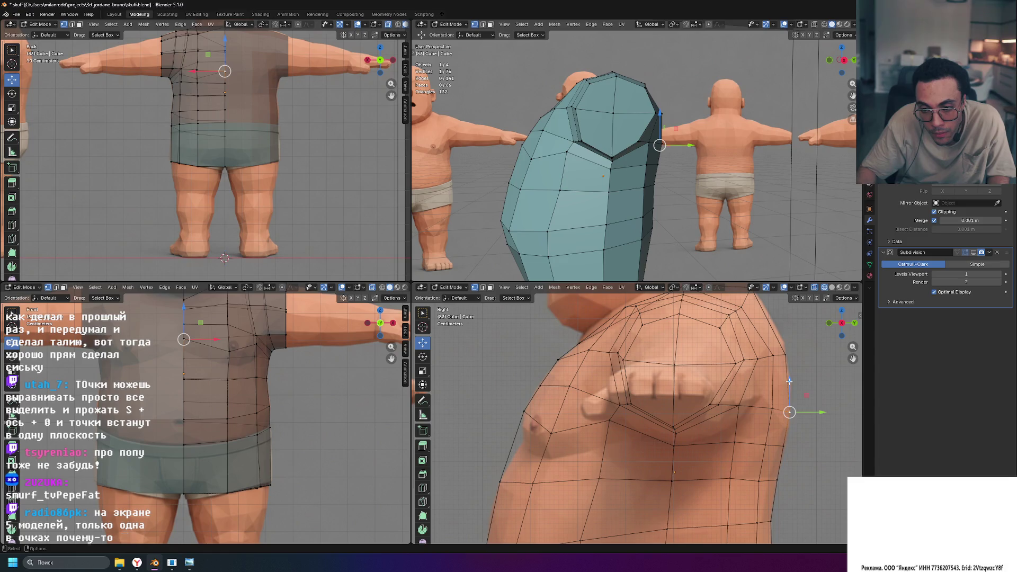
left_click_drag(789, 381, 790, 370)
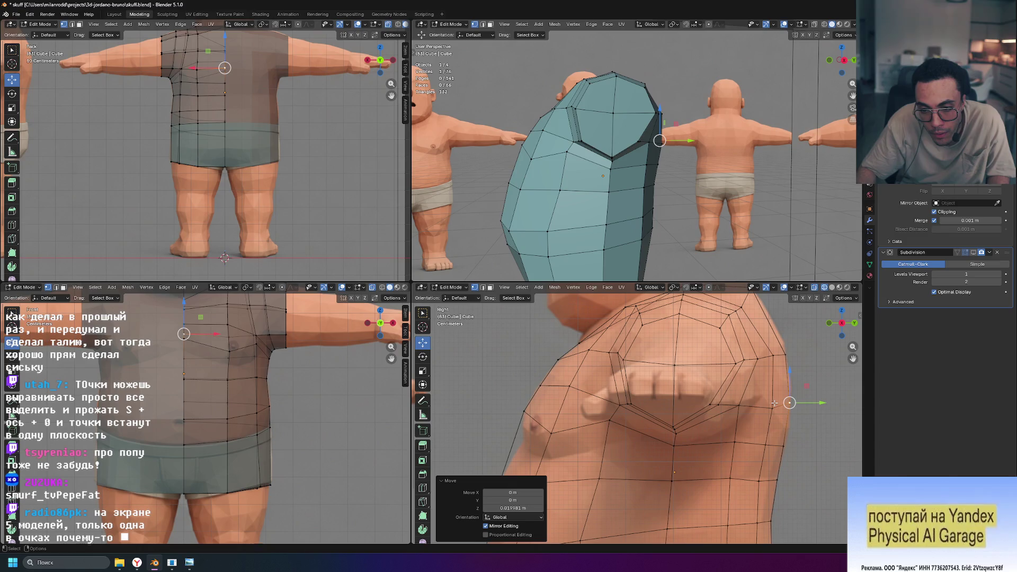
middle_click_drag(450, 196, 662, 208)
left_click_drag(631, 135, 630, 127)
key("ctrl+z")
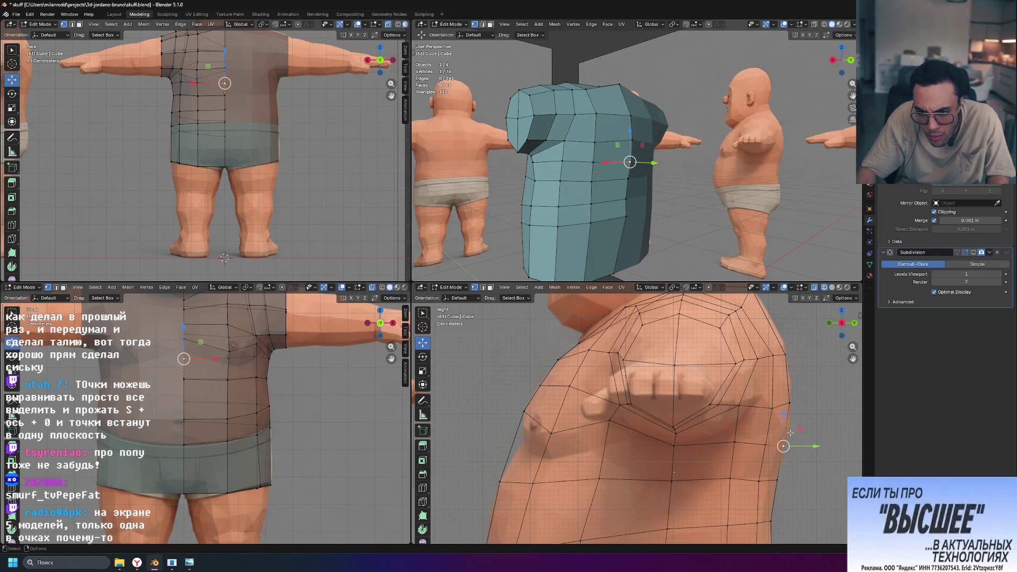
left_click(800, 430)
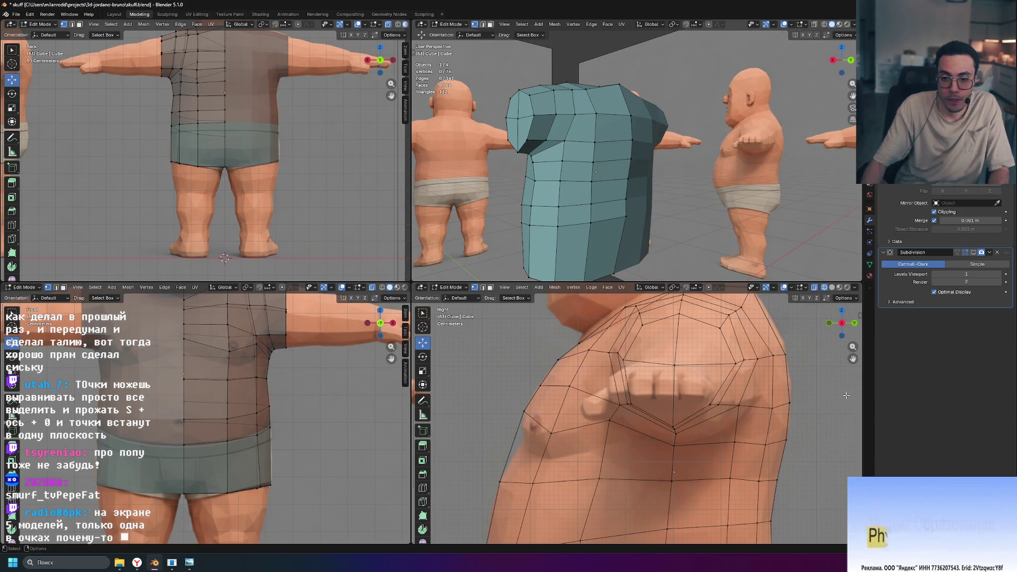
Nudge another side vertex slightly back and up, then deselect all.
left_click(758, 481)
left_click_drag(777, 464, 794, 462)
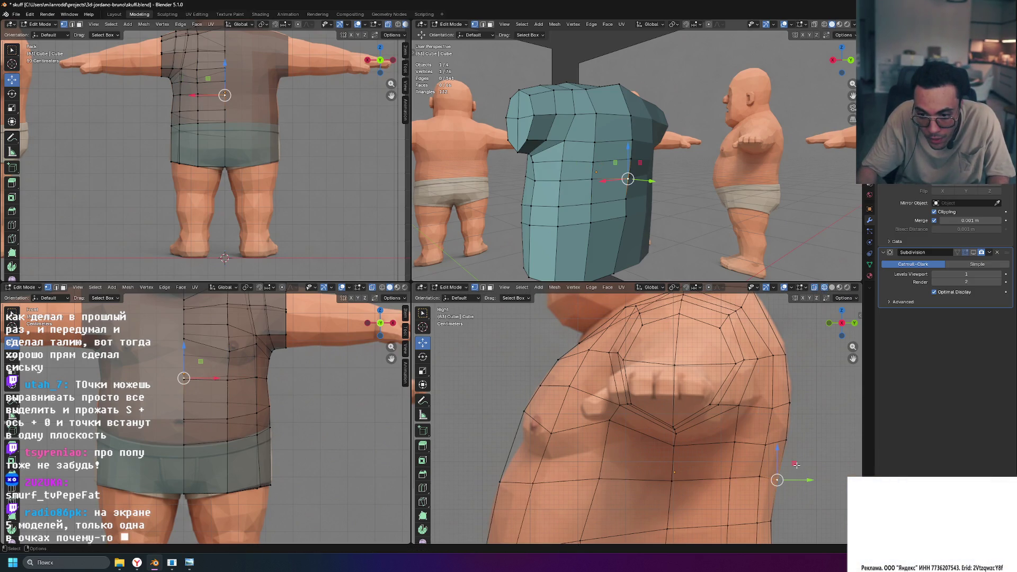
key("alt+a")
mouse_move(702, 212)
middle_mouse_down()
mouse_move(585, 206)
mouse_move(704, 208)
mouse_move(743, 224)
middle_mouse_up()
left_click(541, 135)
Reposition the underarm vertex: shift it in depth and forward, raise it slightly, and pull it toward the body.
middle_click_drag(541, 135, 732, 232)
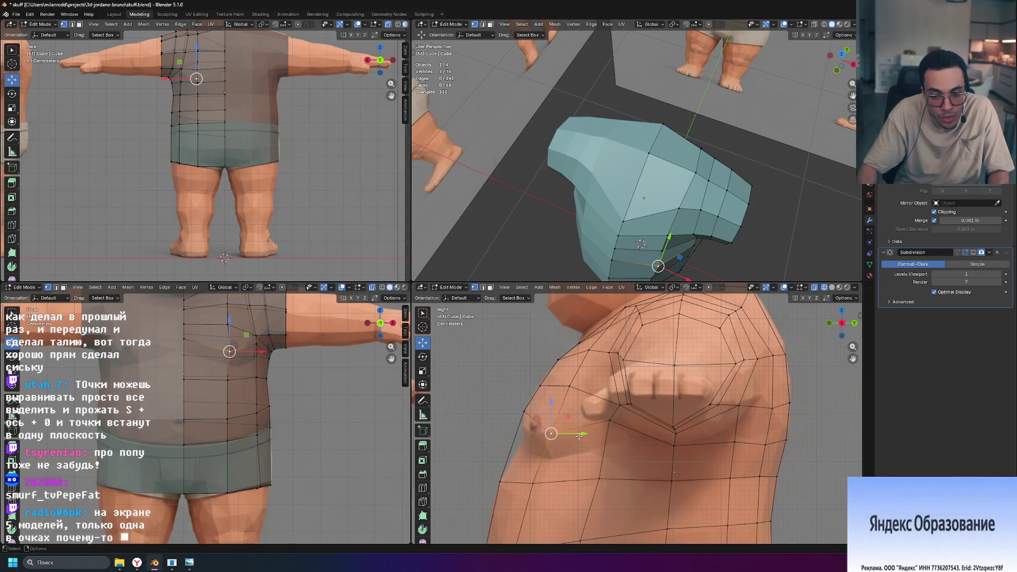
left_click_drag(581, 433, 570, 434)
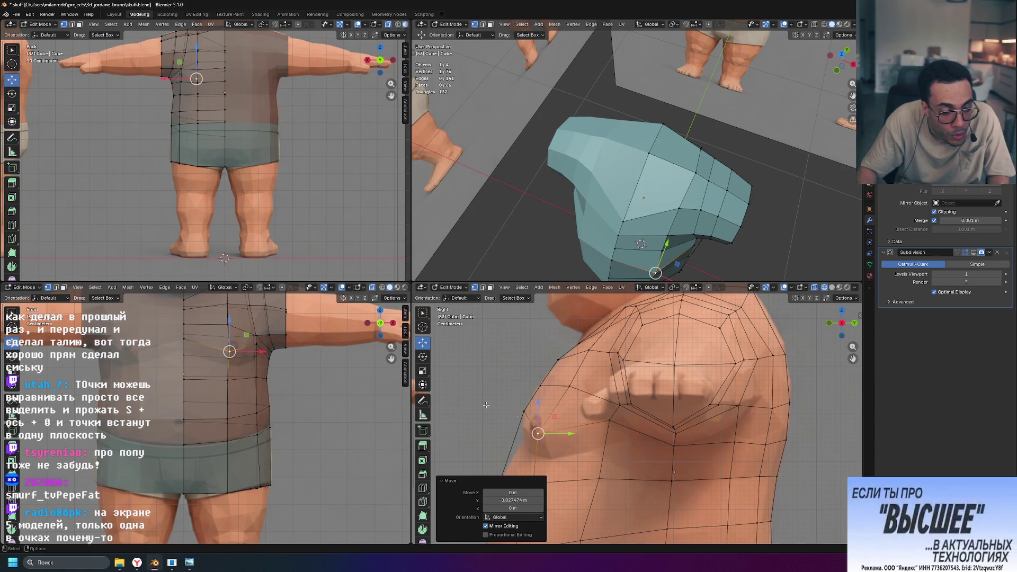
left_click_drag(263, 351, 269, 351)
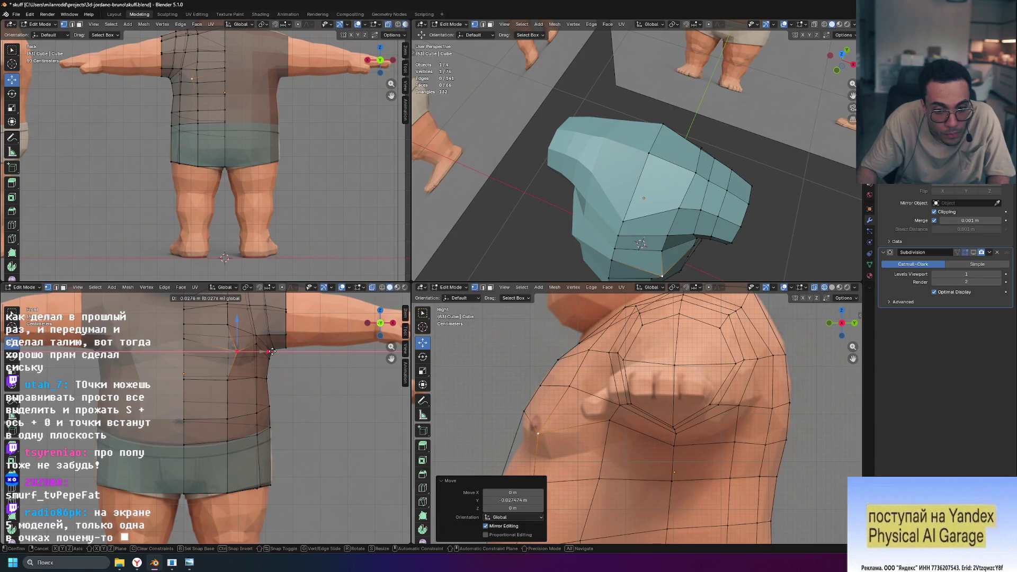
left_click(271, 351)
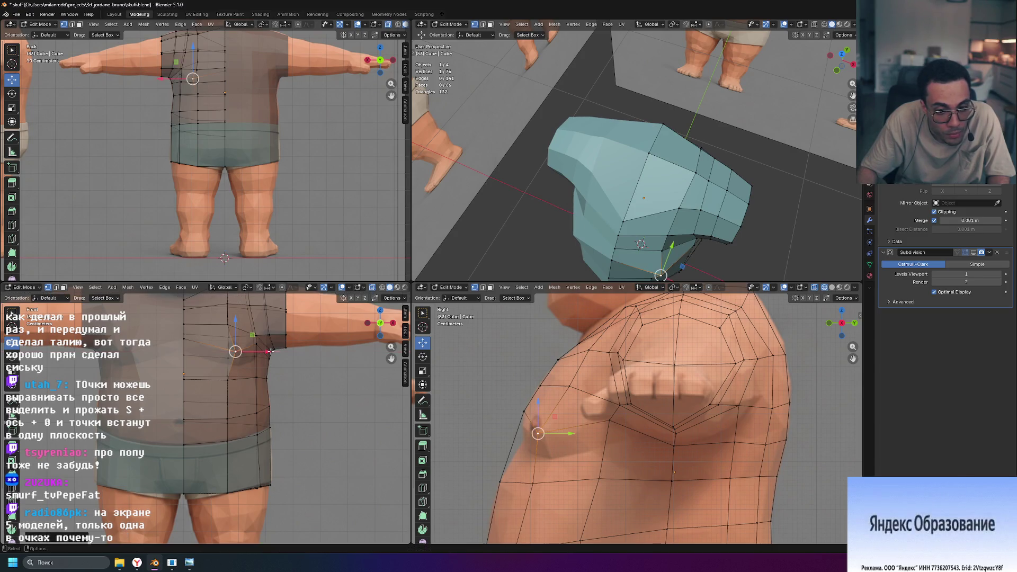
left_click_drag(569, 434, 563, 435)
left_click_drag(532, 401, 530, 397)
left_click_drag(272, 350, 269, 350)
Push the upper armpit, side and shoulder vertices slightly outward toward the sleeve.
scroll(228, 334, "up", 1)
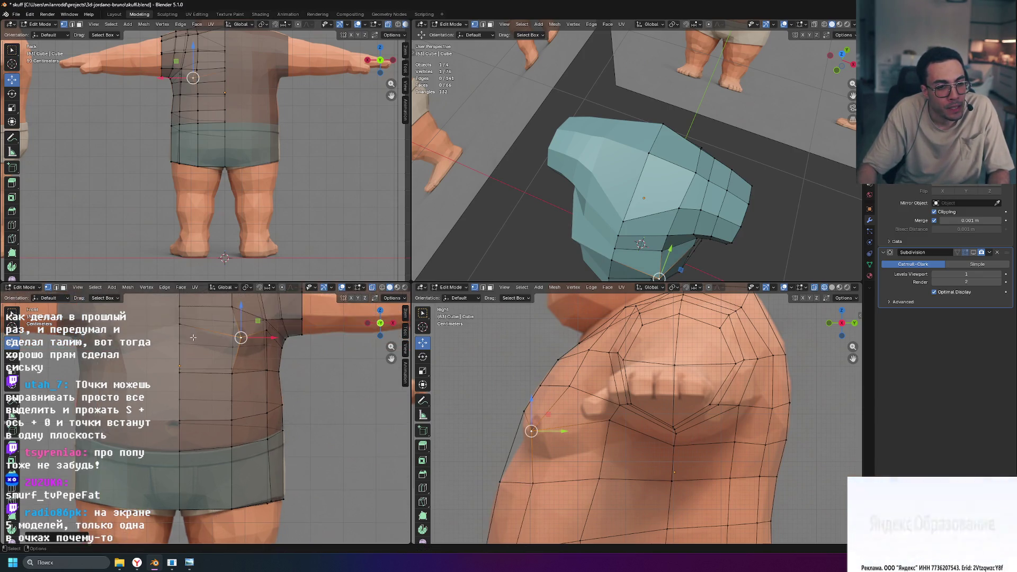
scroll(228, 333, "up", 1)
middle_click_drag(229, 333, 247, 432, "shift")
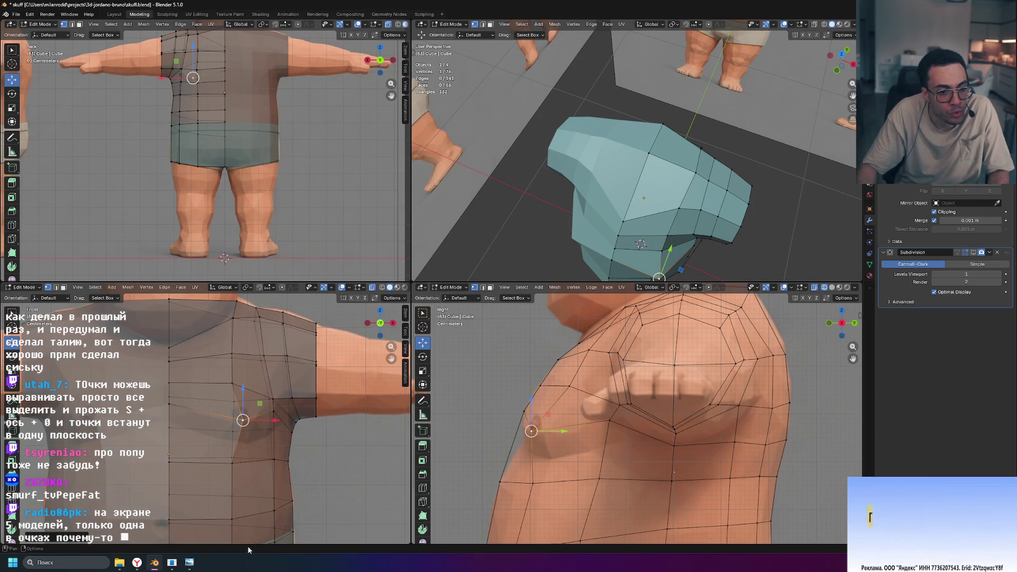
left_click(233, 384)
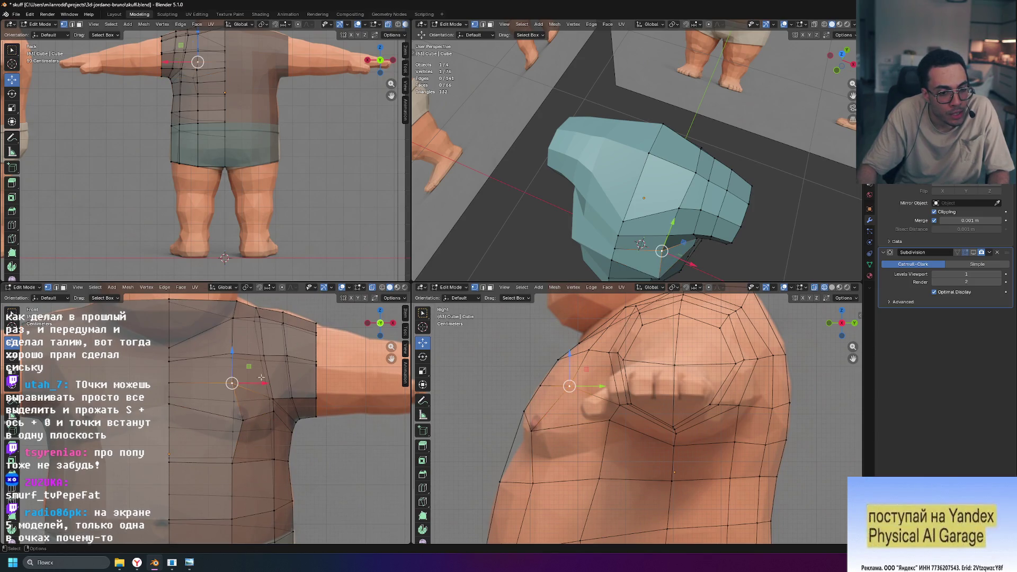
left_click_drag(263, 382, 273, 382)
left_click(242, 420)
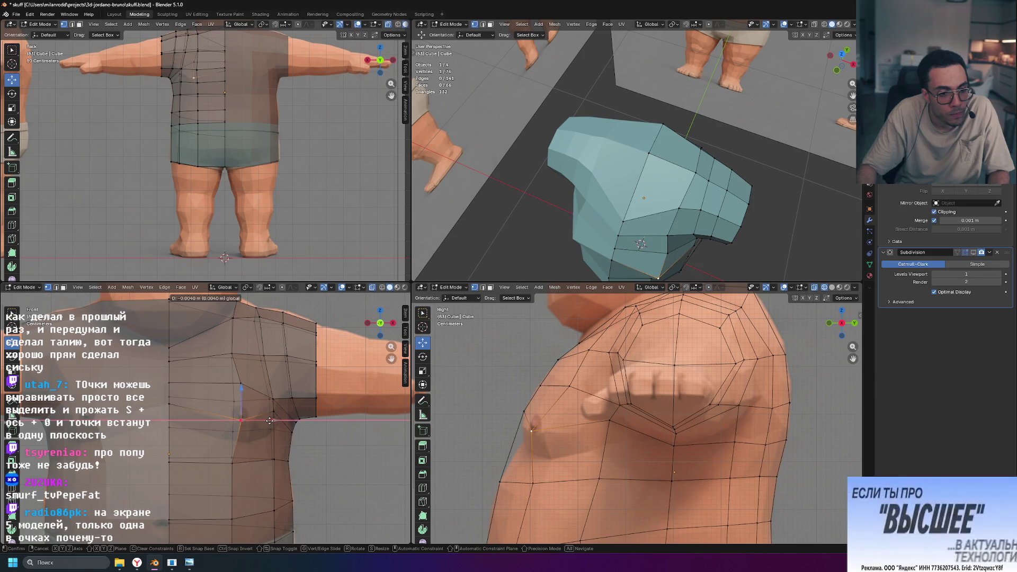
left_click(233, 355)
left_click_drag(263, 352, 272, 353)
left_click(243, 318)
left_click_drag(263, 318, 269, 318)
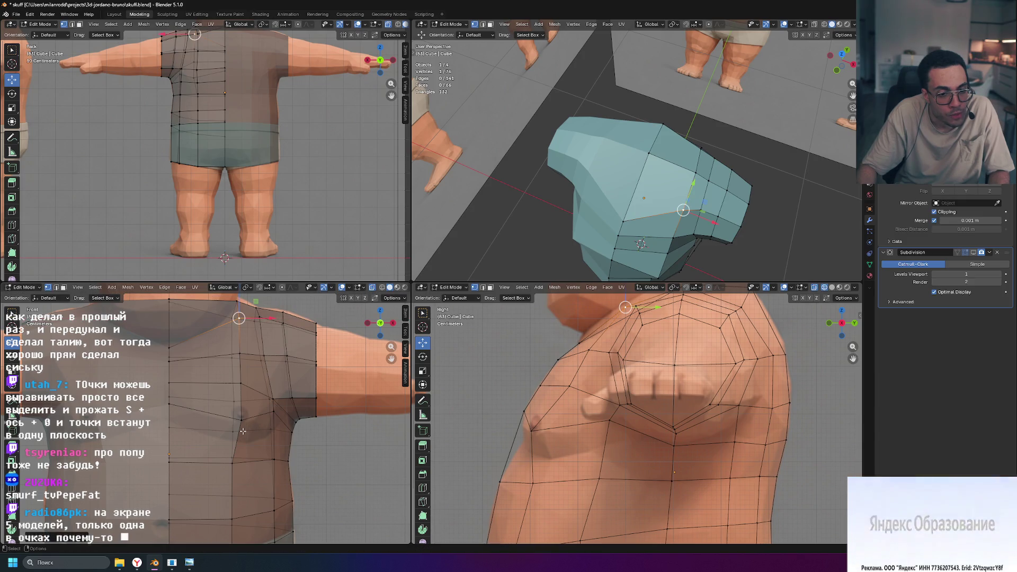
Reposition the armpit vertex with G, settling it slightly lower.
left_click(274, 412)
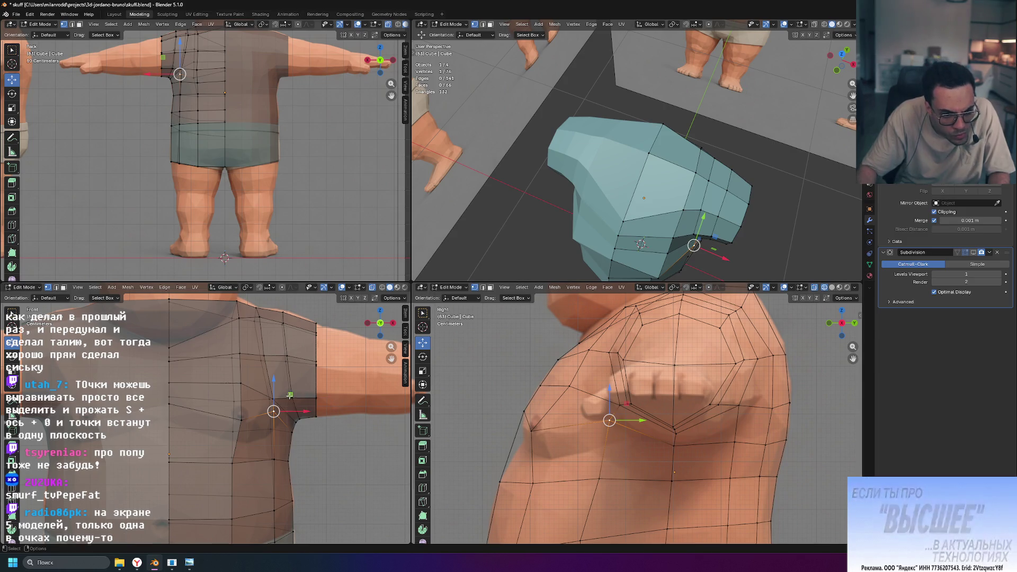
key("g")
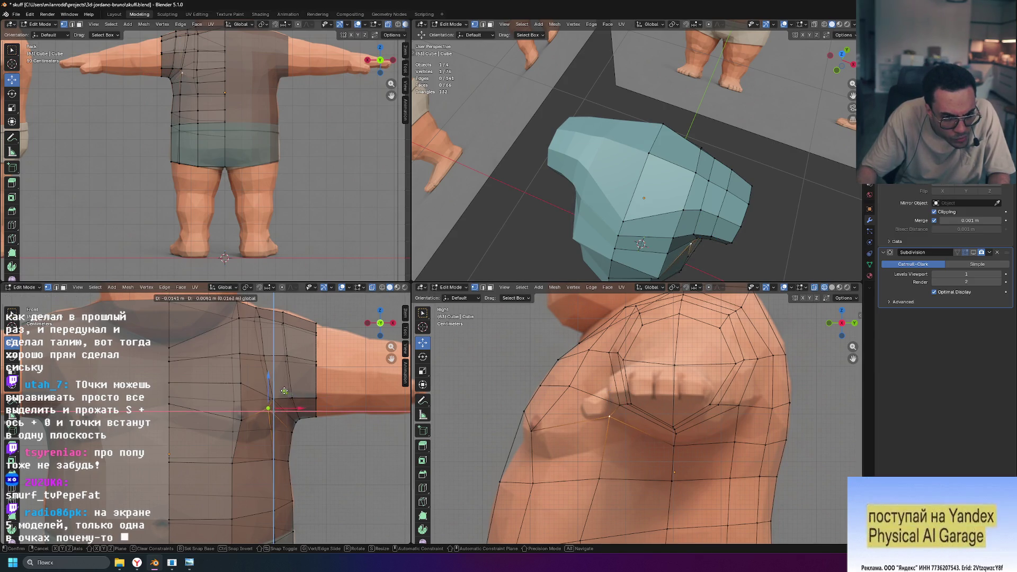
left_click(291, 394)
left_click(241, 420)
left_click(285, 413)
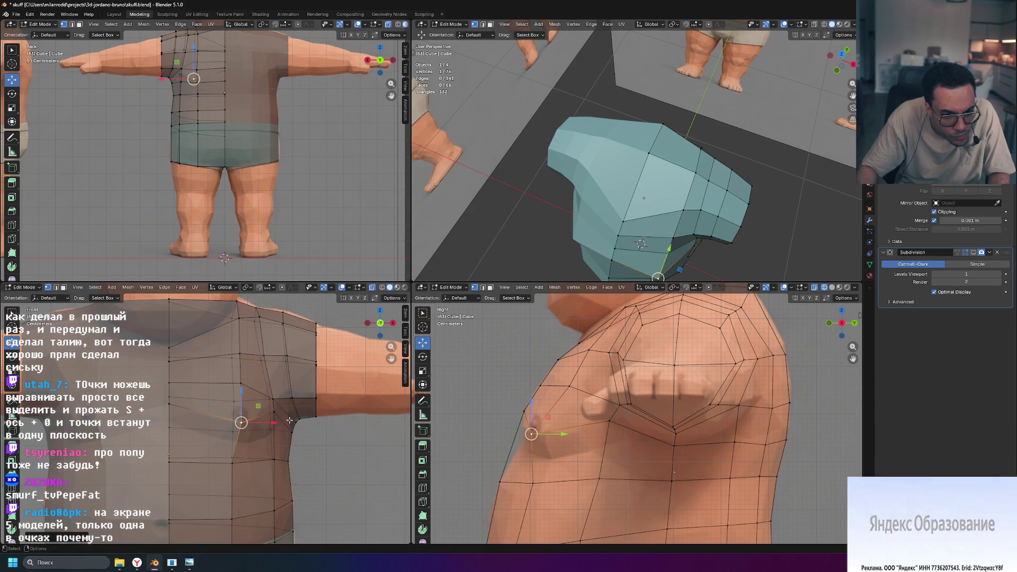
key("g")
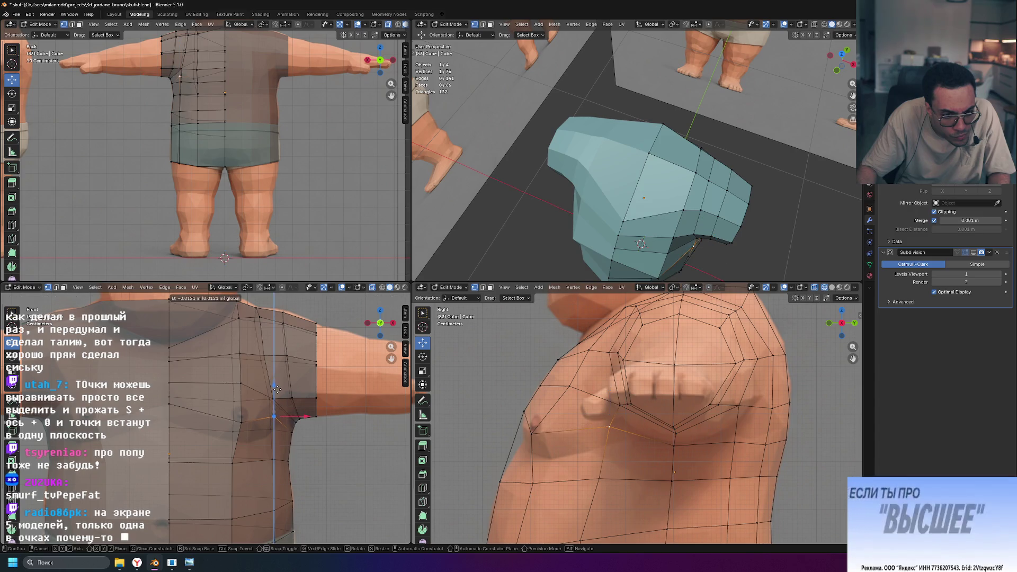
left_click(271, 391)
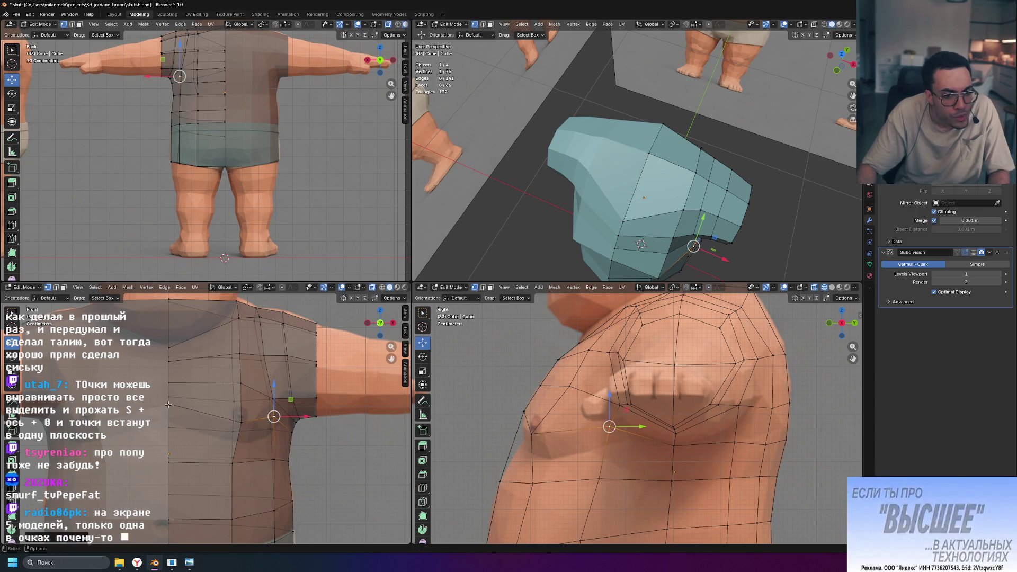
Adjust a centre-line chest vertex and move side vertices closer to the body and lower, then begin a loop cut.
left_click(171, 376)
left_click_drag(172, 377, 169, 378)
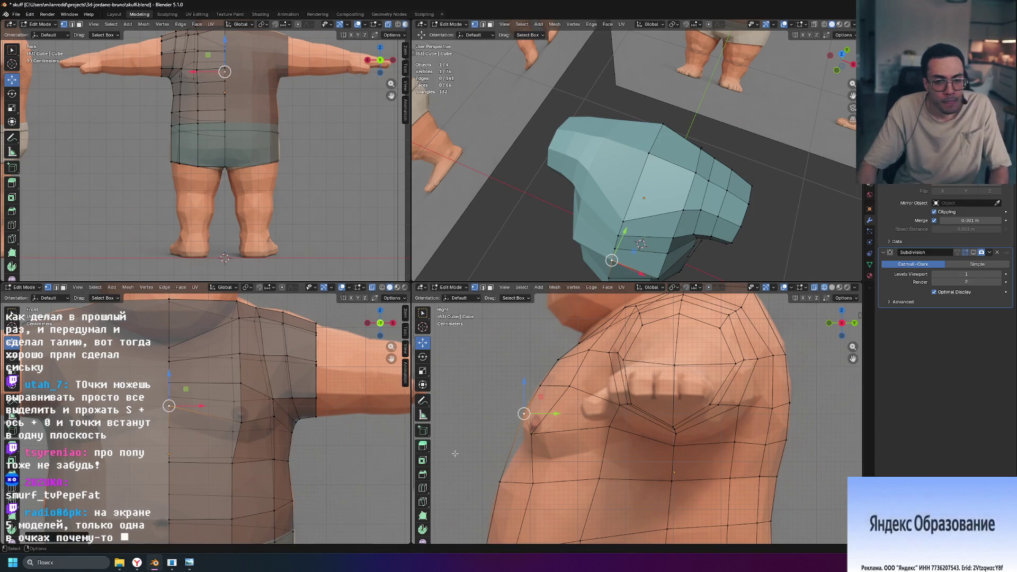
left_click(530, 433)
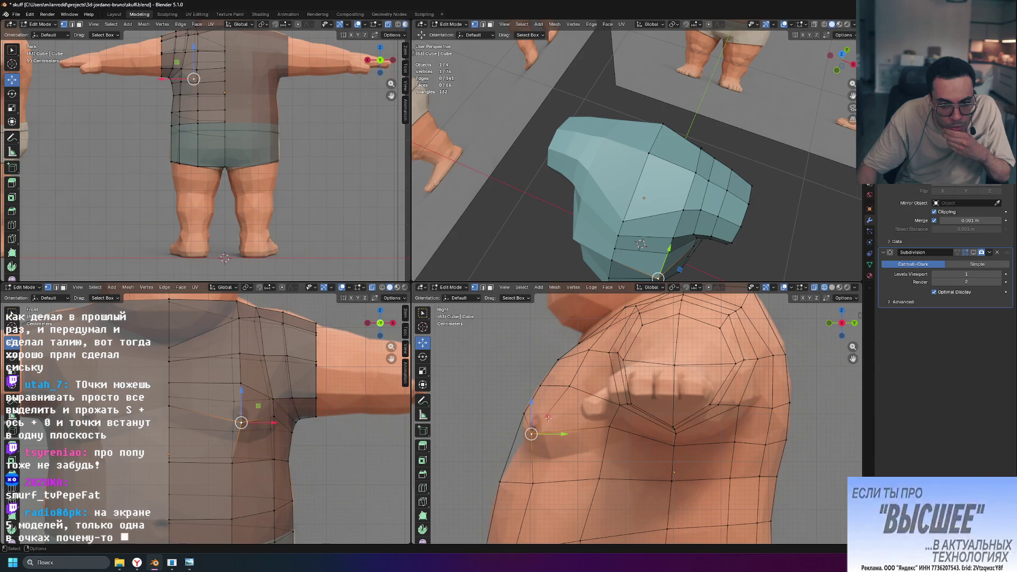
left_click_drag(547, 417, 545, 414)
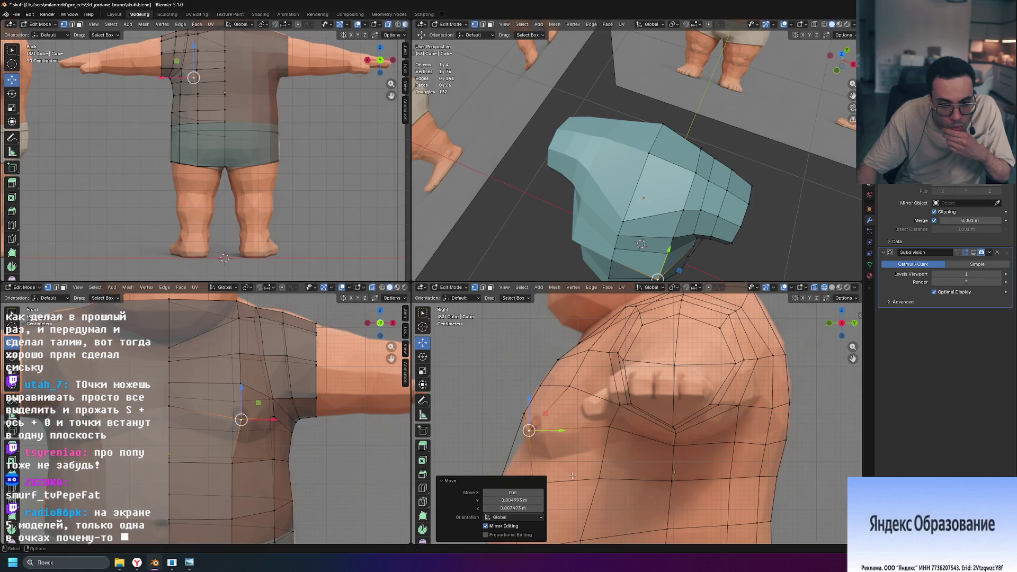
left_click(820, 462)
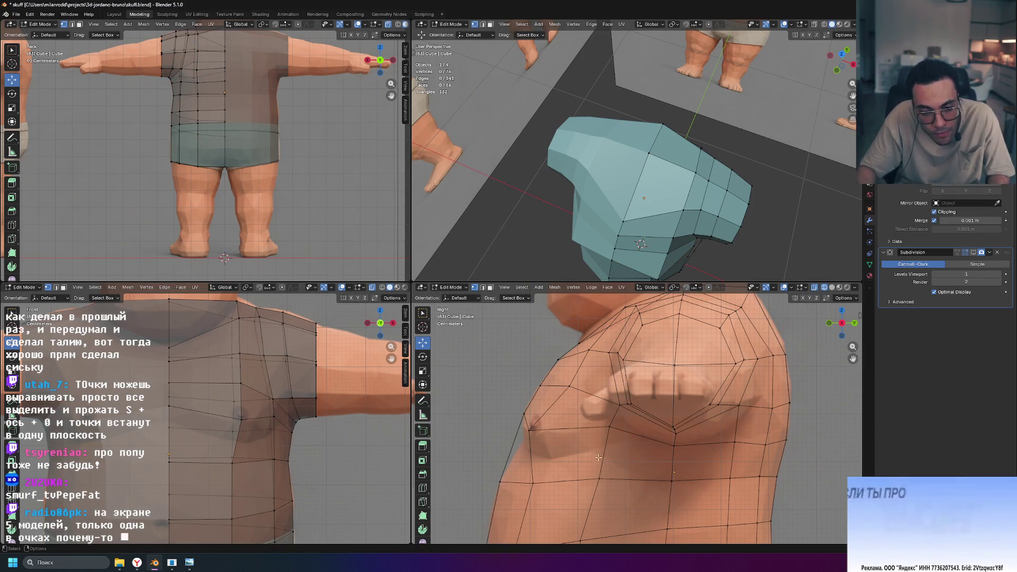
middle_click_drag(673, 265, 731, 202)
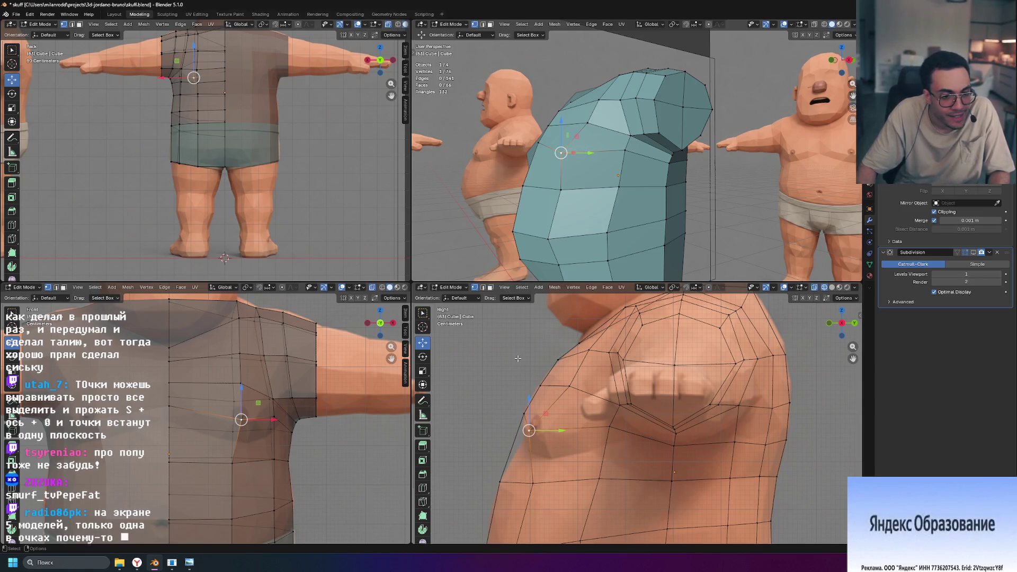
left_click(523, 413)
left_click_drag(540, 396, 537, 408)
mouse_move(574, 252)
middle_mouse_down()
mouse_move(586, 228)
mouse_move(612, 231)
mouse_move(599, 243)
middle_mouse_up()
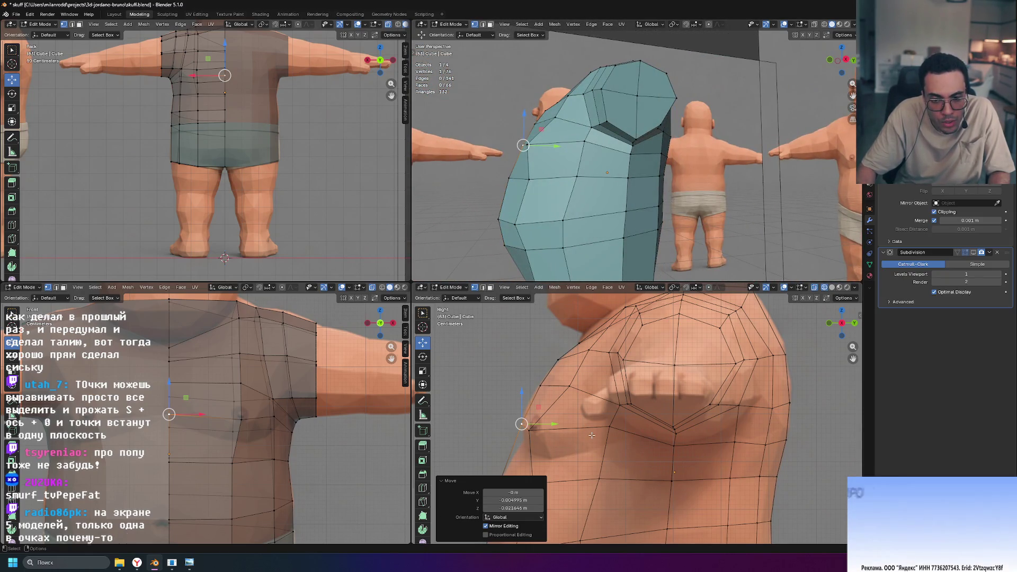
key("ctrl+r")
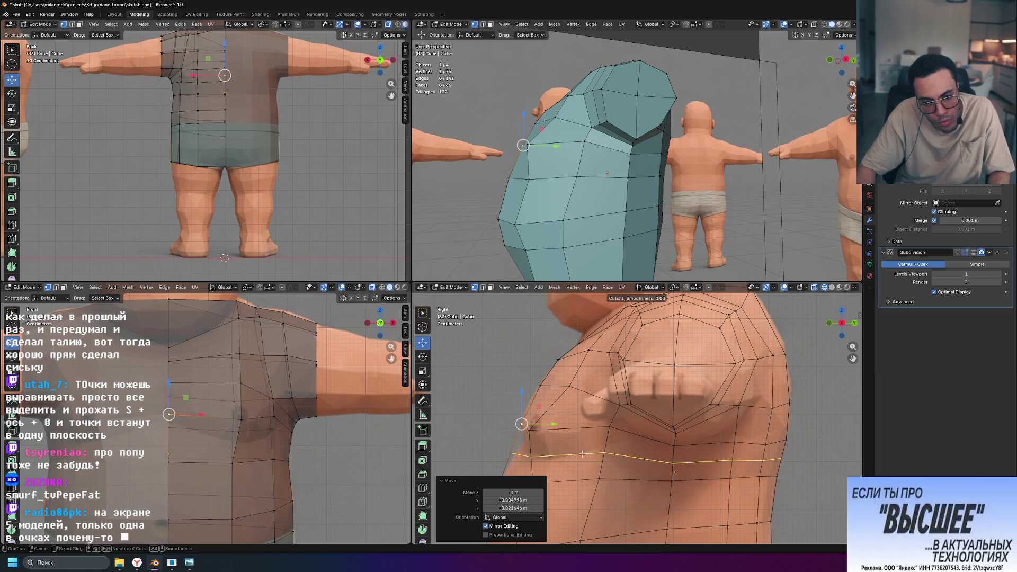
Add a horizontal edge loop across the chest and move two of its side vertices up and outward.
left_click(583, 451)
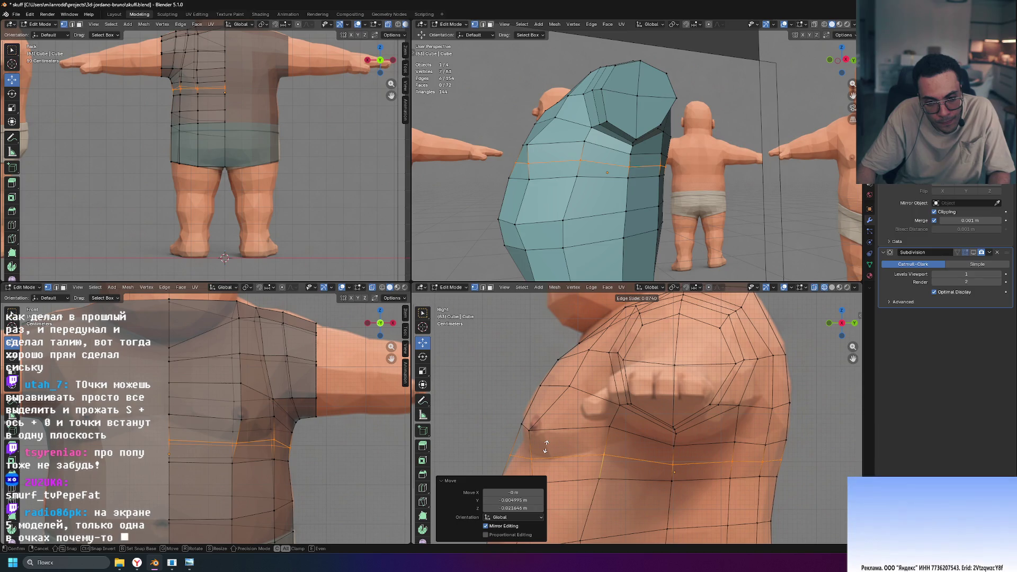
left_click(546, 447)
left_click(613, 458)
key("g")
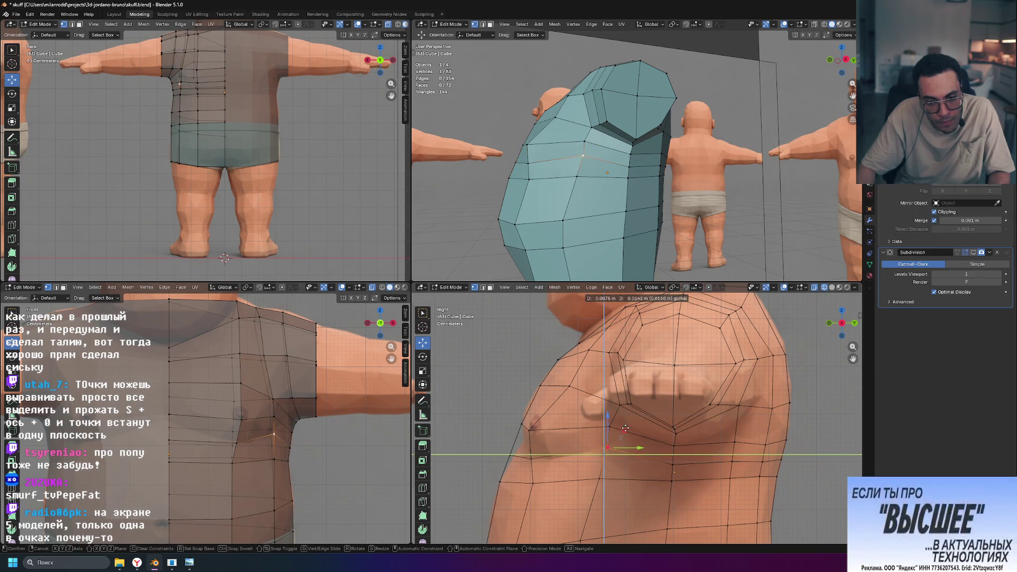
left_click(626, 426)
left_click(524, 459)
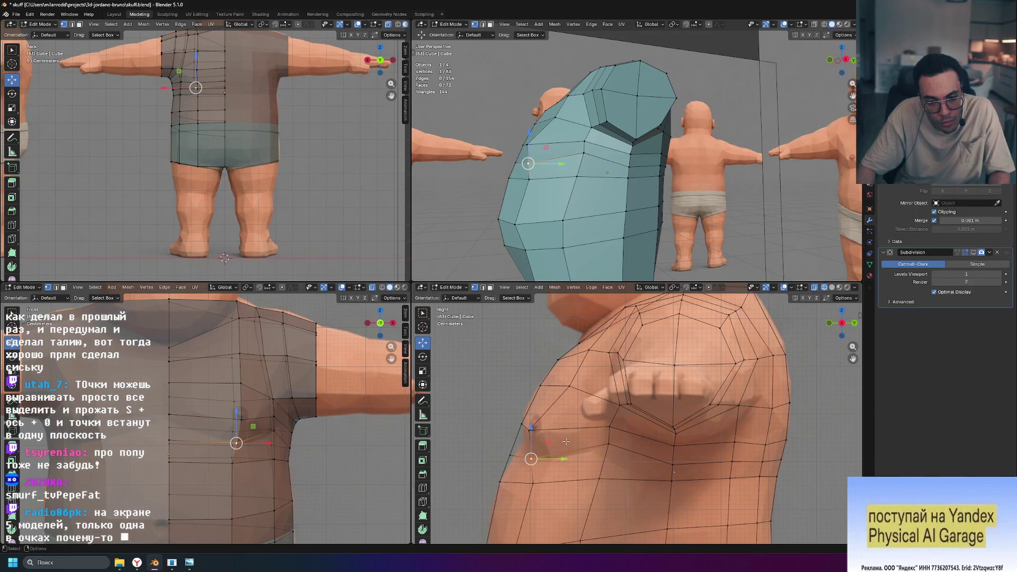
key("g")
left_click(528, 438)
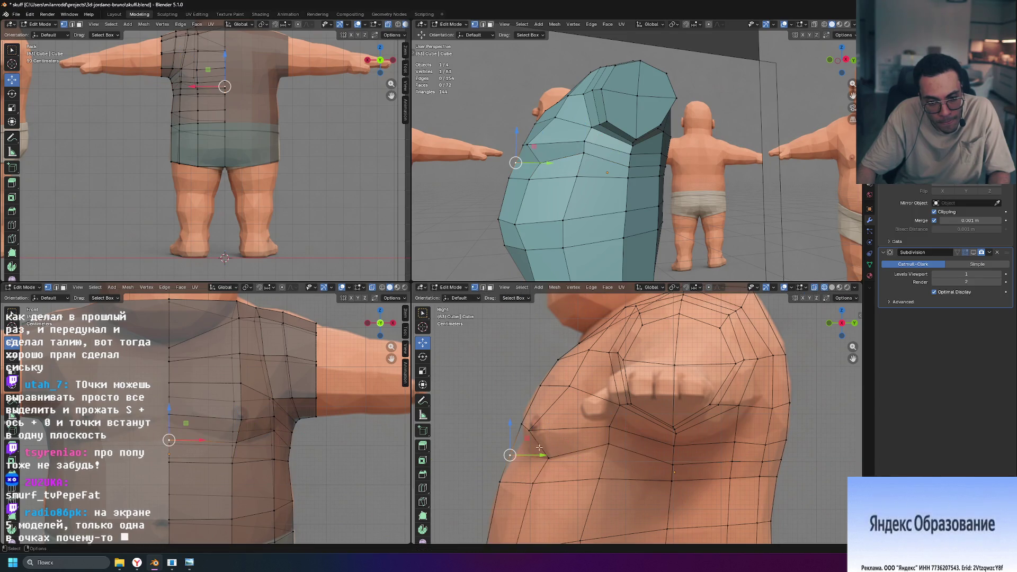
Refine the side vertices with axis-locked moves along Z and Y so they follow the body.
key("g")
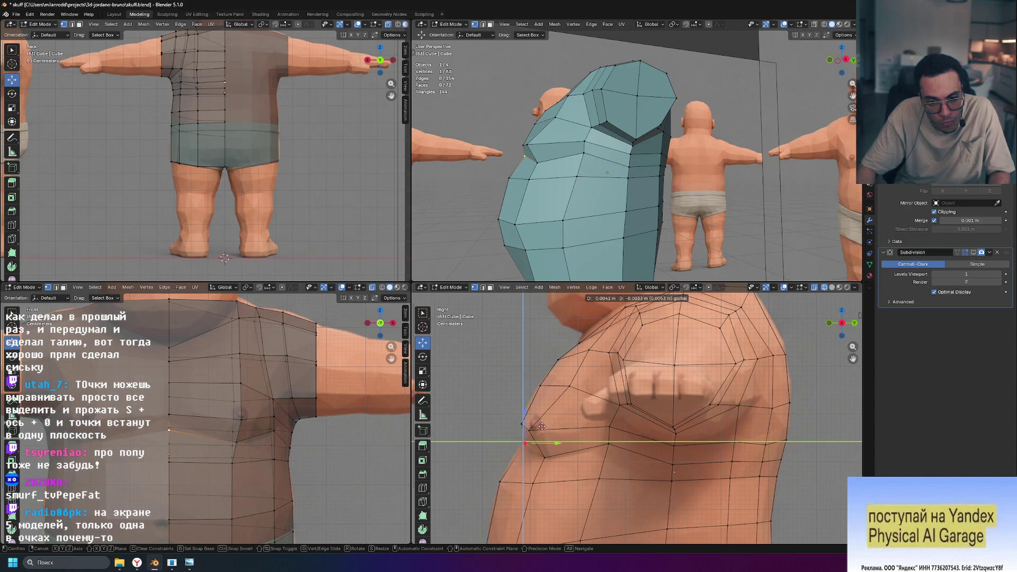
left_click(539, 426)
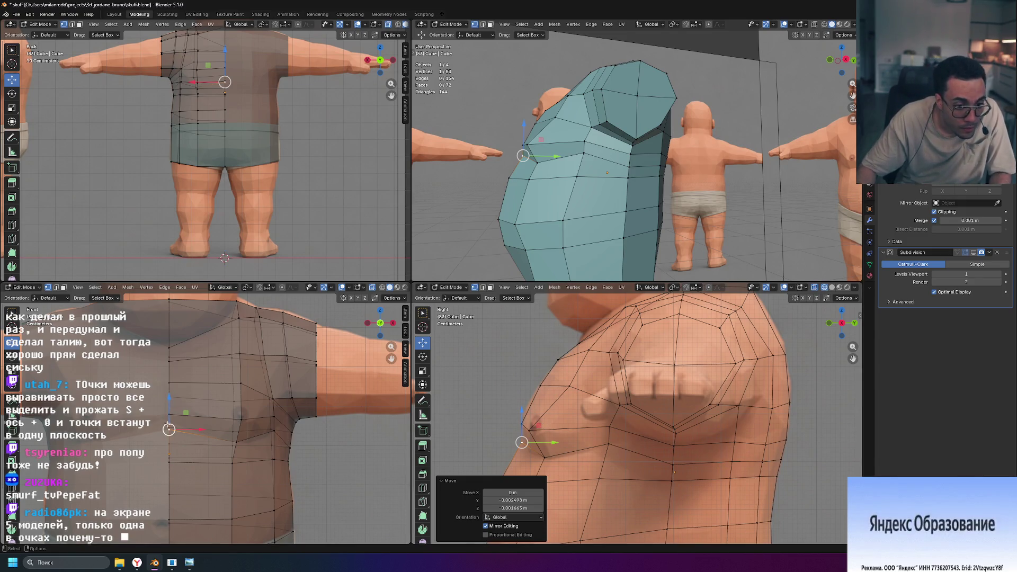
scroll(161, 403, "up", 1)
key("g")
key("z")
left_click(164, 398)
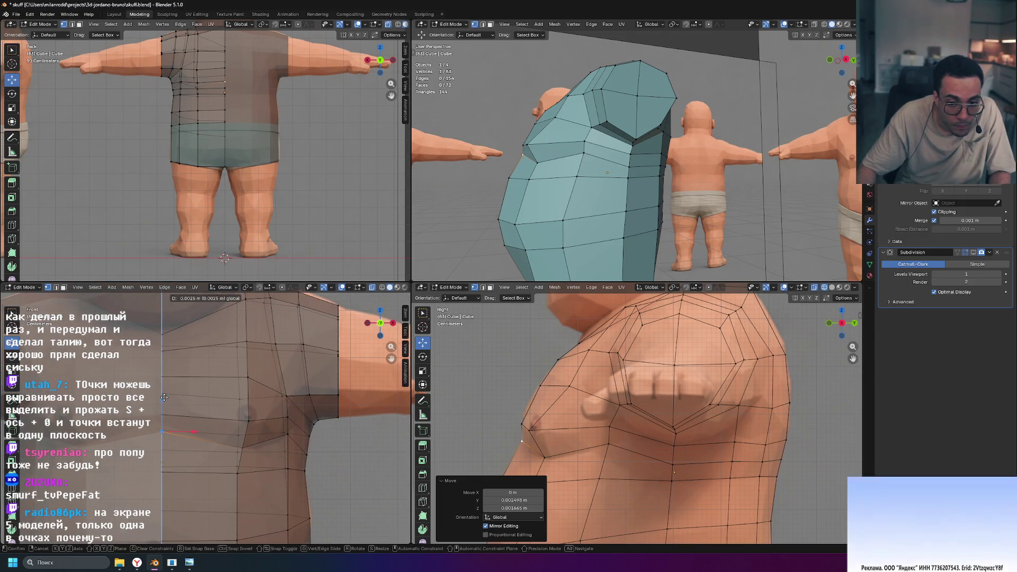
left_click(530, 430)
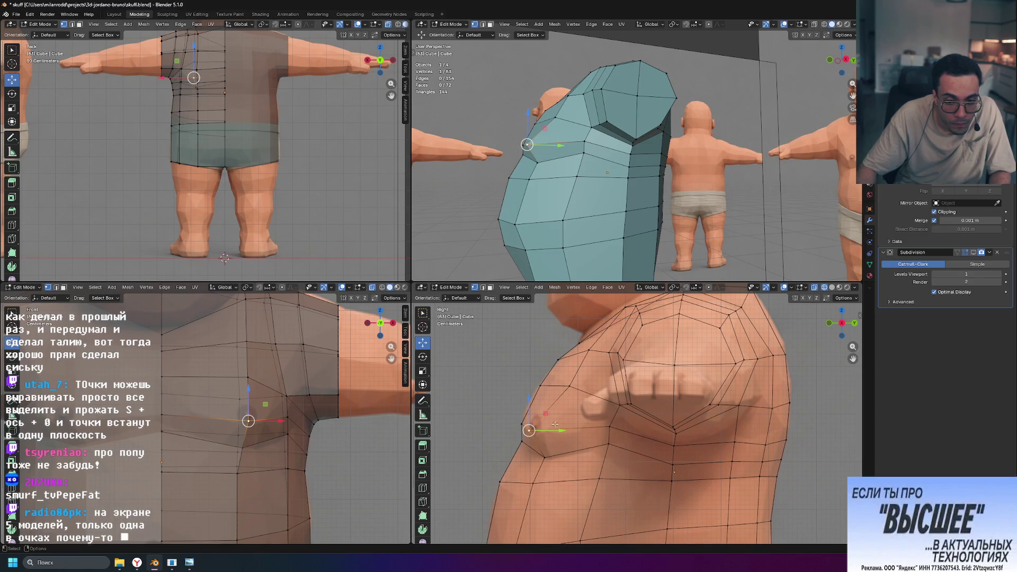
key("g")
key("y")
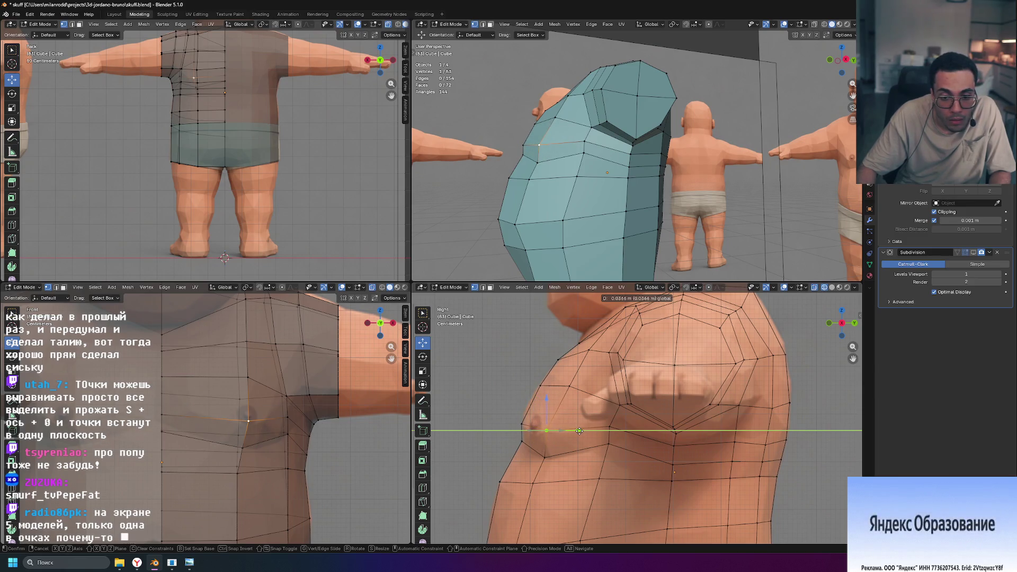
left_click(580, 430)
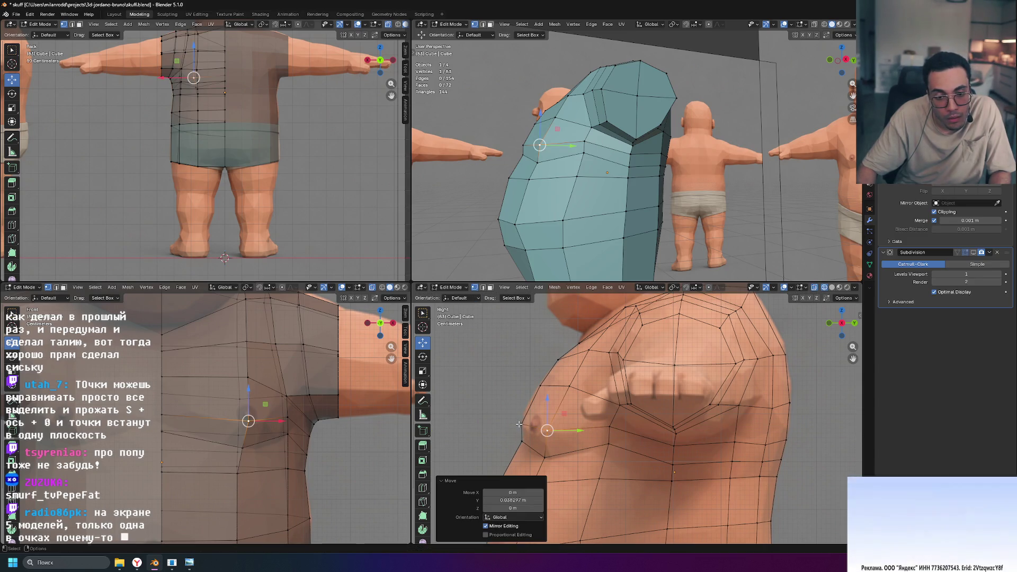
key("g")
key("z")
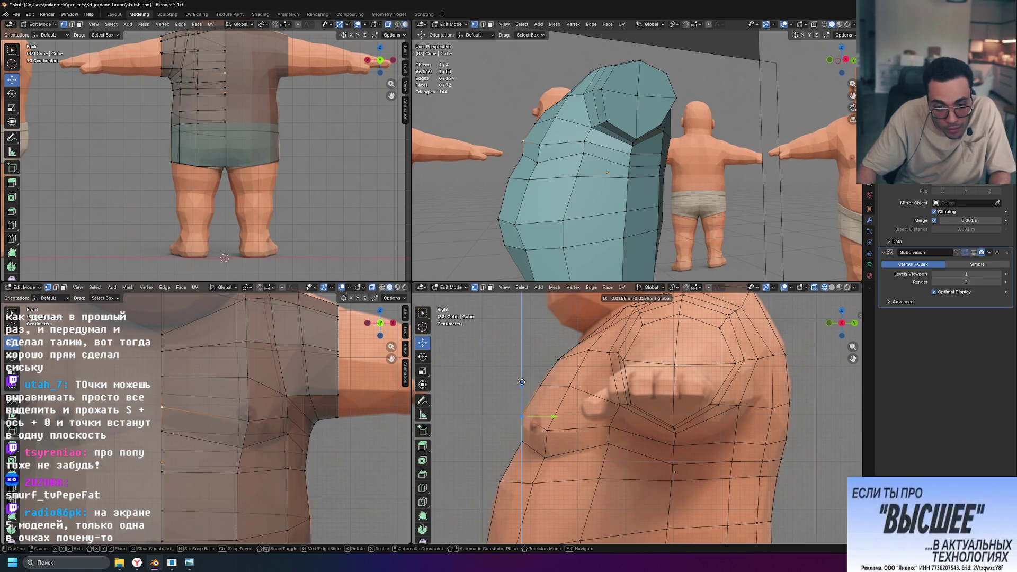
left_click(521, 381)
Lower another side vertex along Z and nudge it in depth, checking from several angles.
middle_click_drag(583, 254, 681, 269)
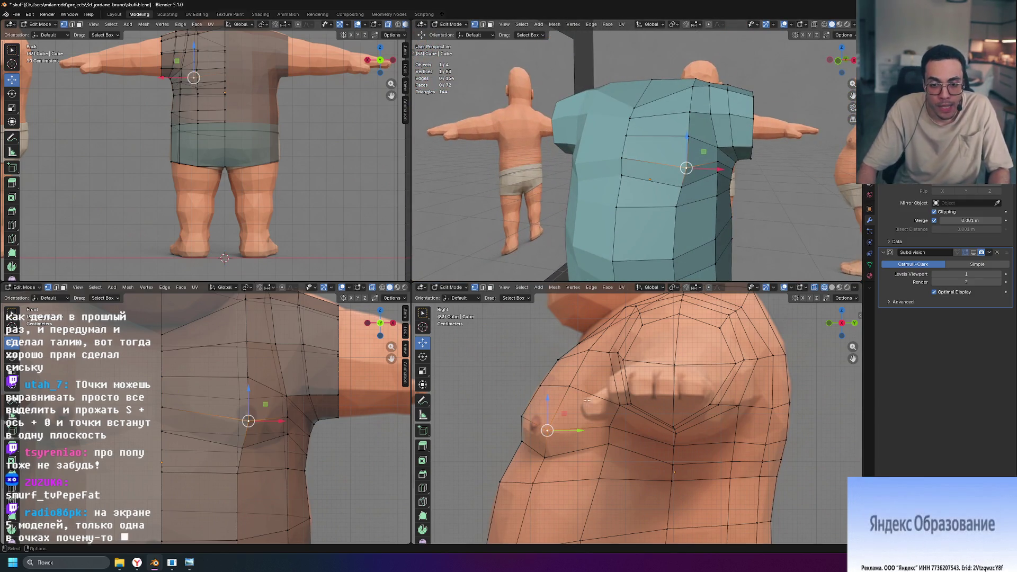
key("g")
key("z")
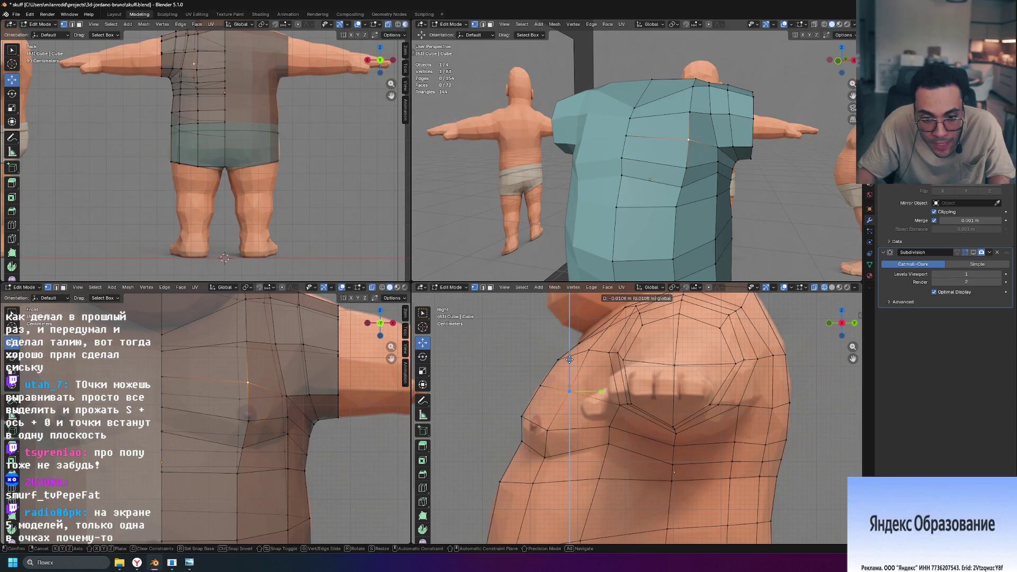
left_click(569, 364)
middle_click_drag(656, 244, 715, 243)
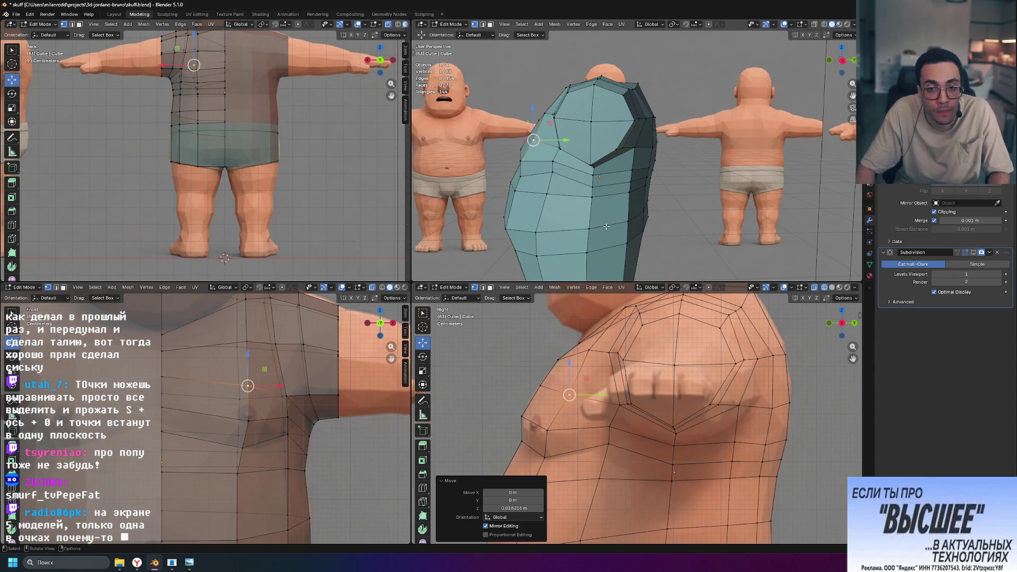
left_click_drag(563, 143, 565, 142)
mouse_move(565, 142)
middle_mouse_down()
mouse_move(583, 215)
mouse_move(668, 209)
middle_mouse_up()
left_click(704, 220)
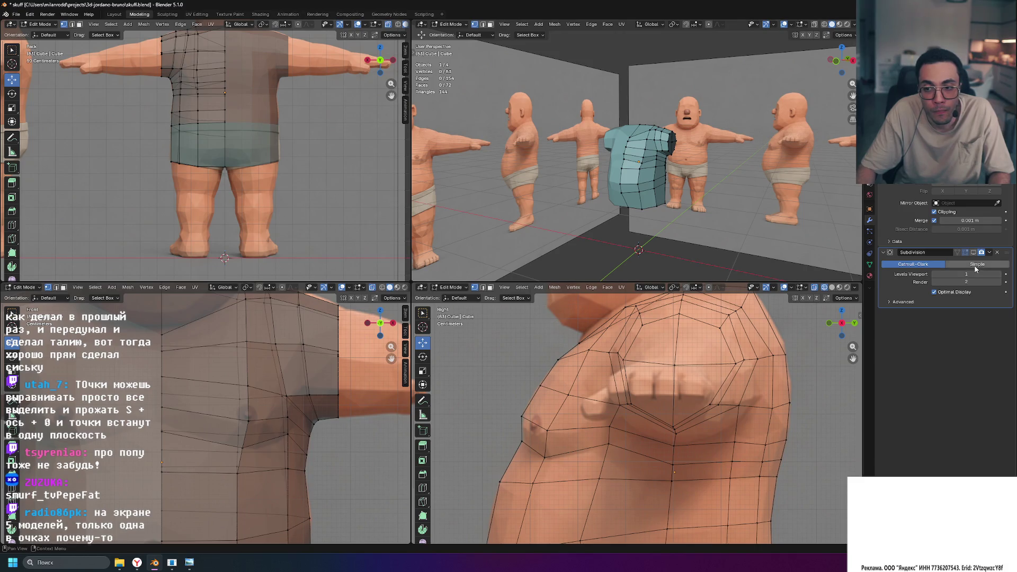
left_click(965, 252)
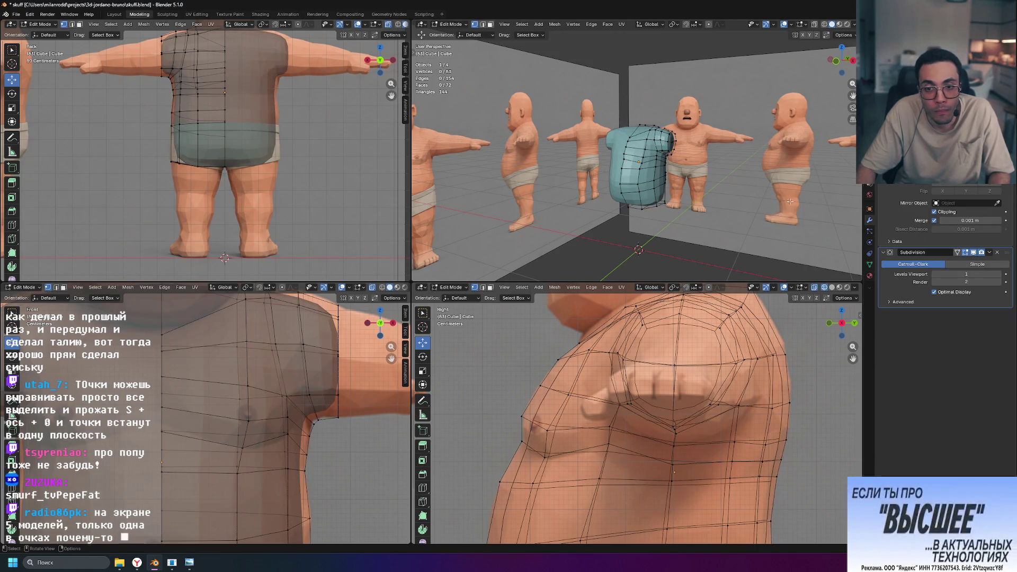
scroll(757, 204, "up", 6)
key("Tab")
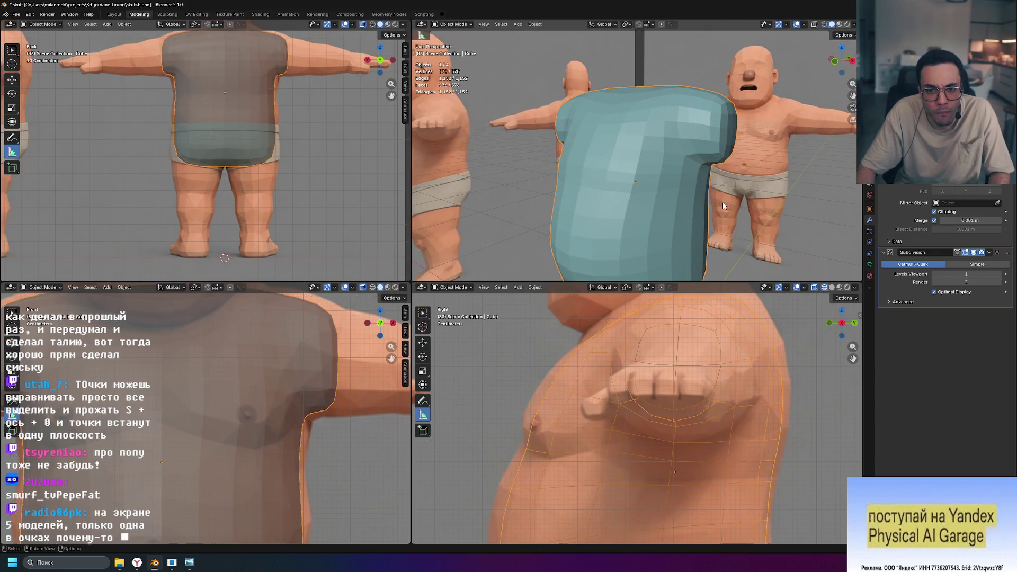
mouse_move(727, 203)
middle_mouse_down()
mouse_move(784, 217)
mouse_move(815, 195)
mouse_move(761, 180)
mouse_move(725, 216)
mouse_move(687, 187)
mouse_move(627, 213)
mouse_move(650, 202)
middle_mouse_up()
key("Tab")
left_click(973, 252)
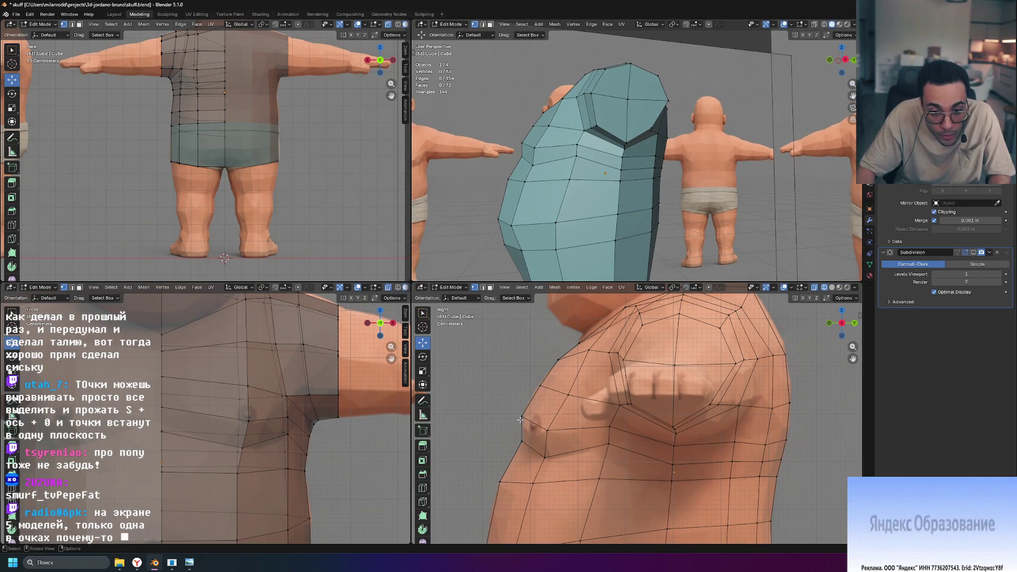
Slide the selected edge along the mesh and pick a side vertex, cancelling a trial vertical move.
key("g")
key("g")
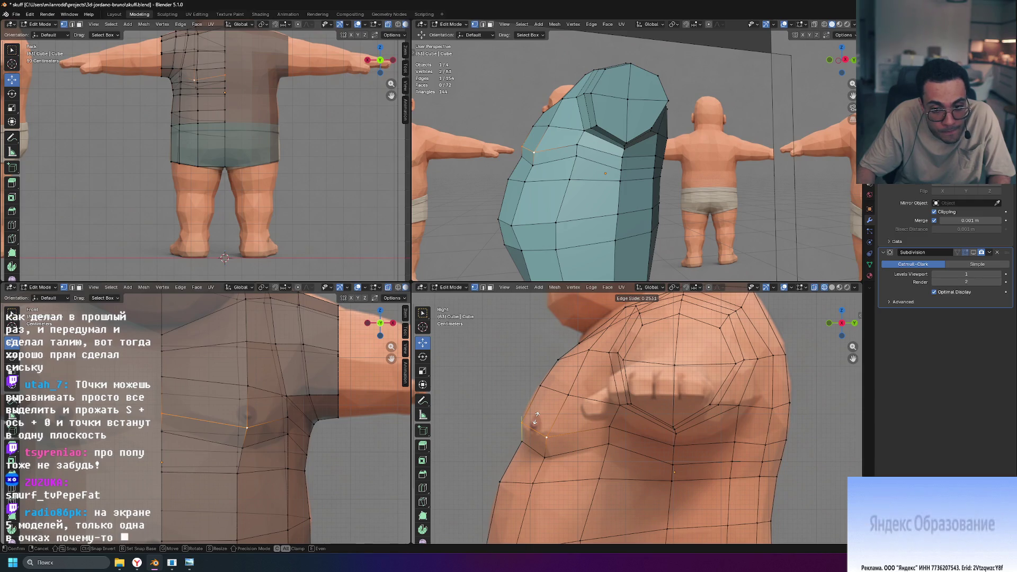
left_click(536, 419)
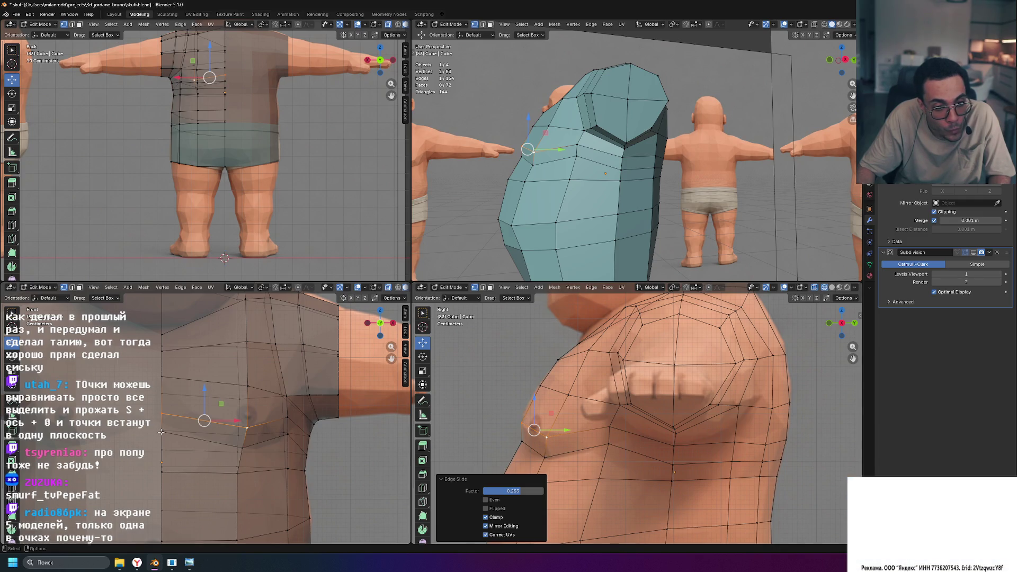
left_click(161, 432)
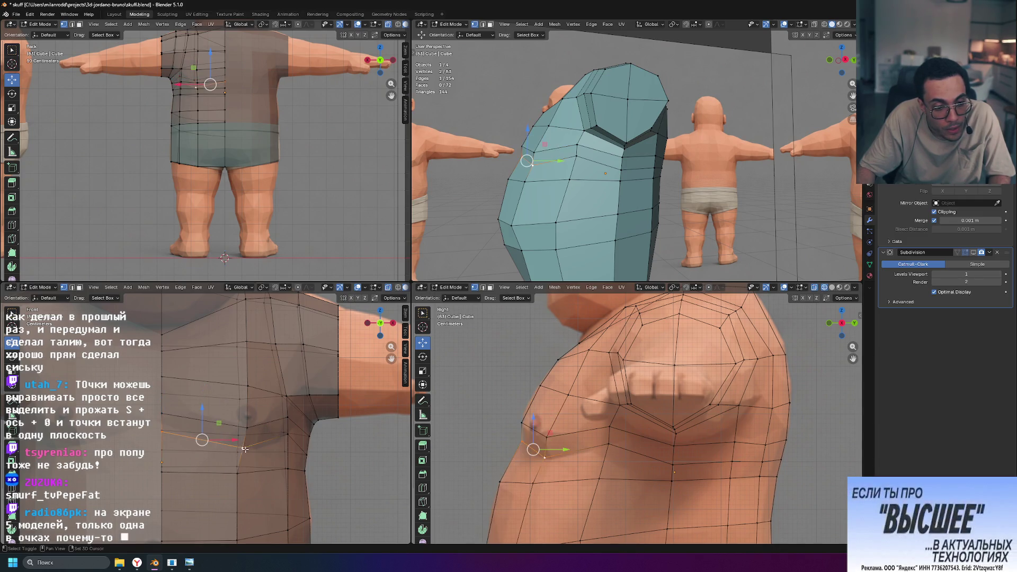
left_click(168, 434)
key("g")
key("z")
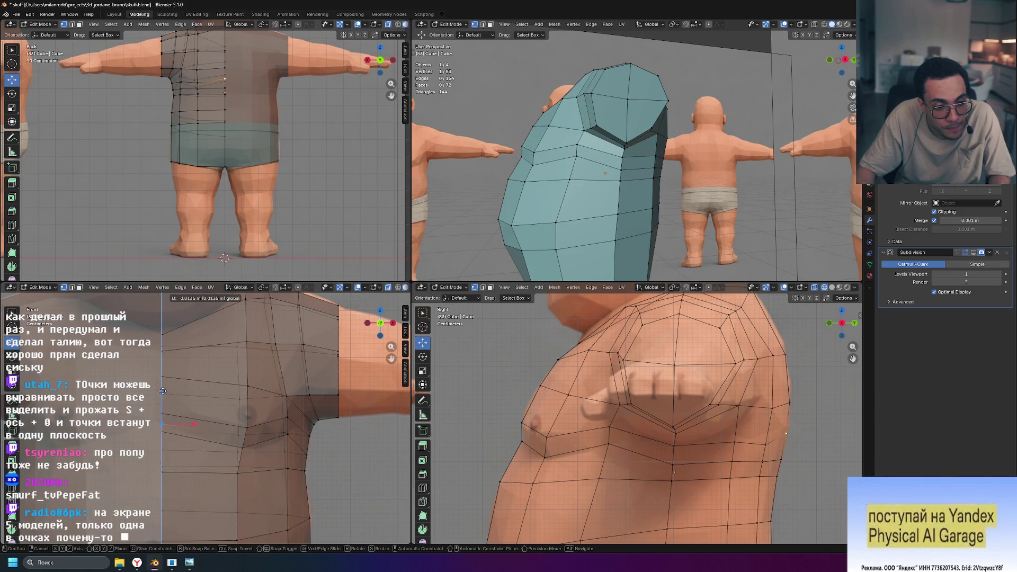
right_click(163, 393)
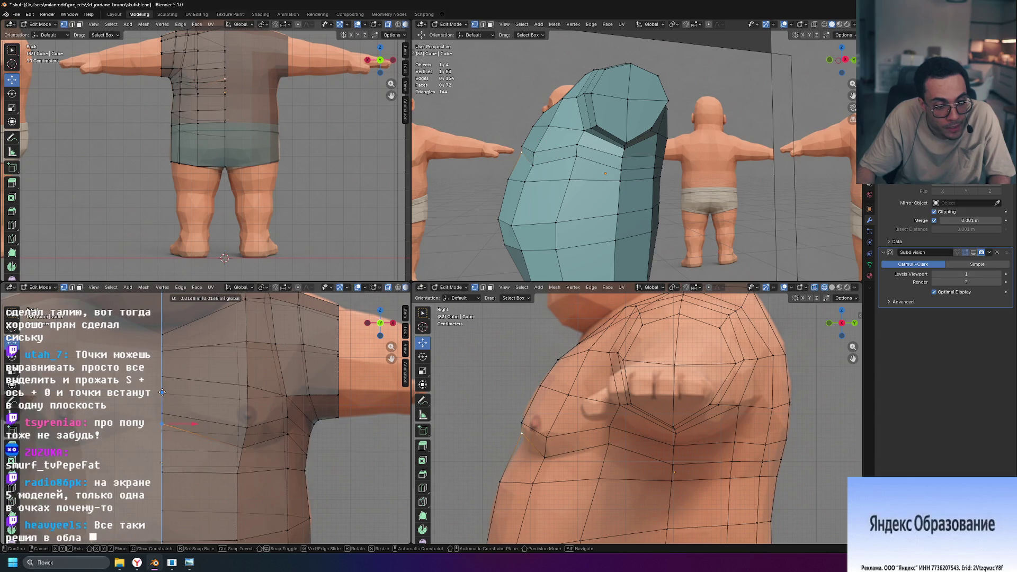
left_click(242, 449)
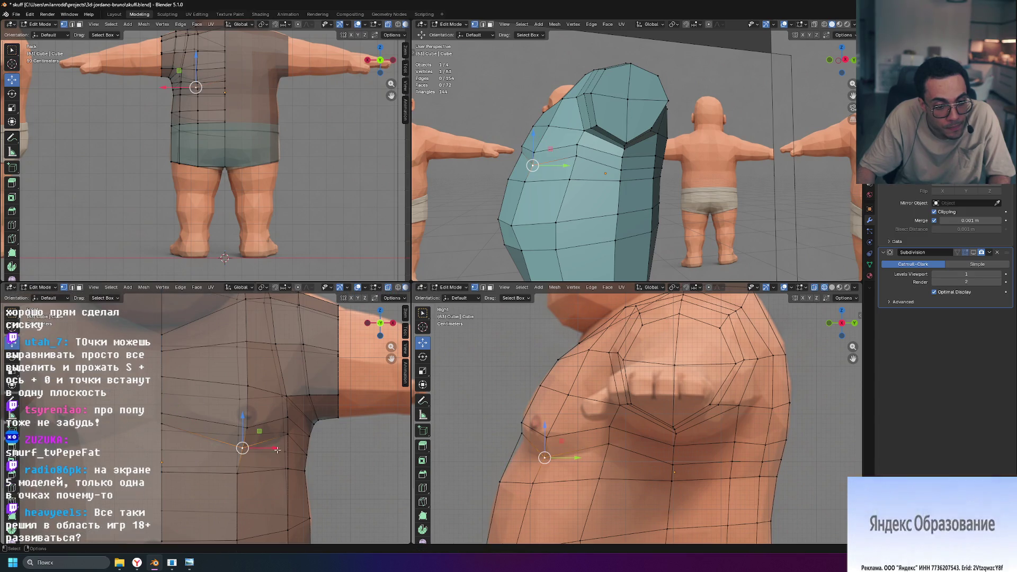
Turn off X-ray in the Front viewport so the chest draws opaque.
left_click(388, 288)
left_click(388, 288)
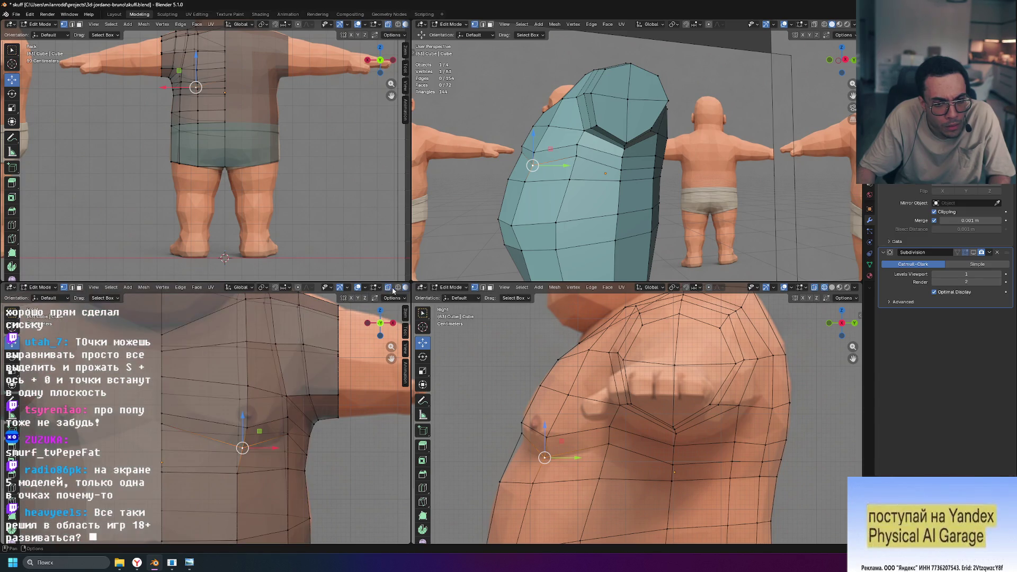
left_click(391, 289)
left_click(398, 289)
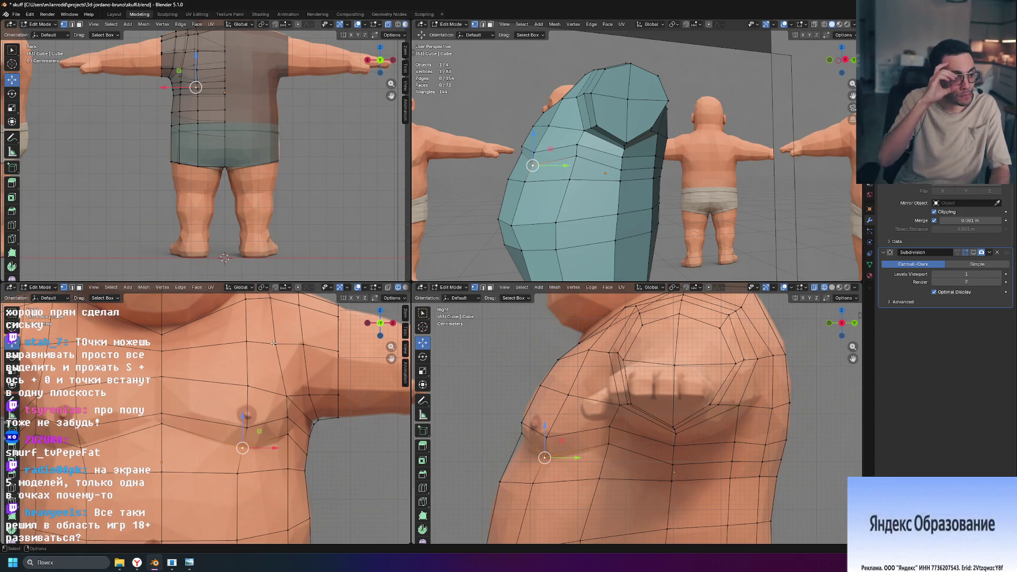
Raise a chest vertex slightly and lower a vertex near the armpit.
left_click(160, 416)
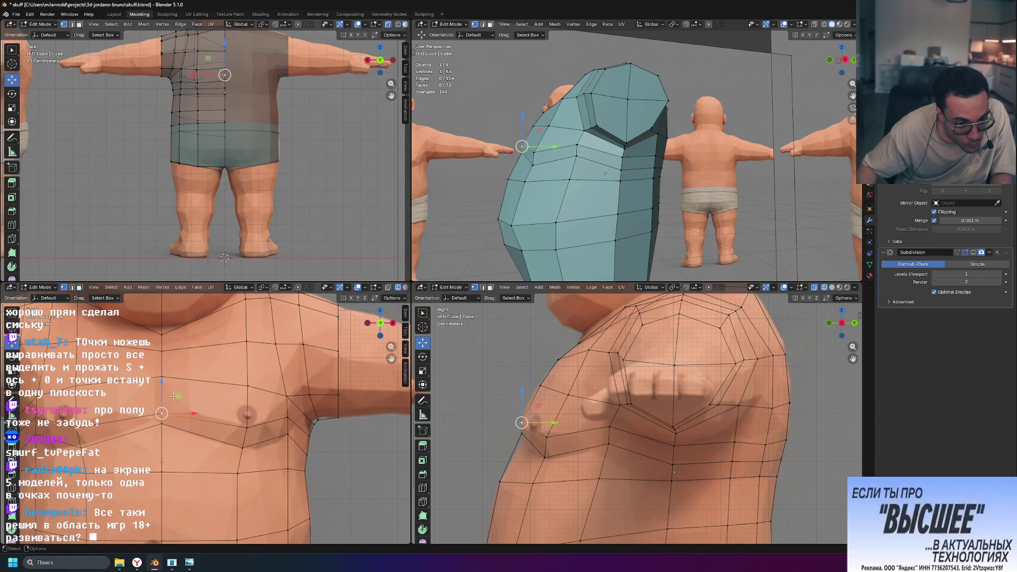
key("g")
key("z")
right_click(166, 369)
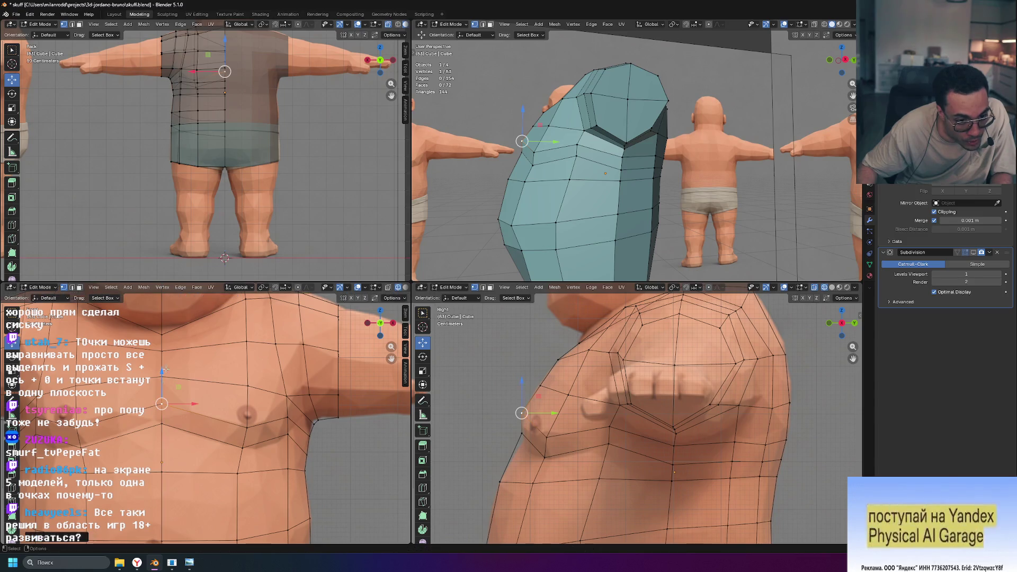
left_click(243, 448)
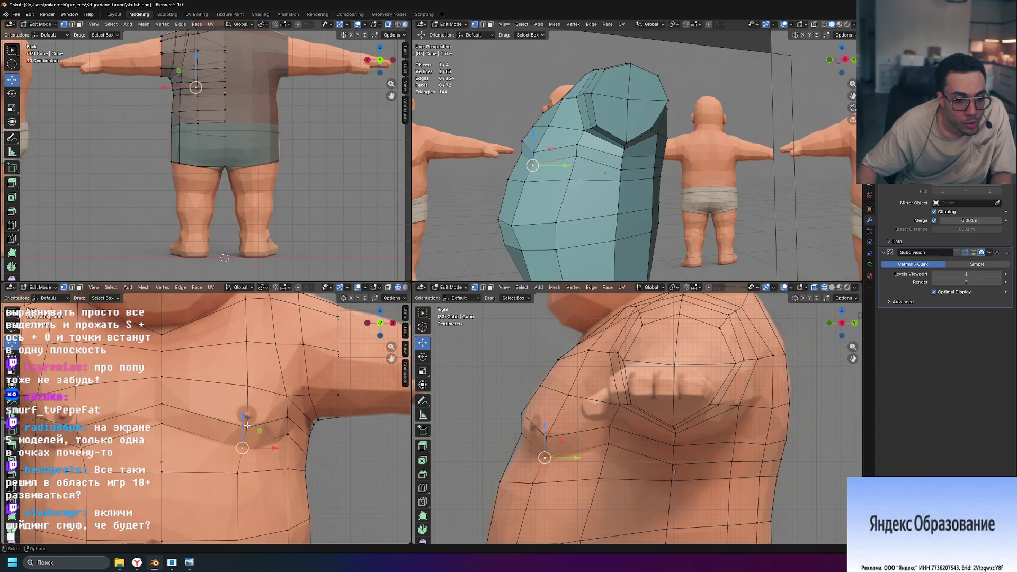
left_click_drag(249, 387, 247, 398)
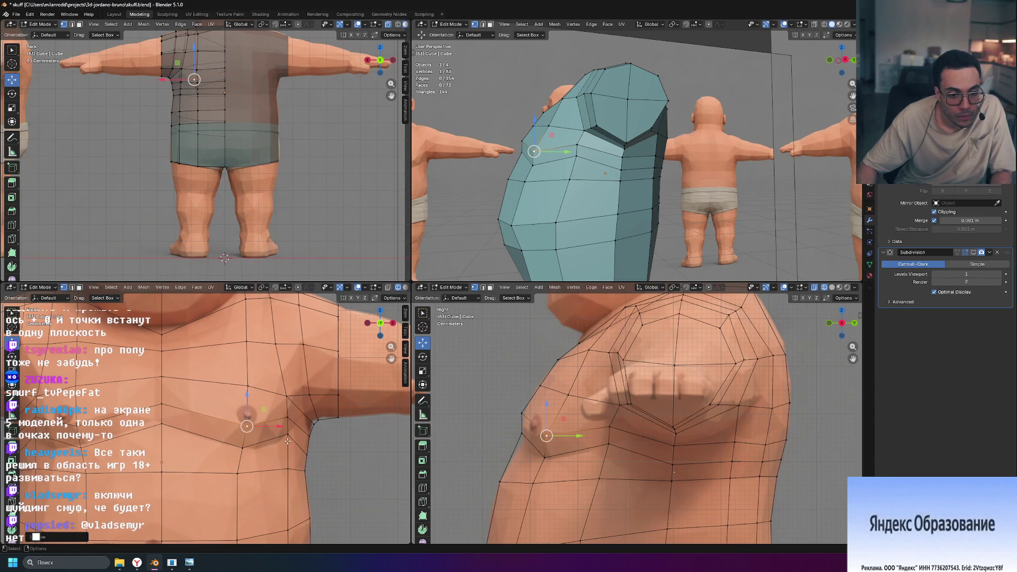
left_click(286, 435)
left_click_drag(287, 403, 287, 401)
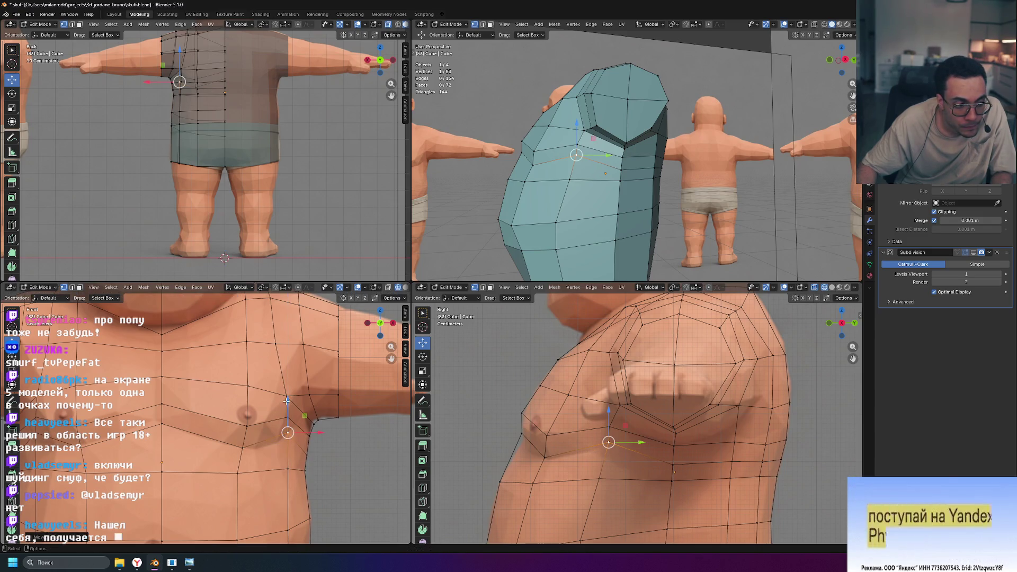
Slide the waistband vertex and the chest-to-waistband vertex path along their edges.
scroll(291, 496, "down", 2)
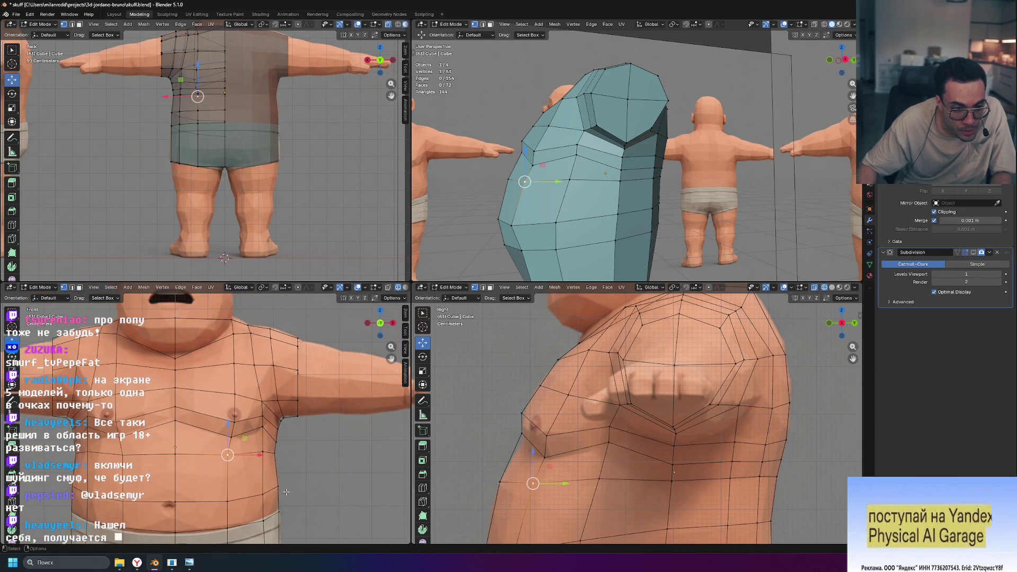
middle_click_drag(326, 492, 336, 402, "shift")
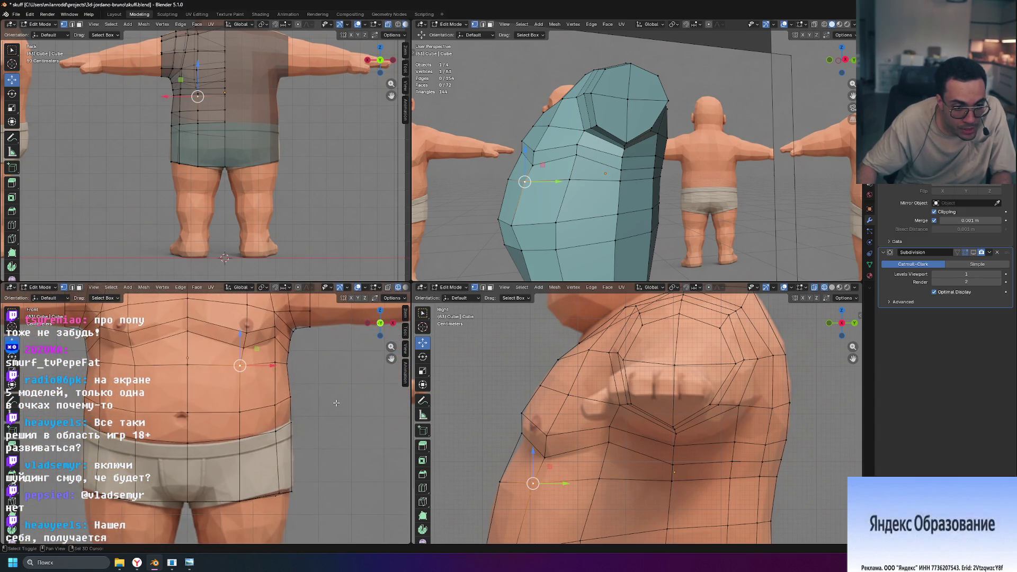
left_click(243, 440)
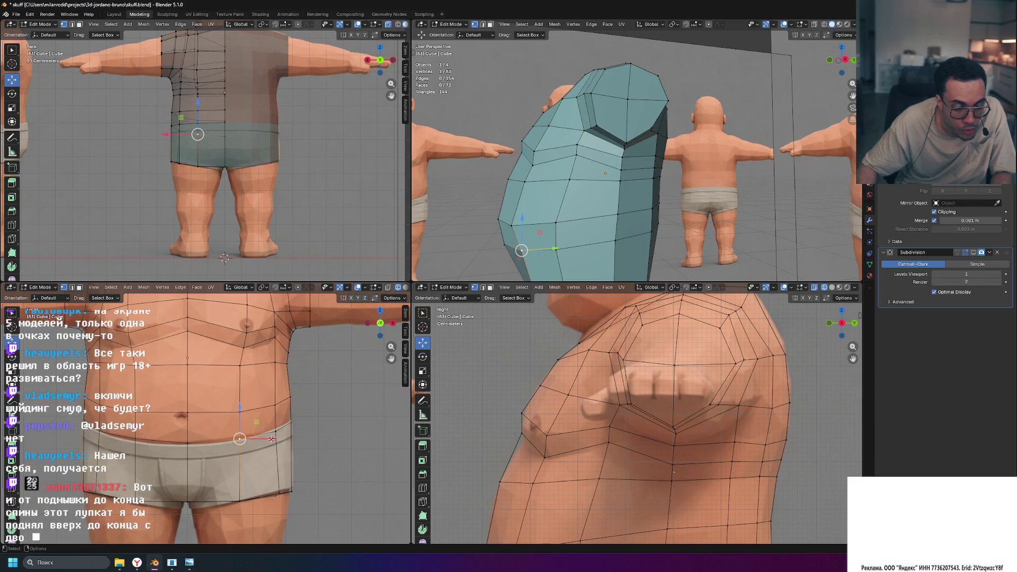
key("g")
key("g")
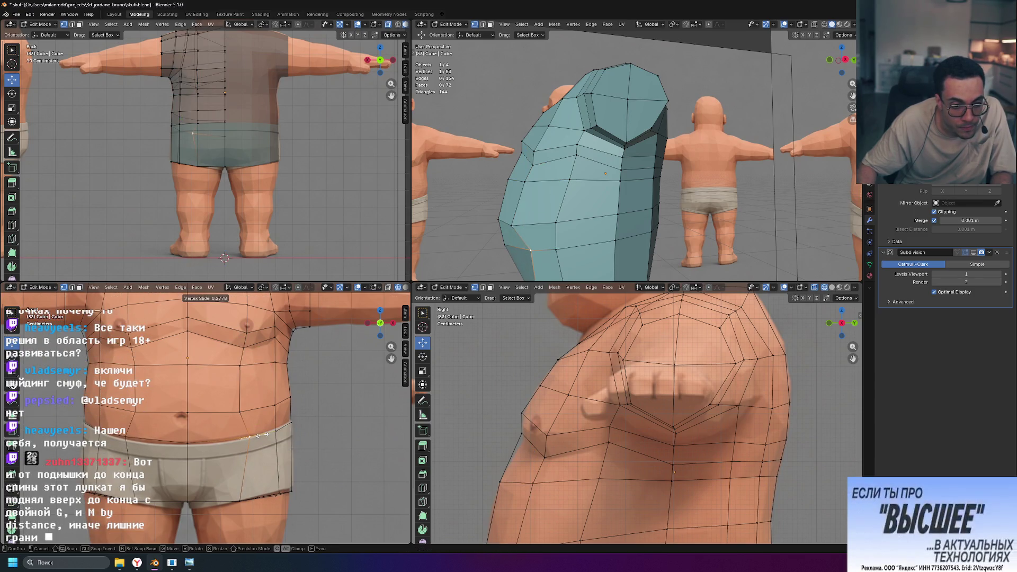
left_click(250, 404)
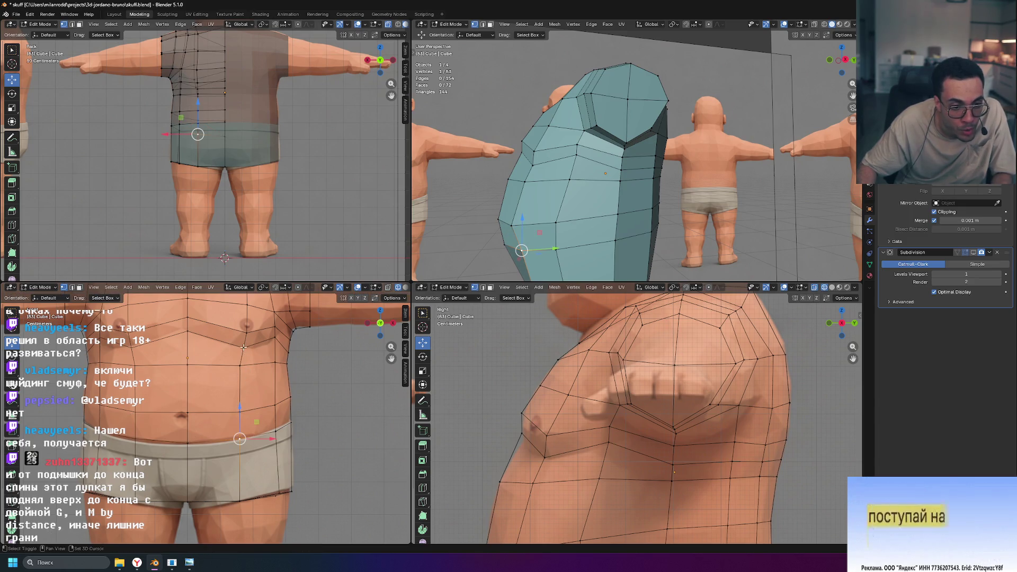
left_click(243, 347, "ctrl")
key("g")
key("g")
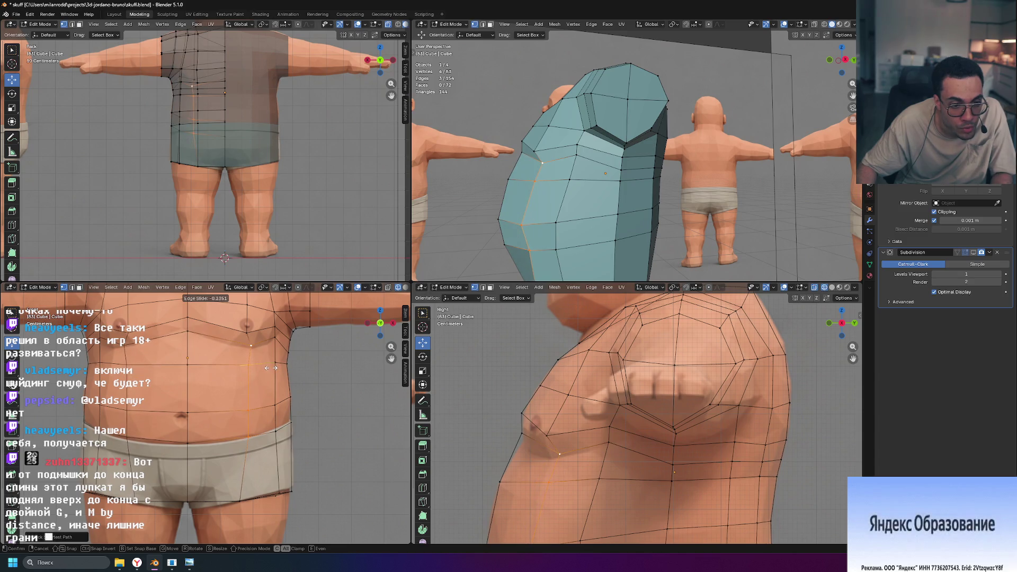
left_click(270, 368)
left_click(314, 385)
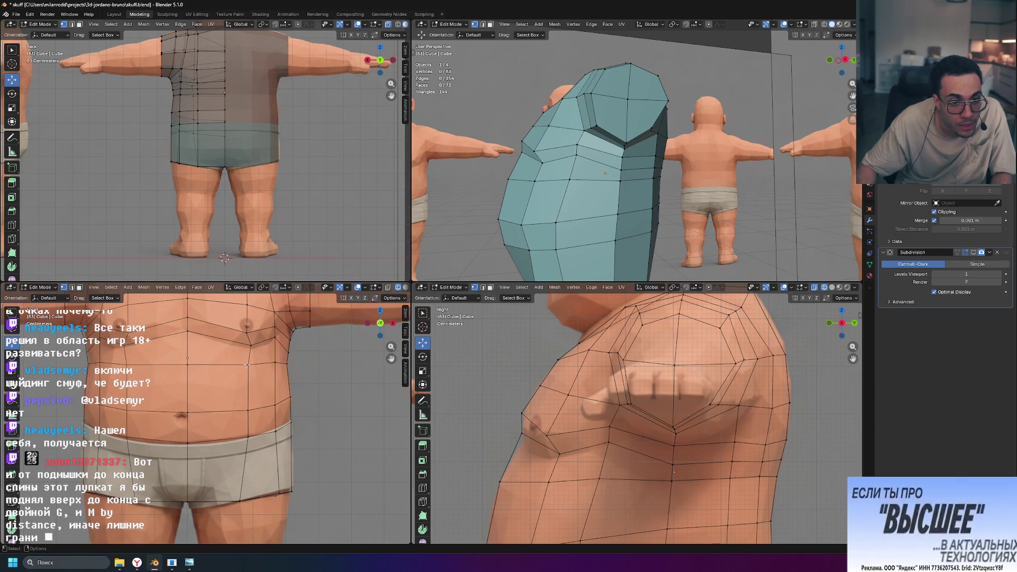
Deselect all, return to Object Mode, and select the teal shirt object.
left_click(245, 437, "ctrl")
key("alt+a")
mouse_move(551, 222)
middle_mouse_down()
mouse_move(602, 234)
mouse_move(550, 246)
mouse_move(528, 235)
mouse_move(522, 214)
mouse_move(573, 237)
middle_mouse_up()
key("Tab")
left_click(526, 225)
right_click(573, 237)
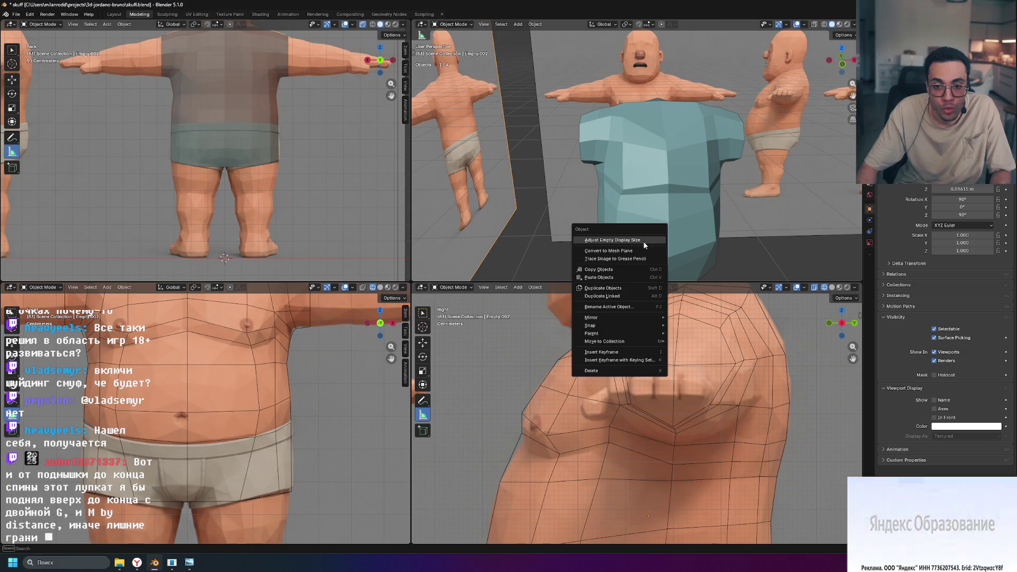
left_click(653, 206)
right_click(653, 208)
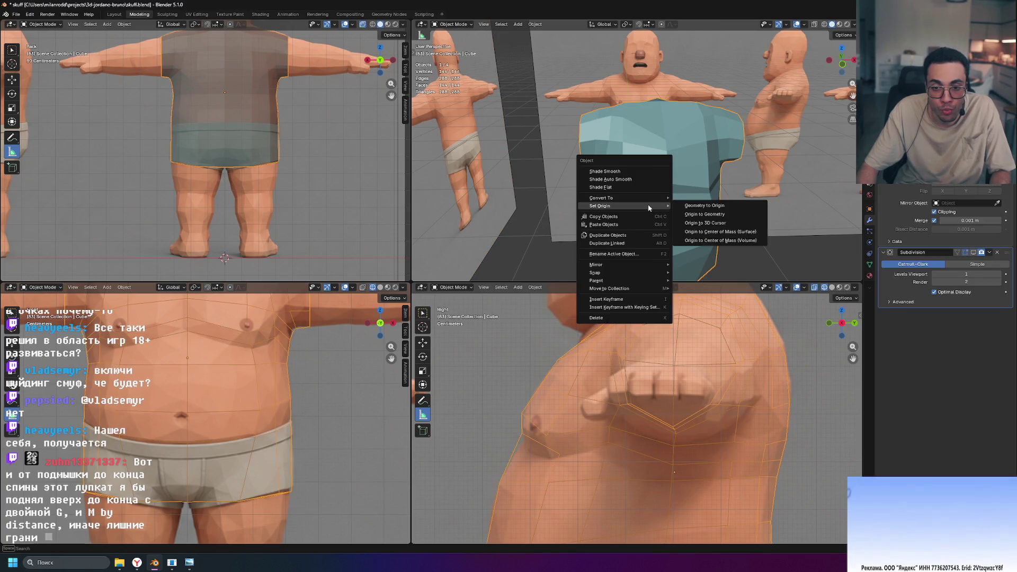
Shade the shirt smooth and add a Subdivision modifier at viewport level 3.
left_click(620, 172)
left_click(763, 226)
mouse_move(763, 227)
middle_mouse_down()
mouse_move(708, 191)
mouse_move(839, 229)
mouse_move(805, 206)
mouse_move(754, 221)
middle_mouse_up()
key("ctrl+1")
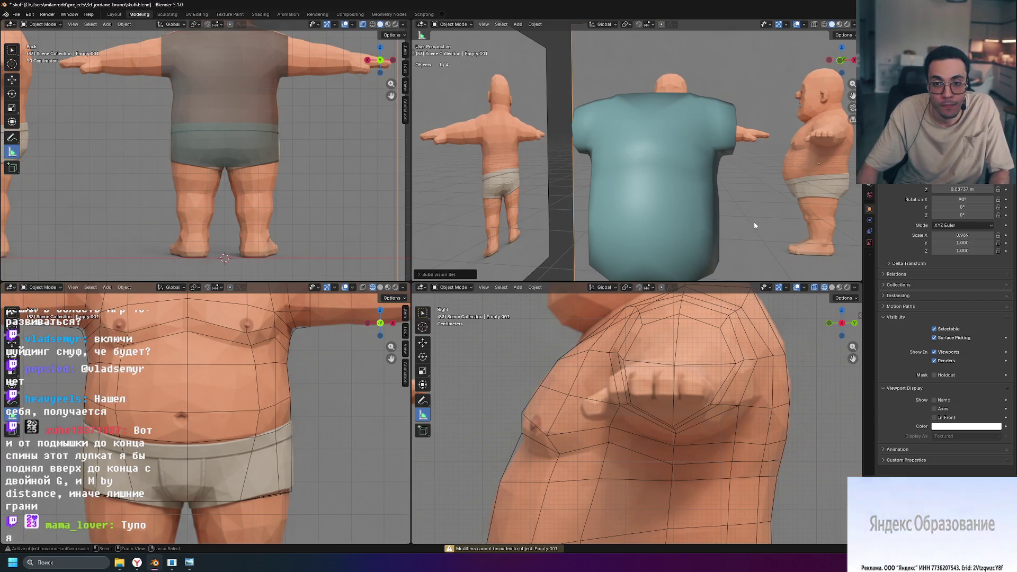
left_click(668, 213)
key("ctrl+1")
key("ctrl+3")
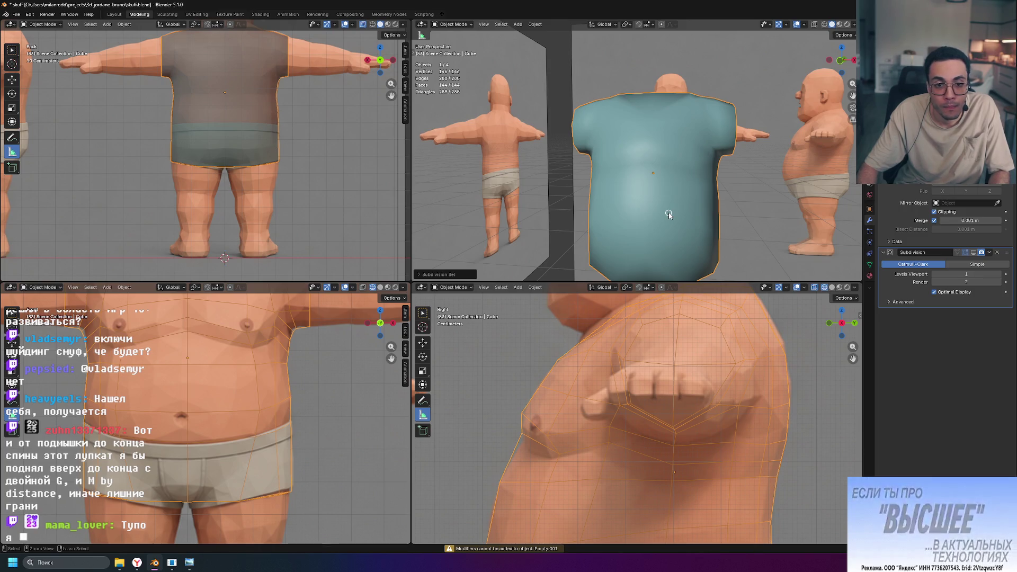
Shade the shirt flat, preview subdivision levels 2 and 3, then drop to 0 and re-enter Edit Mode.
right_click(668, 212)
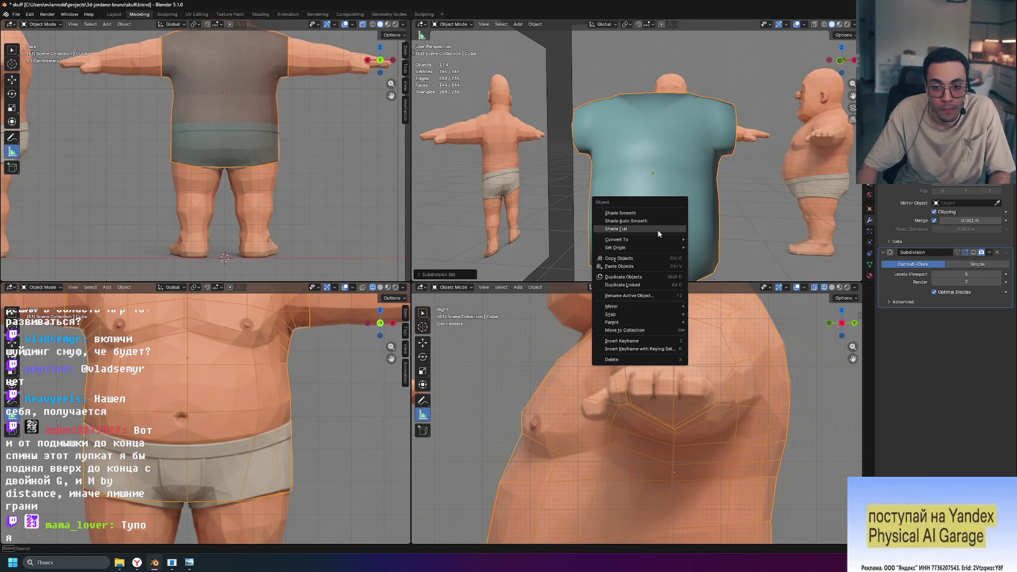
left_click(657, 229)
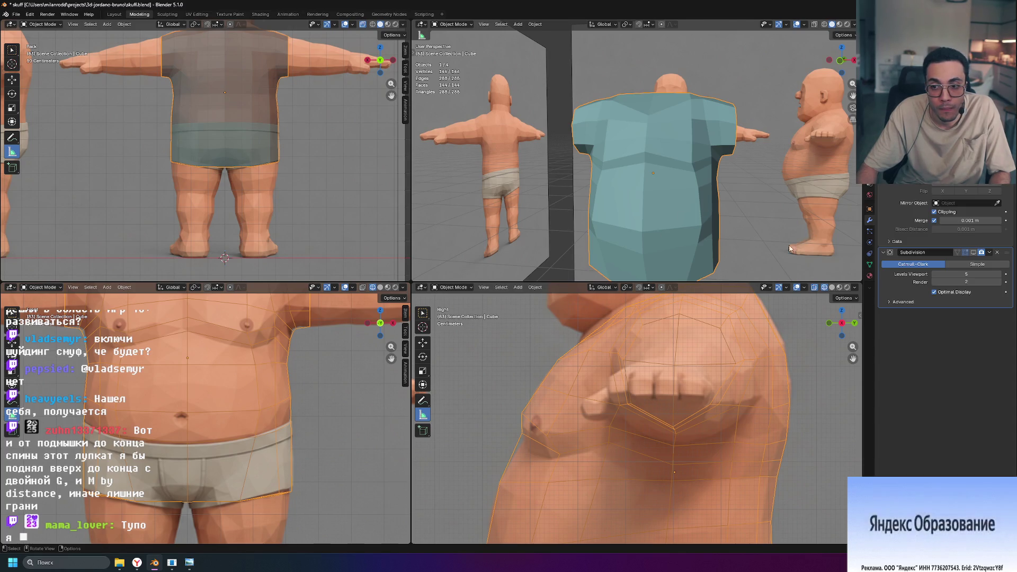
left_click(974, 253)
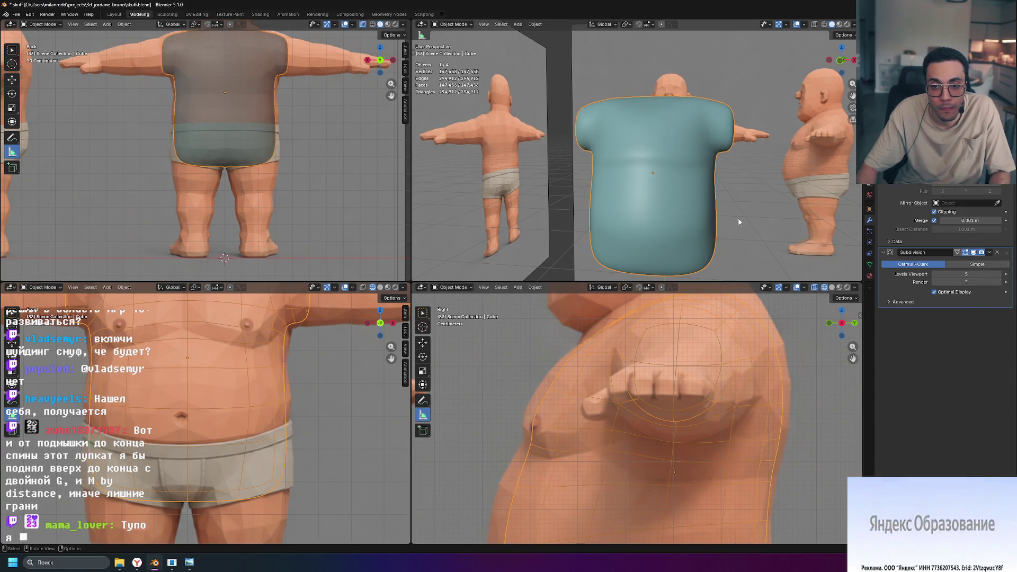
middle_click_drag(681, 217, 740, 241)
key("ctrl+2")
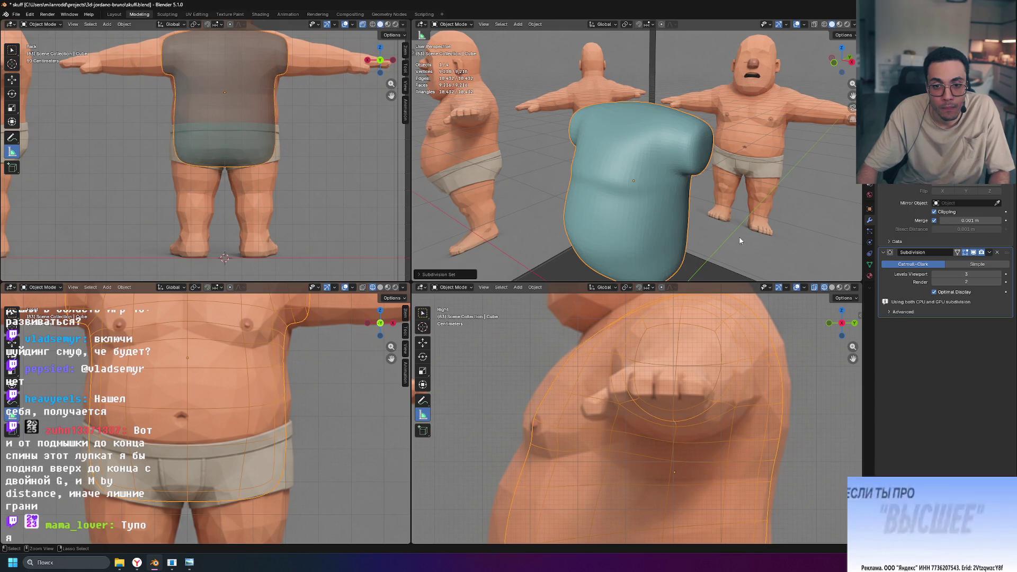
key("ctrl+3")
mouse_move(681, 215)
middle_mouse_down()
mouse_move(751, 225)
mouse_move(703, 218)
mouse_move(700, 158)
mouse_move(716, 139)
mouse_move(781, 181)
mouse_move(783, 218)
mouse_move(794, 214)
mouse_move(763, 205)
mouse_move(711, 221)
mouse_move(656, 214)
middle_mouse_up()
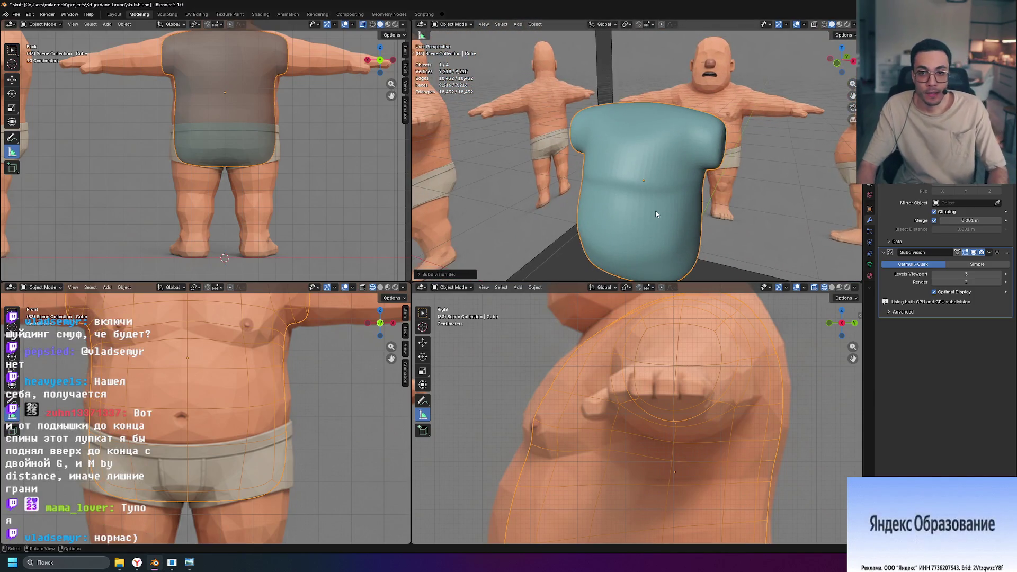
key("ctrl+0")
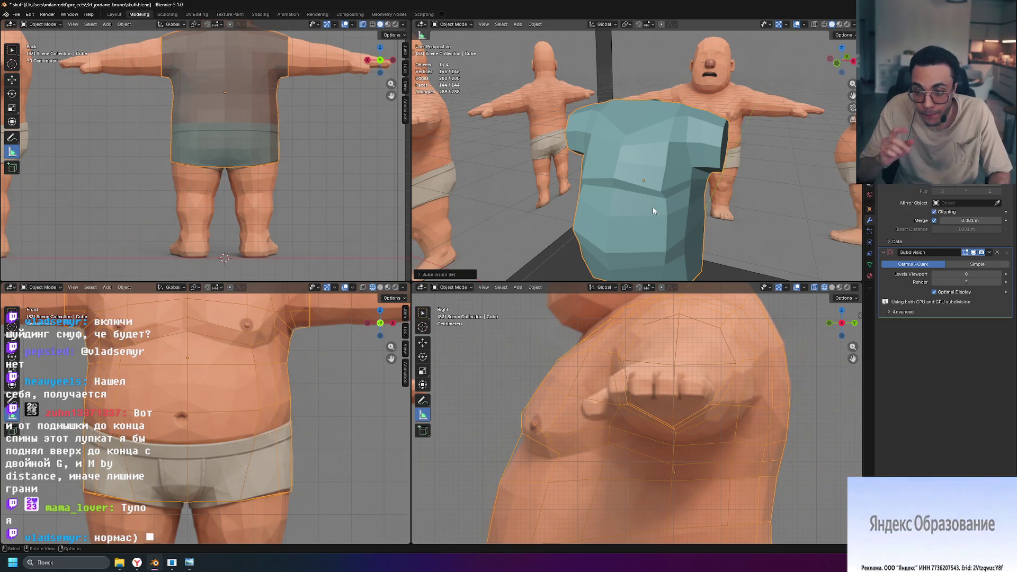
key("Tab")
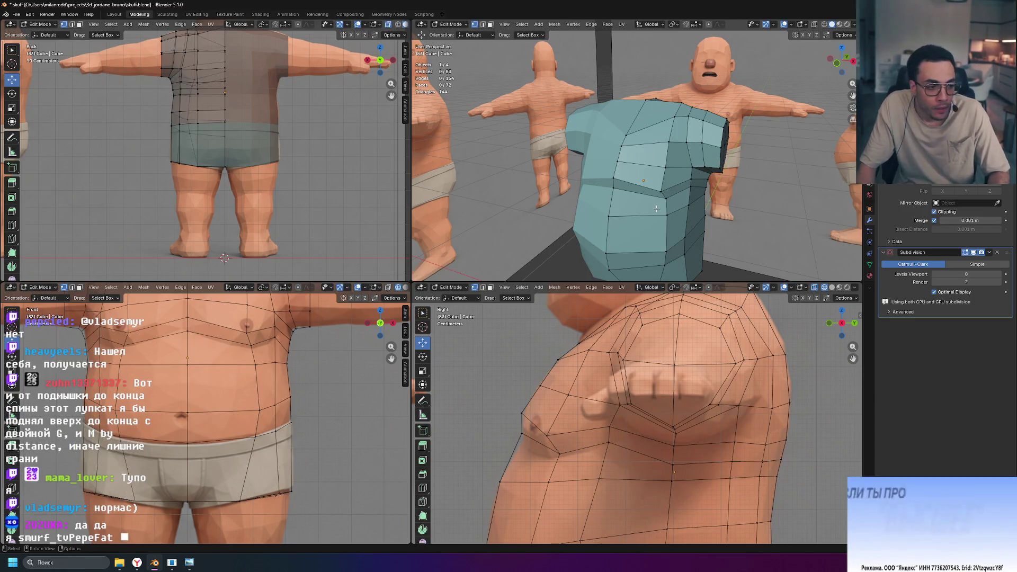
Move two side vertices of the shirt and lower the side-chest vertex slightly along Z.
mouse_move(714, 217)
middle_mouse_down()
mouse_move(733, 196)
mouse_move(631, 160)
middle_mouse_up()
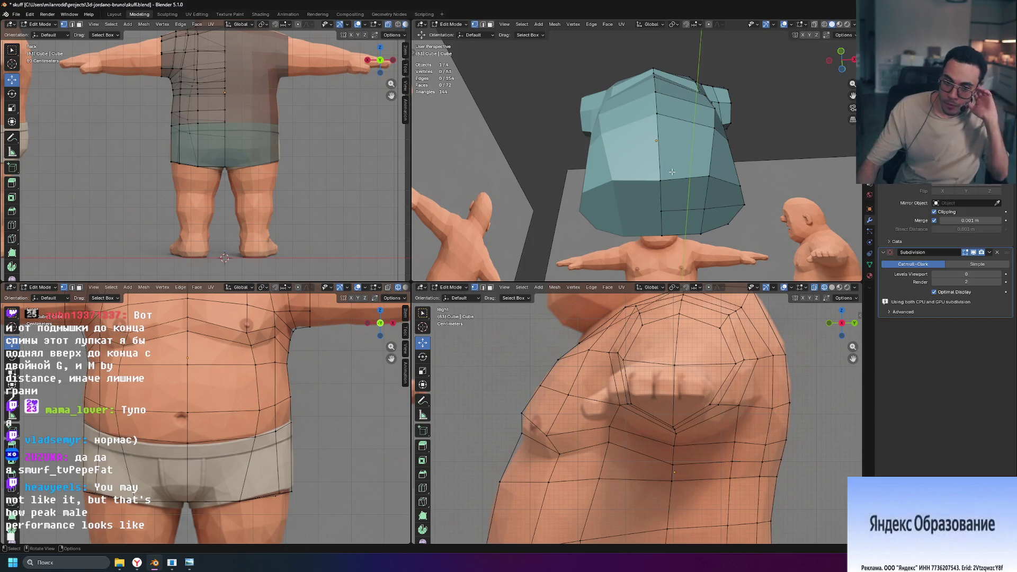
left_click(522, 432)
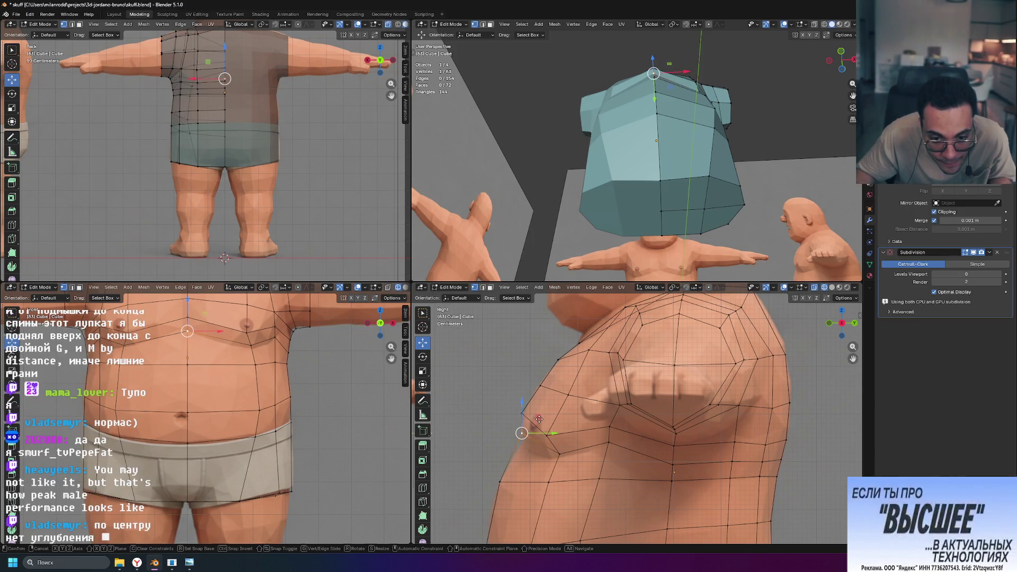
key("g")
left_click(539, 427)
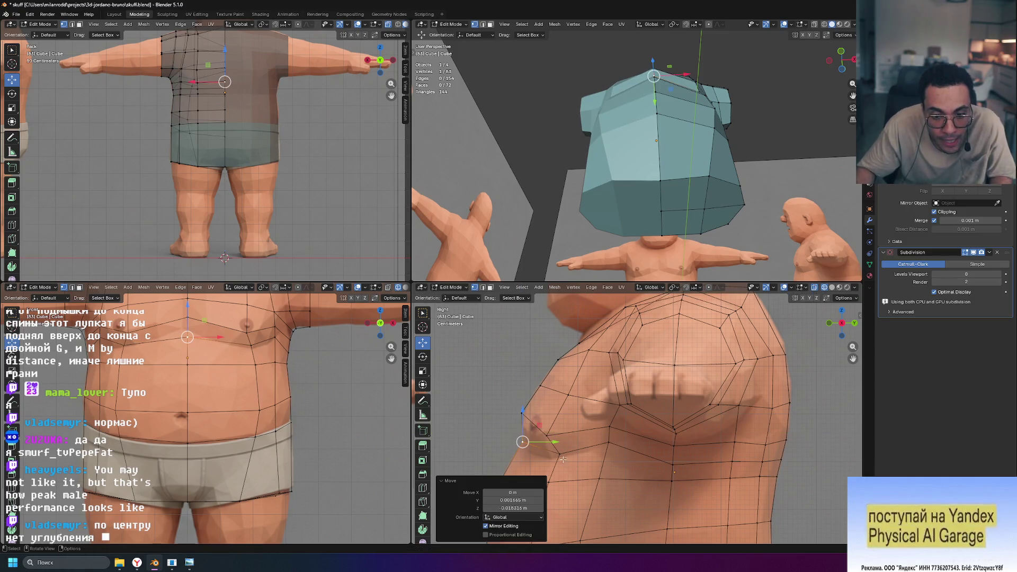
left_click(560, 453)
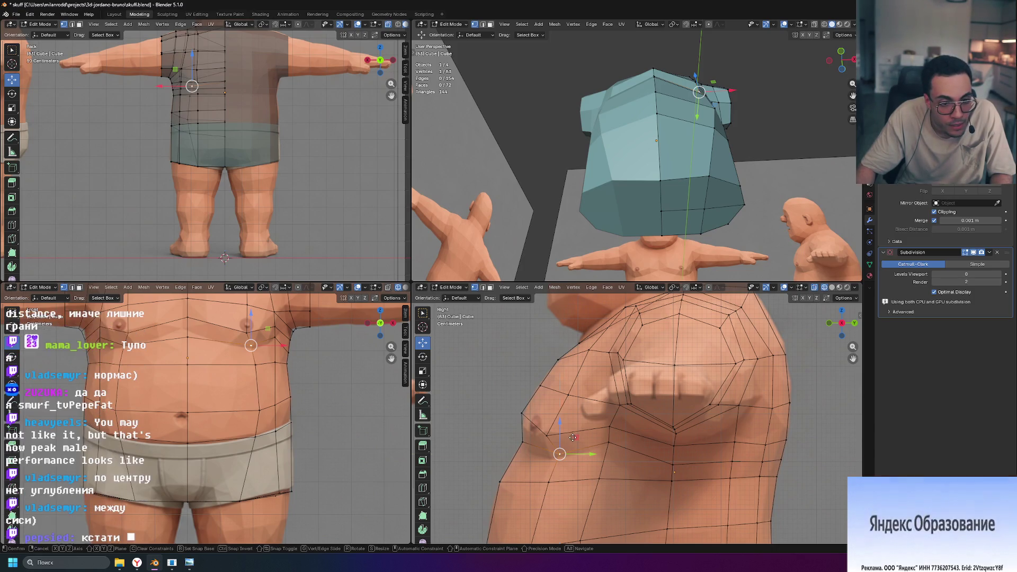
key("g")
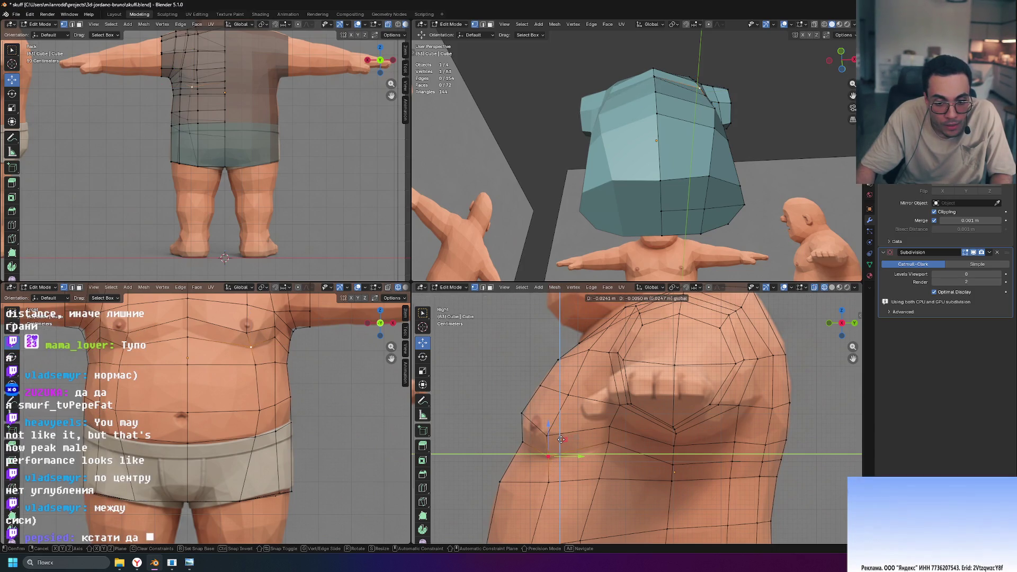
left_click(560, 439)
left_click(475, 376)
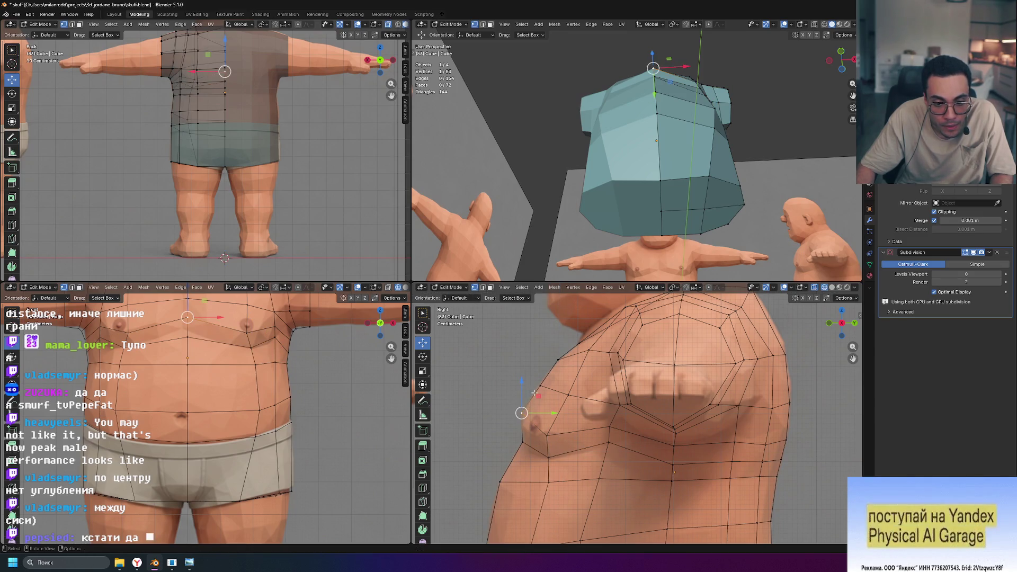
left_click_drag(521, 381, 520, 390)
Undo two recent edits and orbit around the shirt to check the fit, then pick an upper-chest seam vertex.
mouse_move(604, 222)
middle_mouse_down()
mouse_move(587, 232)
mouse_move(502, 176)
mouse_move(545, 189)
middle_mouse_up()
key("ctrl+z")
key("ctrl+z")
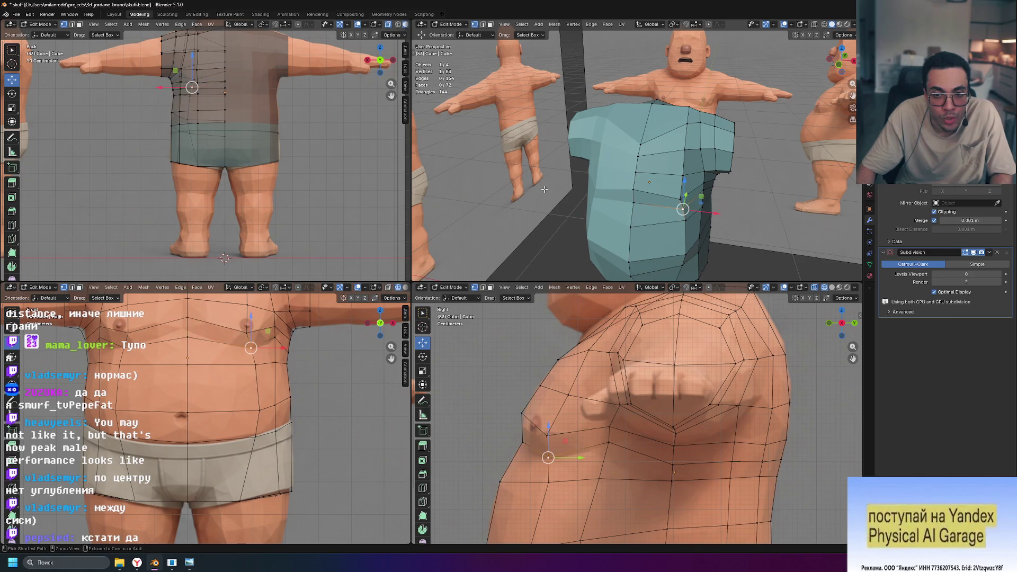
mouse_move(708, 229)
middle_mouse_down()
mouse_move(656, 208)
mouse_move(768, 222)
mouse_move(753, 225)
middle_mouse_up()
key("ctrl+z")
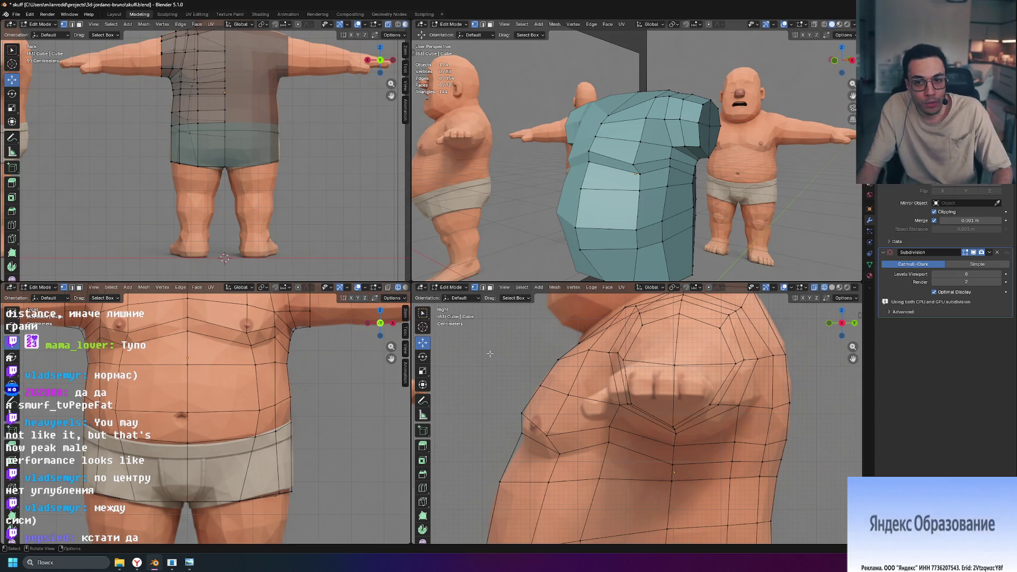
middle_click_drag(557, 202, 561, 193)
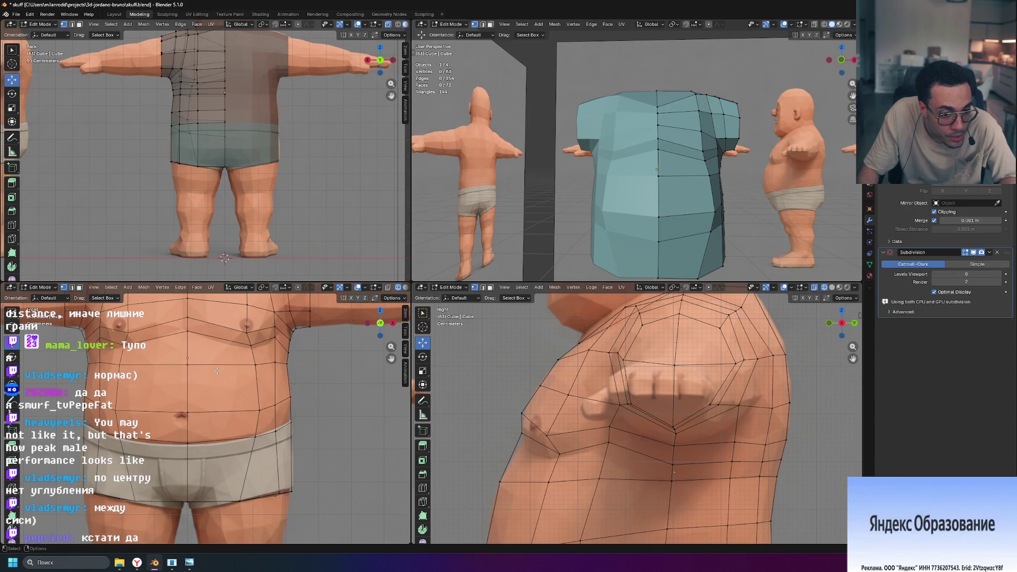
scroll(215, 353, "up", 2)
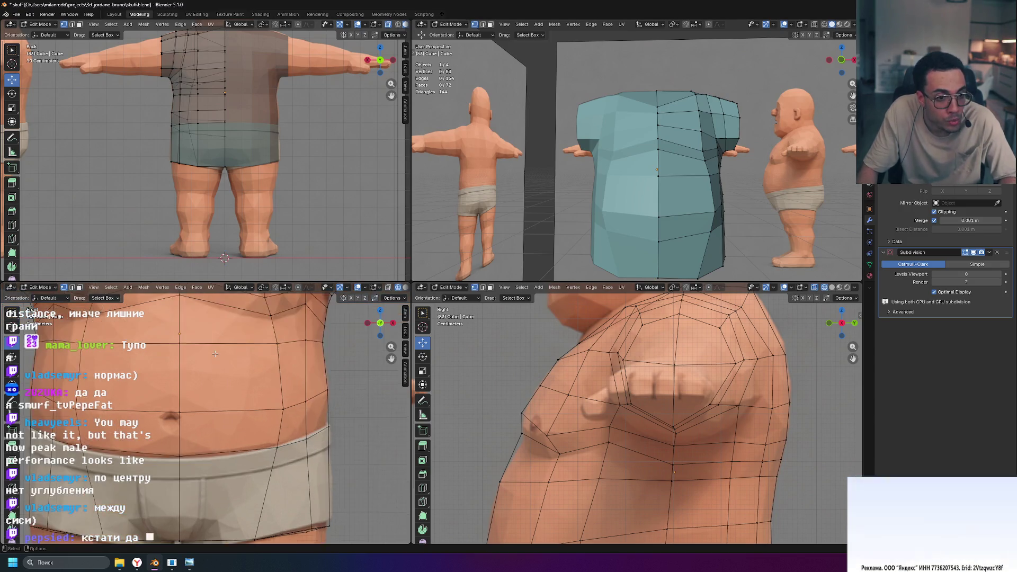
scroll(215, 354, "down", 3)
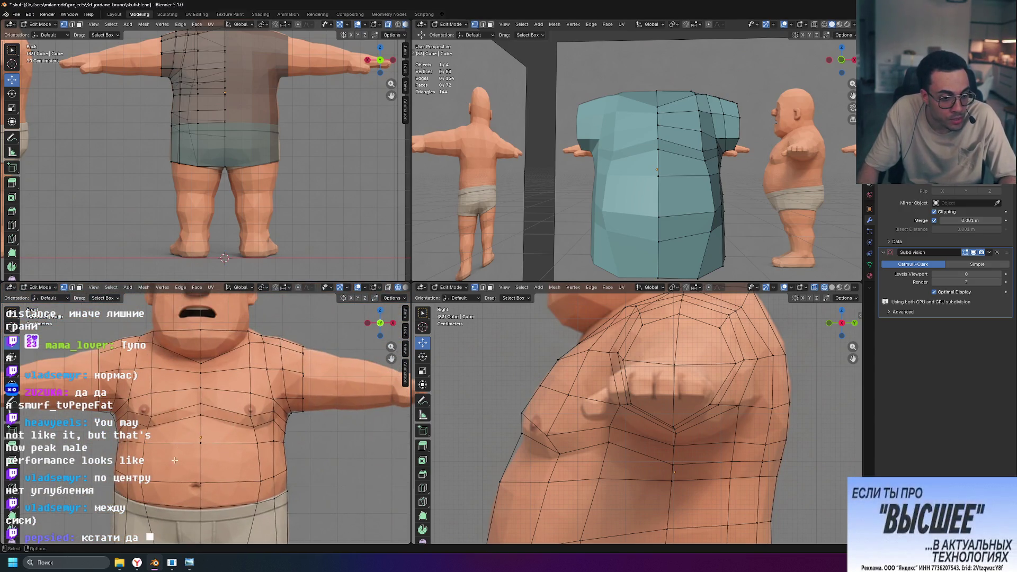
mouse_move(583, 254)
middle_mouse_down()
mouse_move(620, 211)
mouse_move(609, 231)
mouse_move(651, 217)
mouse_move(601, 214)
middle_mouse_up()
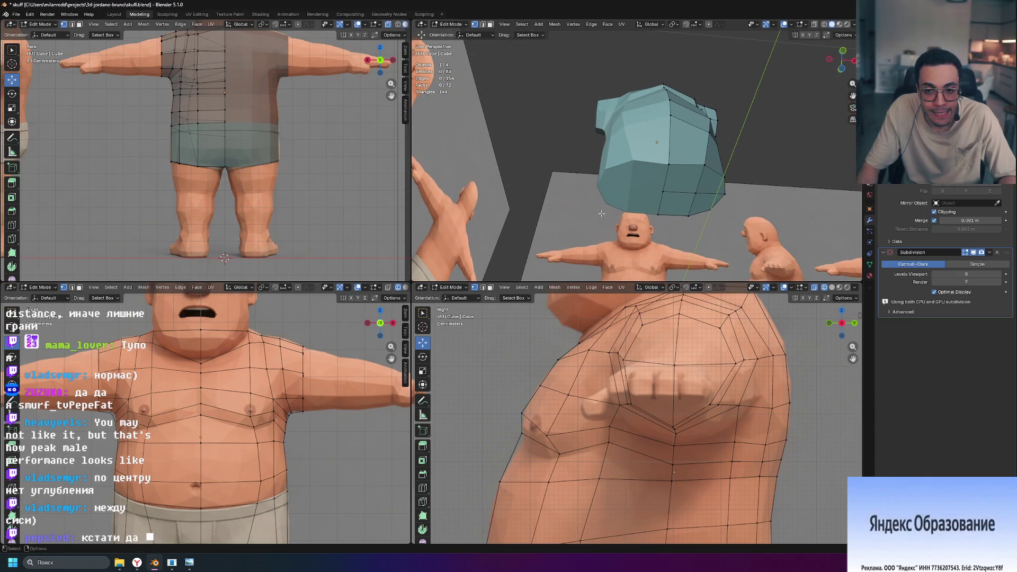
left_click(669, 115)
Edge-slide a vertex on the shirt's bottom hem to reshape the hem line.
middle_click_drag(670, 115, 725, 203)
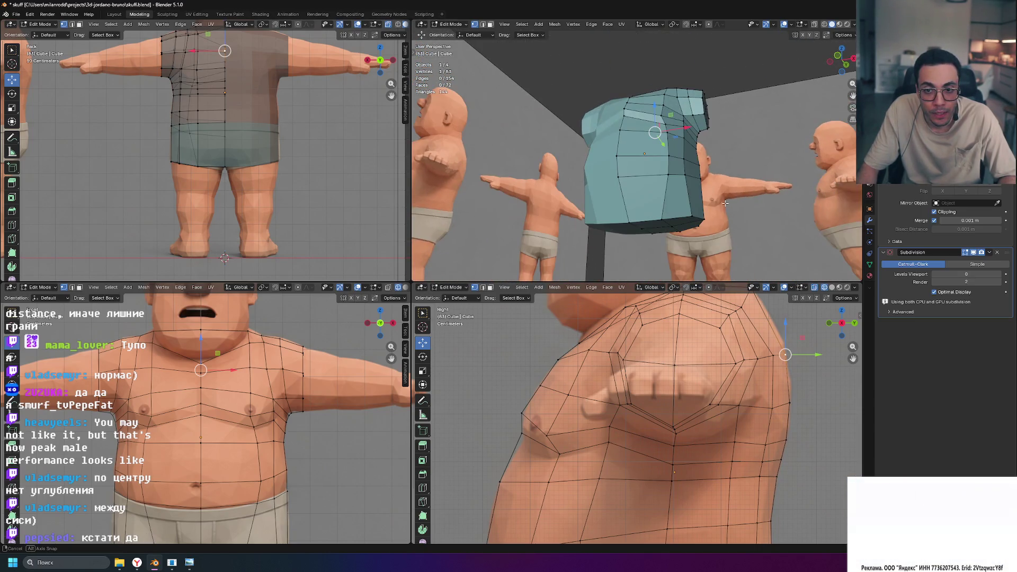
left_click(661, 219)
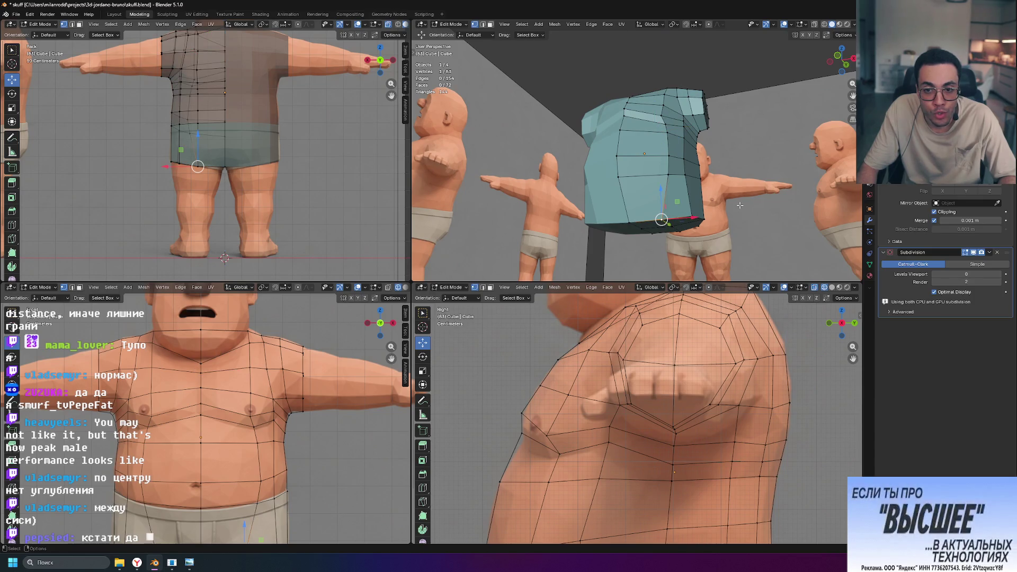
middle_click_drag(692, 239, 682, 195)
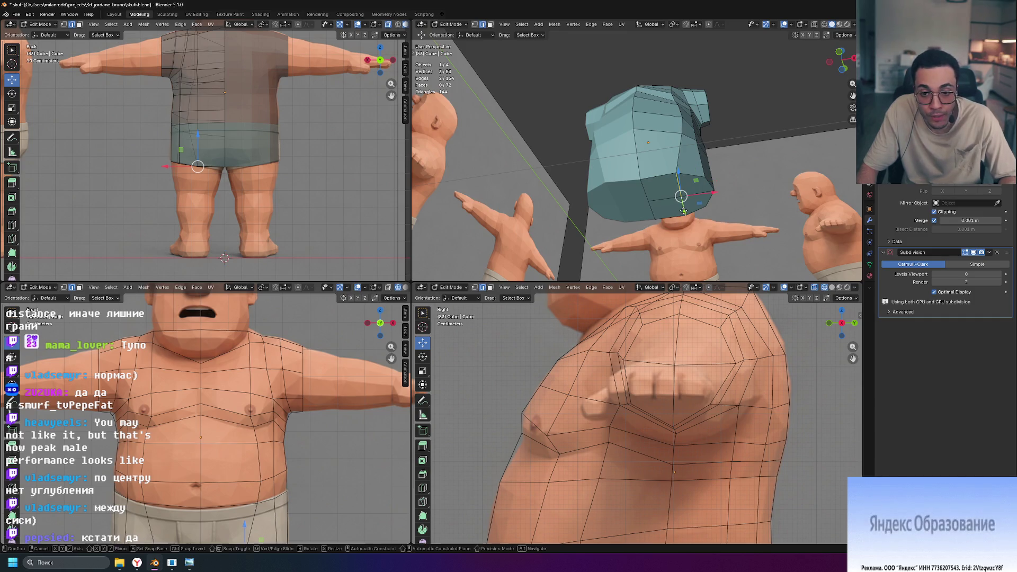
key("g")
key("g")
left_click(691, 210)
mouse_move(692, 210)
middle_mouse_down()
mouse_move(659, 213)
mouse_move(604, 167)
mouse_move(725, 193)
mouse_move(669, 167)
mouse_move(691, 201)
middle_mouse_up()
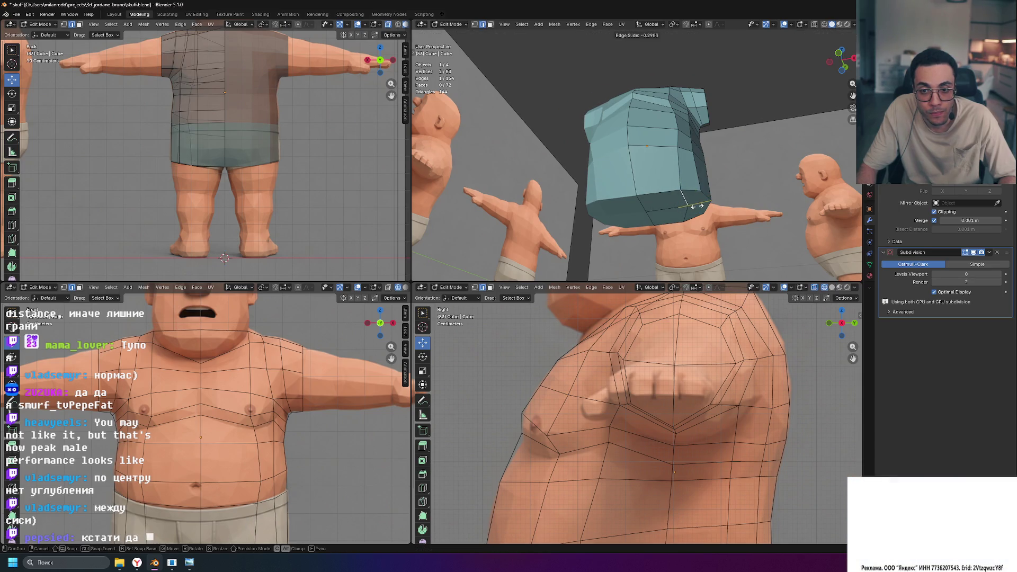
Edge-slide the next hem edge and select an edge near the right armhole.
left_click(697, 206)
mouse_move(697, 205)
middle_mouse_down()
mouse_move(738, 204)
mouse_move(756, 256)
mouse_move(777, 244)
mouse_move(747, 215)
middle_mouse_up()
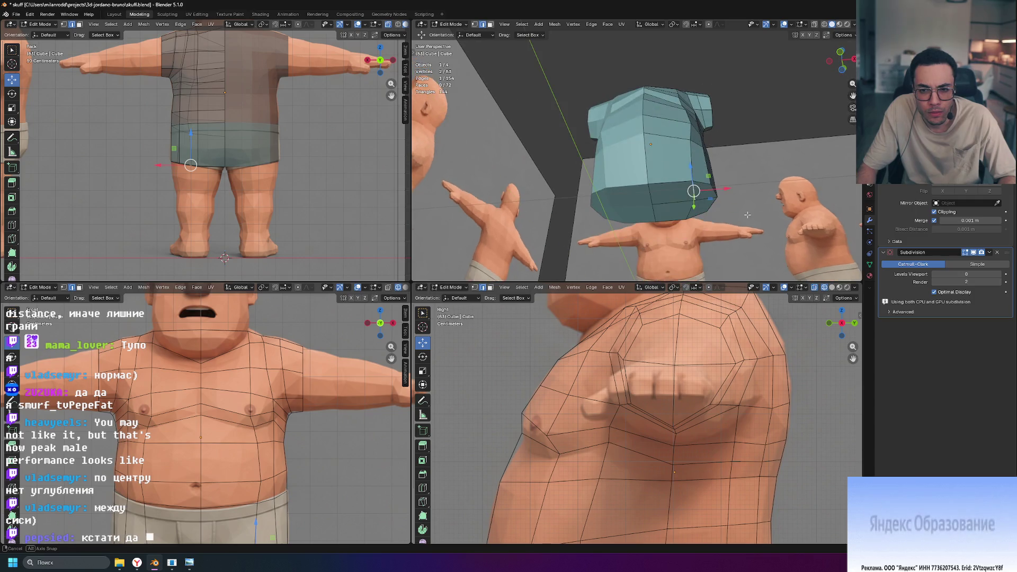
key("g")
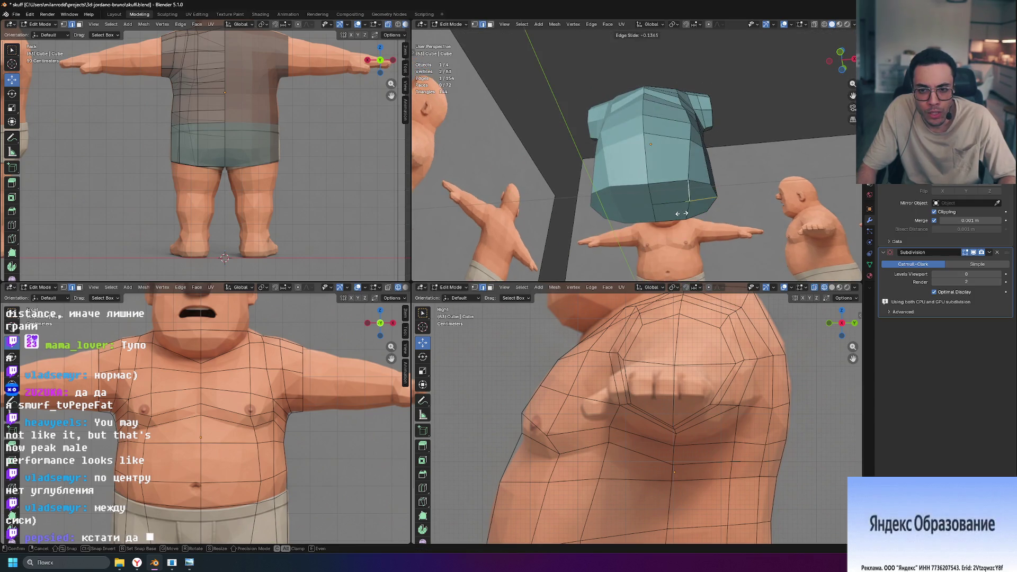
left_click(684, 214)
mouse_move(684, 214)
middle_mouse_down()
mouse_move(783, 197)
mouse_move(763, 222)
mouse_move(747, 154)
mouse_move(736, 204)
mouse_move(662, 177)
middle_mouse_up()
left_click(707, 144)
Add a single vertical loop cut down the shirt front and slide it into place.
key("ctrl+r")
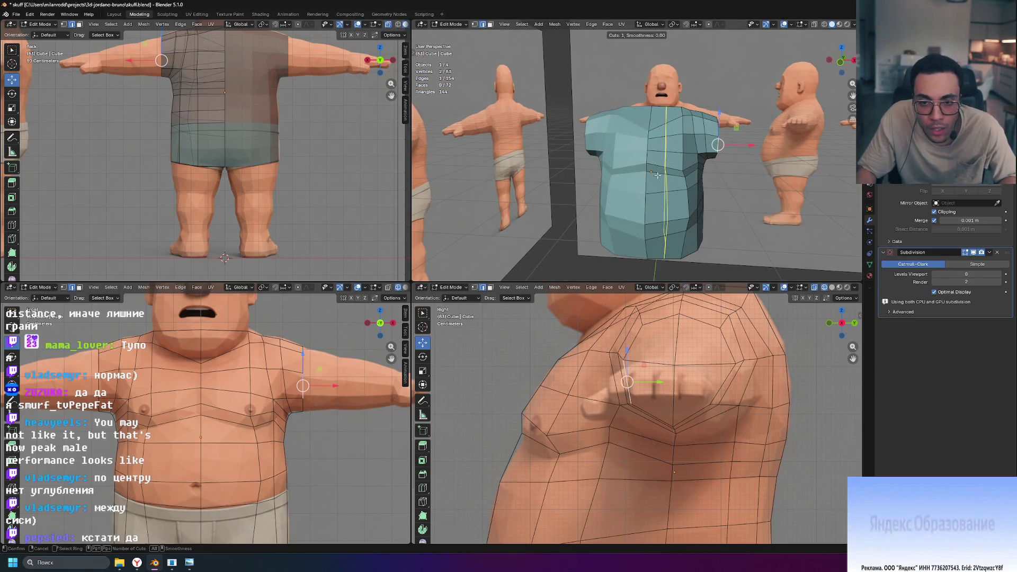
left_click(660, 164)
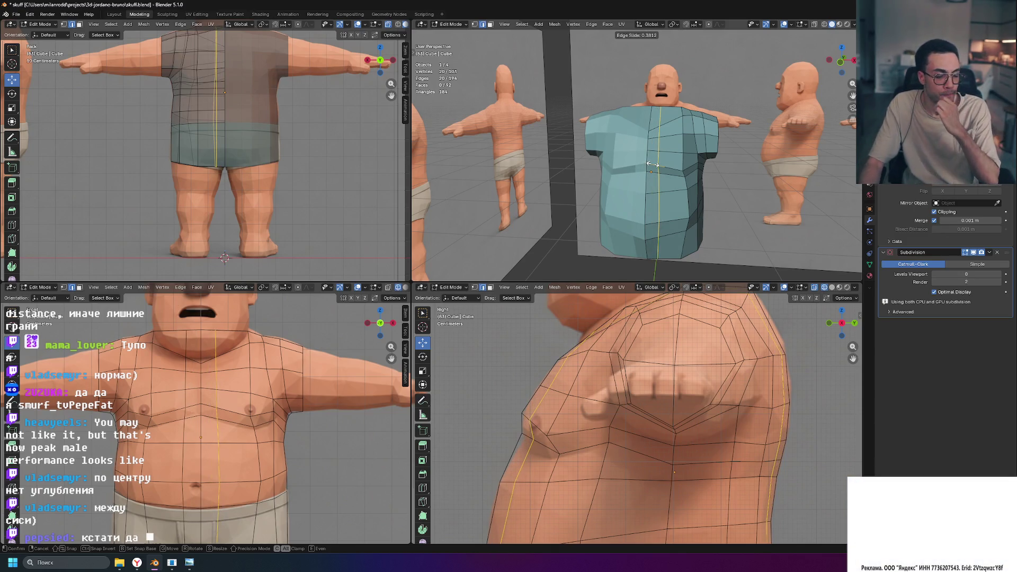
left_click(652, 164)
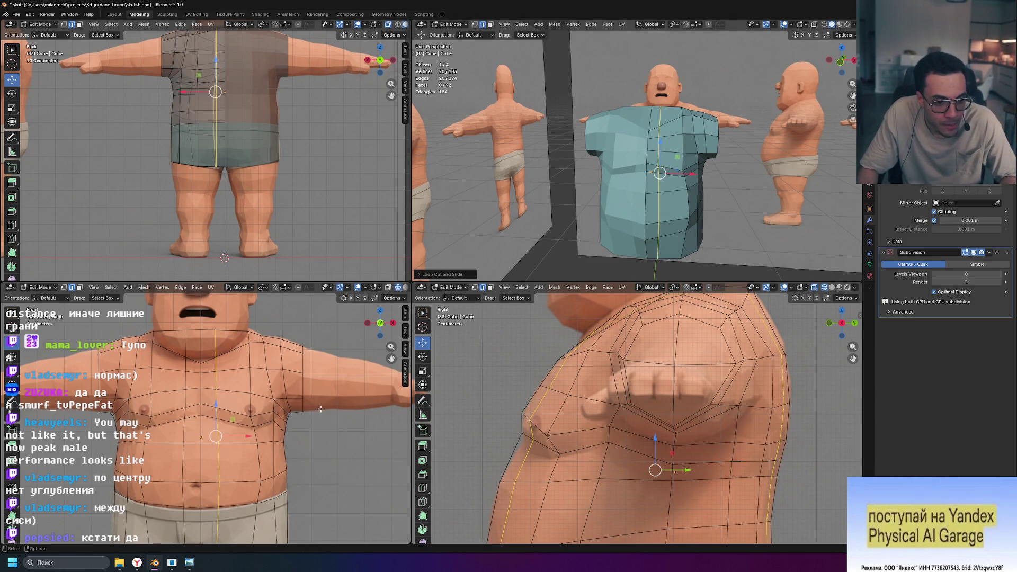
scroll(318, 470, "down", 5, "shift")
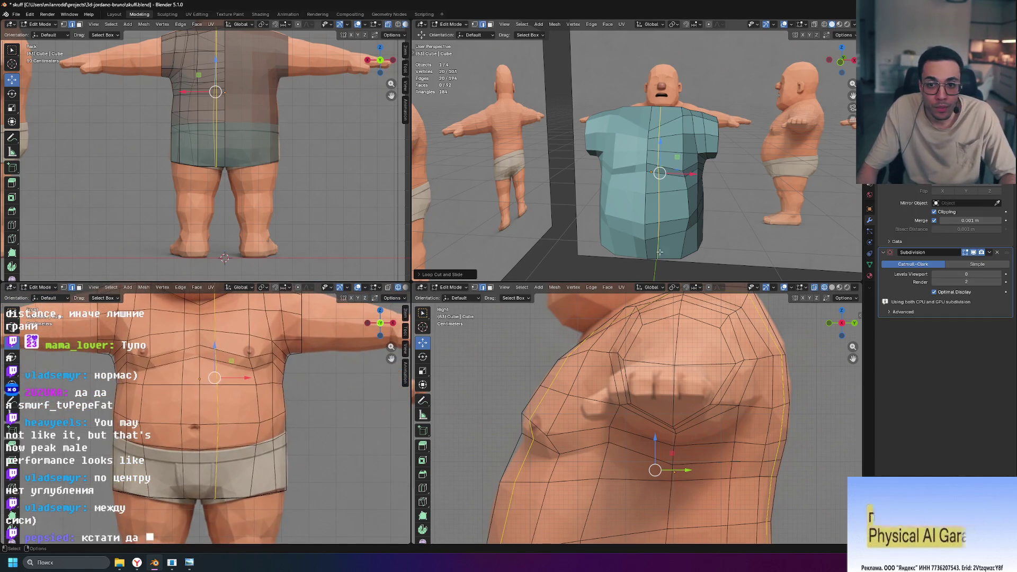
Slide two centre-front edges sideways, then switch to vertex select mode.
left_click(725, 203)
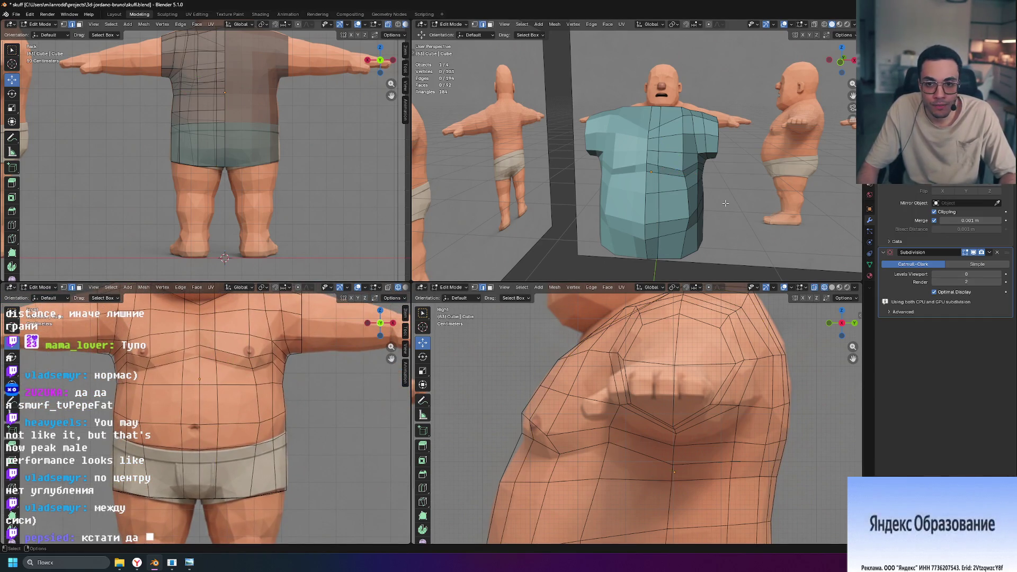
left_click(659, 182)
middle_click_drag(660, 246, 664, 207)
left_click(664, 207, "shift")
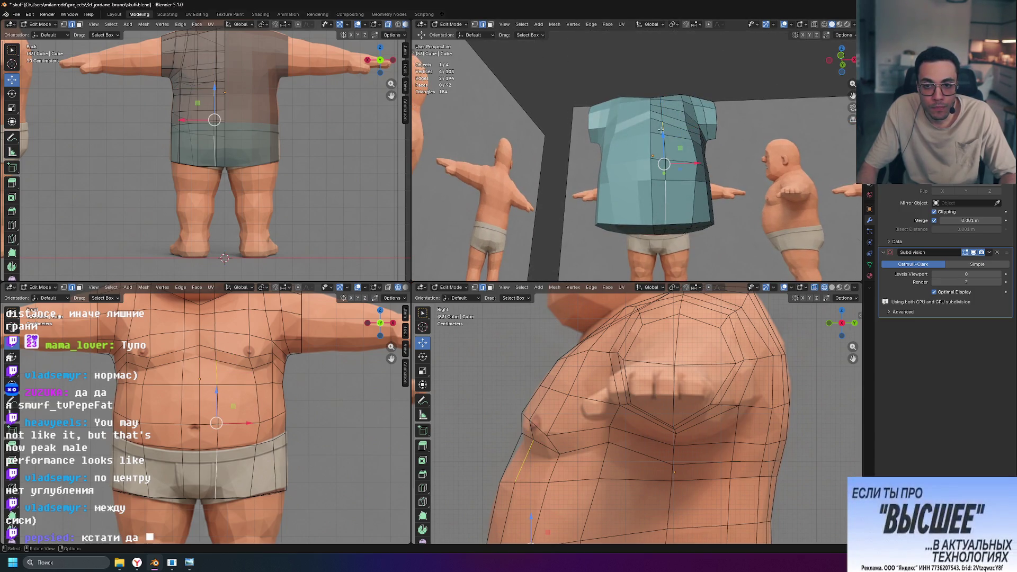
key("g")
key("g")
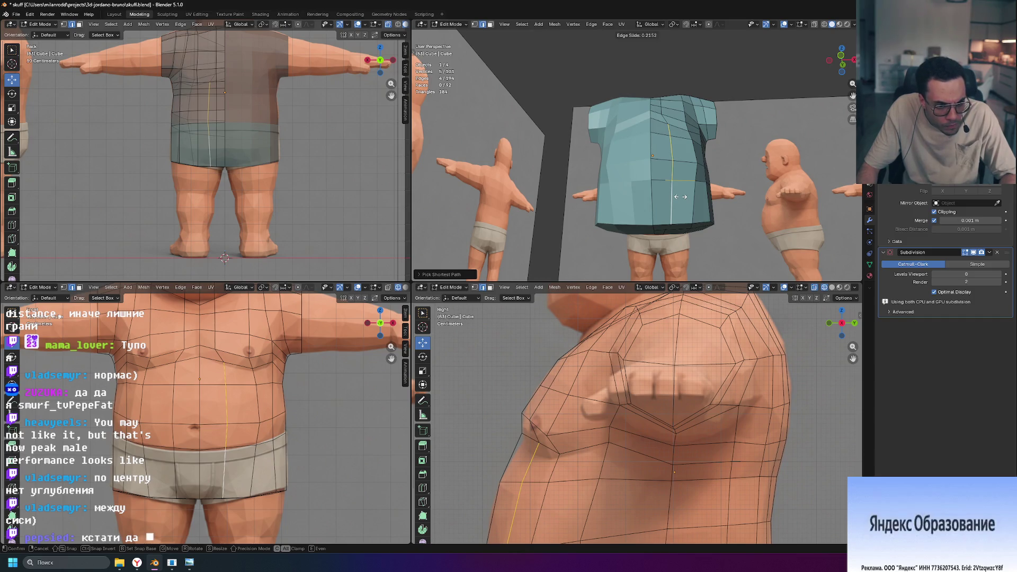
left_click(681, 195)
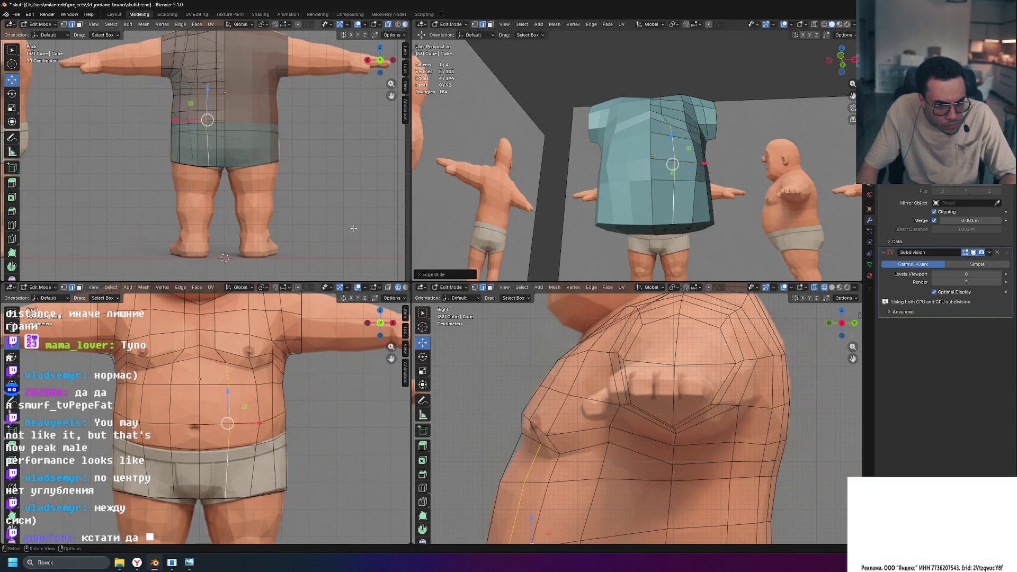
key("1")
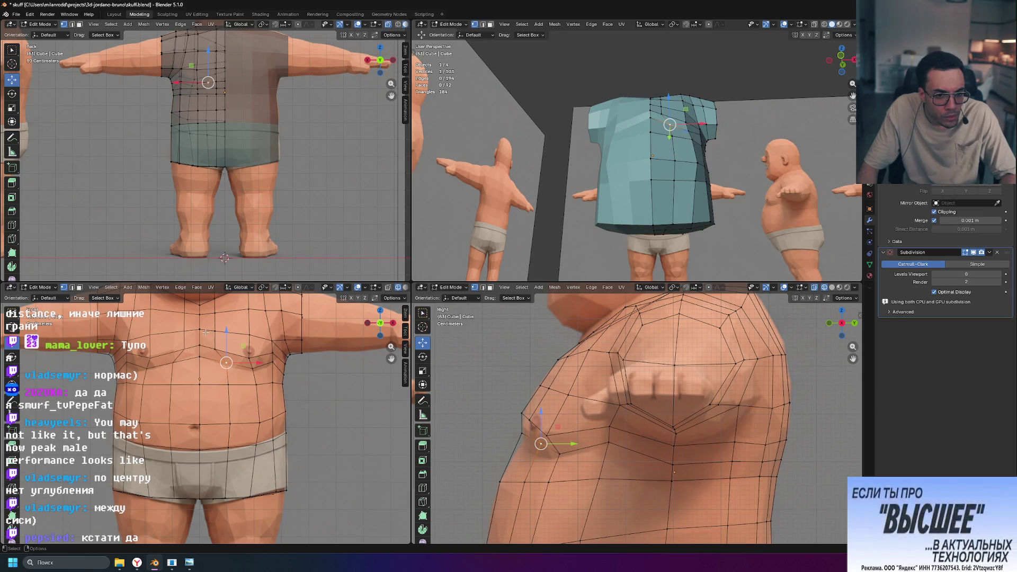
Select a path of vertices across the shirt's top and nudge them along Y.
mouse_move(662, 228)
middle_mouse_down()
mouse_move(724, 224)
mouse_move(662, 206)
mouse_move(727, 198)
mouse_move(750, 223)
middle_mouse_up()
left_click(653, 135)
mouse_move(653, 135)
middle_mouse_down()
mouse_move(667, 173)
mouse_move(728, 171)
mouse_move(655, 169)
middle_mouse_up()
middle_click_drag(737, 172, 648, 129)
scroll(643, 142, "up", 4)
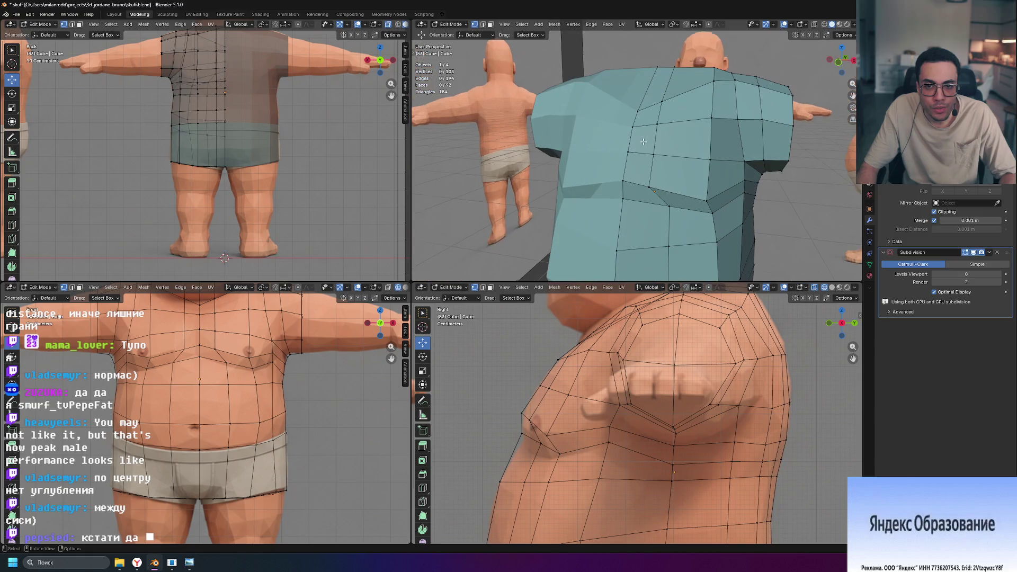
mouse_move(621, 183)
middle_mouse_down()
mouse_move(502, 149)
mouse_move(684, 191)
middle_mouse_up()
left_click(502, 150, "ctrl")
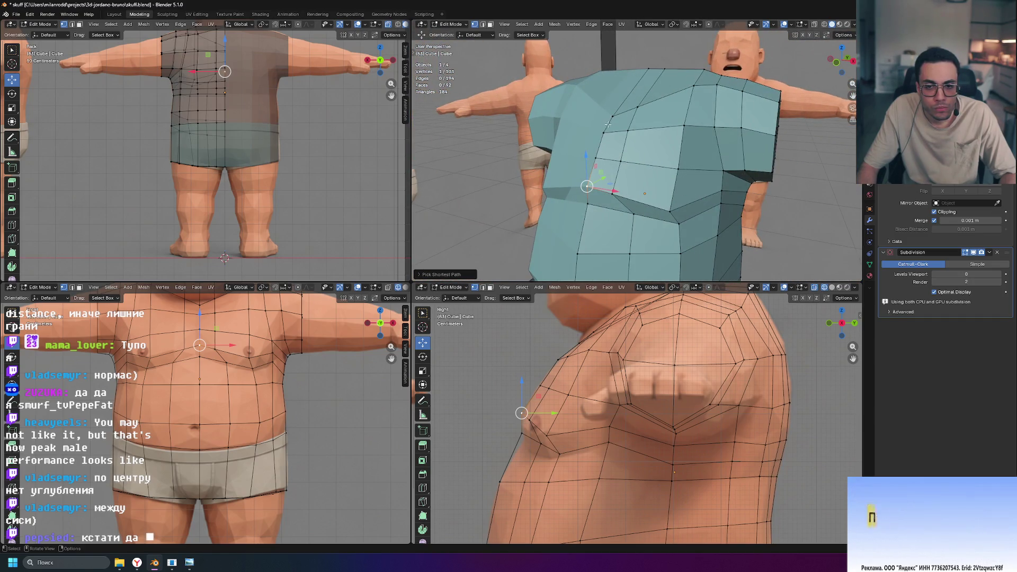
middle_click_drag(614, 138, 663, 162)
left_click_drag(539, 128, 550, 129)
middle_click_drag(551, 129, 590, 131)
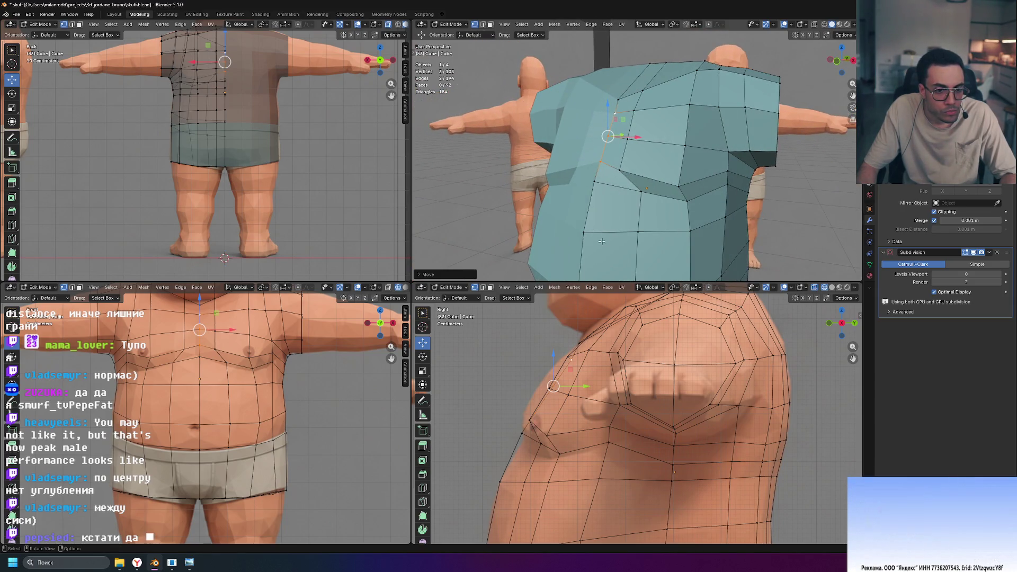
Push the selected vertices in depth with a Y-constrained move.
middle_click_drag(654, 165, 659, 173)
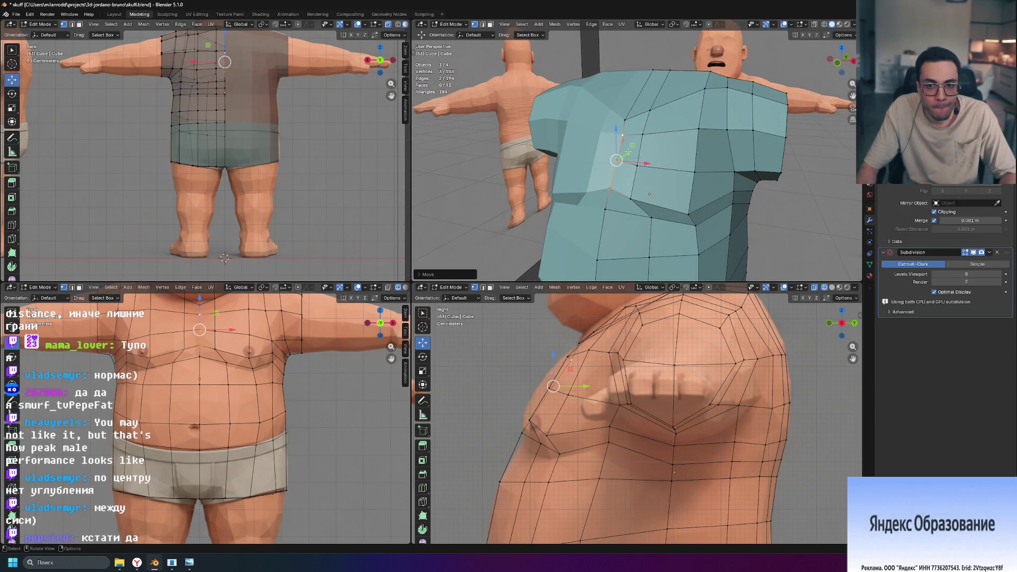
key("g")
key("y")
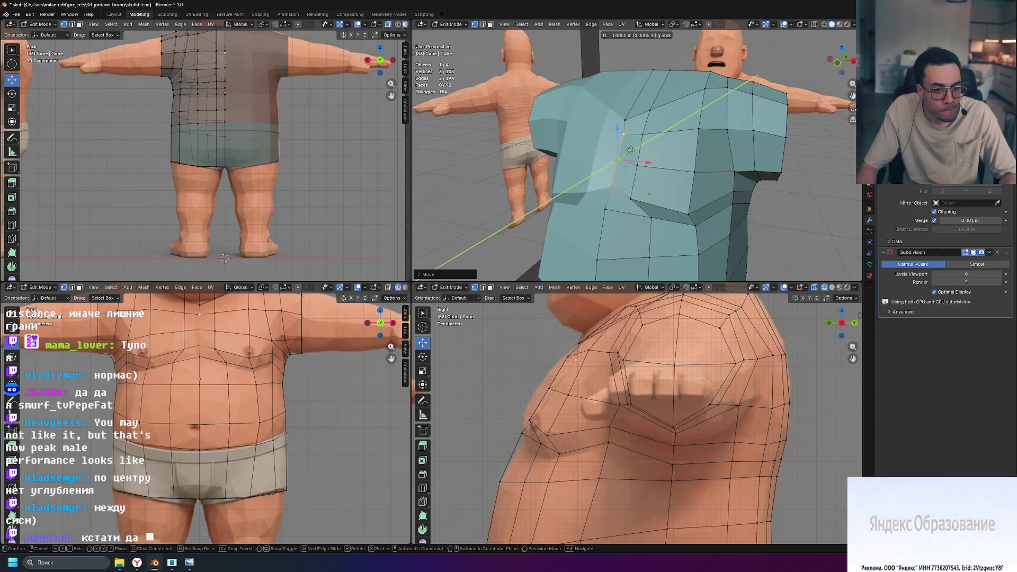
left_click(629, 150)
mouse_move(629, 150)
middle_mouse_down()
mouse_move(819, 196)
mouse_move(708, 164)
mouse_move(671, 172)
middle_mouse_up()
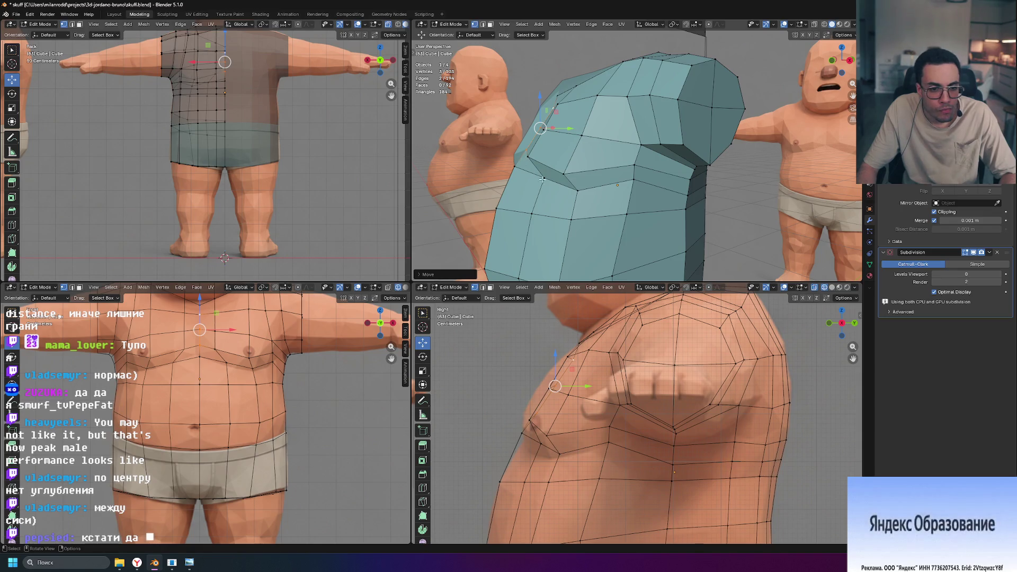
middle_click_drag(674, 242, 669, 244)
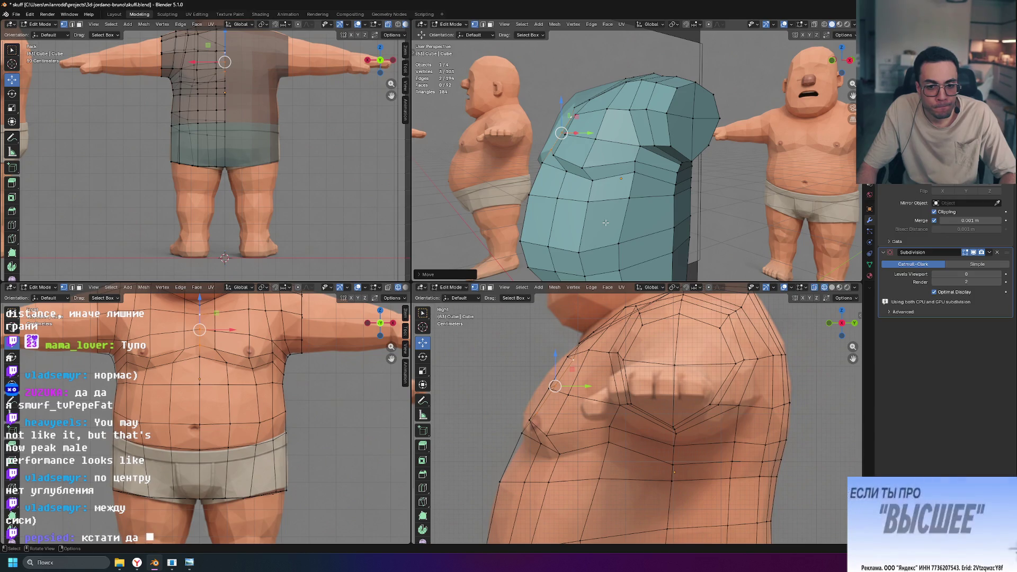
middle_click_drag(604, 222, 565, 210)
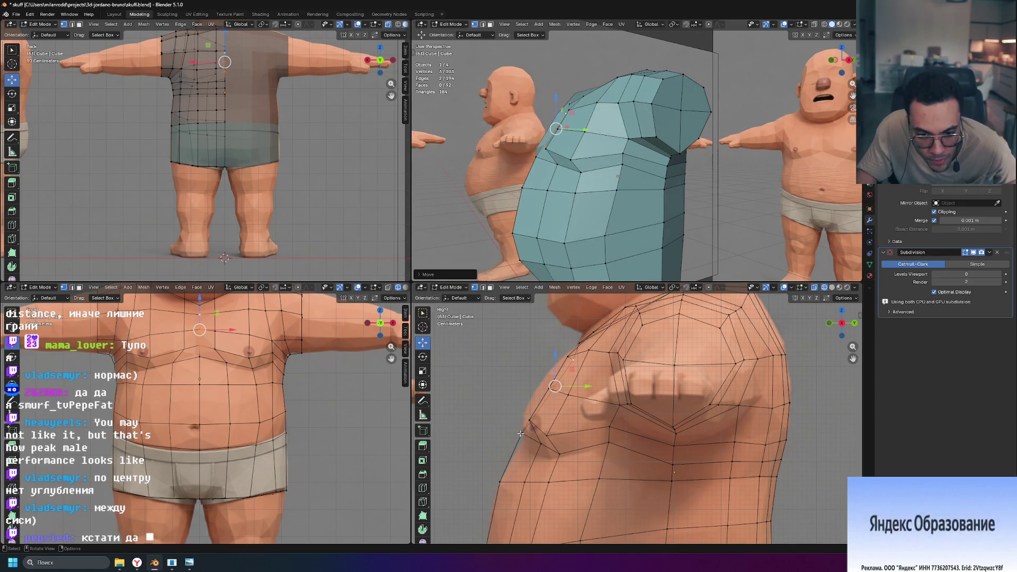
Move the shirt's upper-left edge vertex and a neighbour in depth along Y.
left_click(536, 157)
key("g")
key("y")
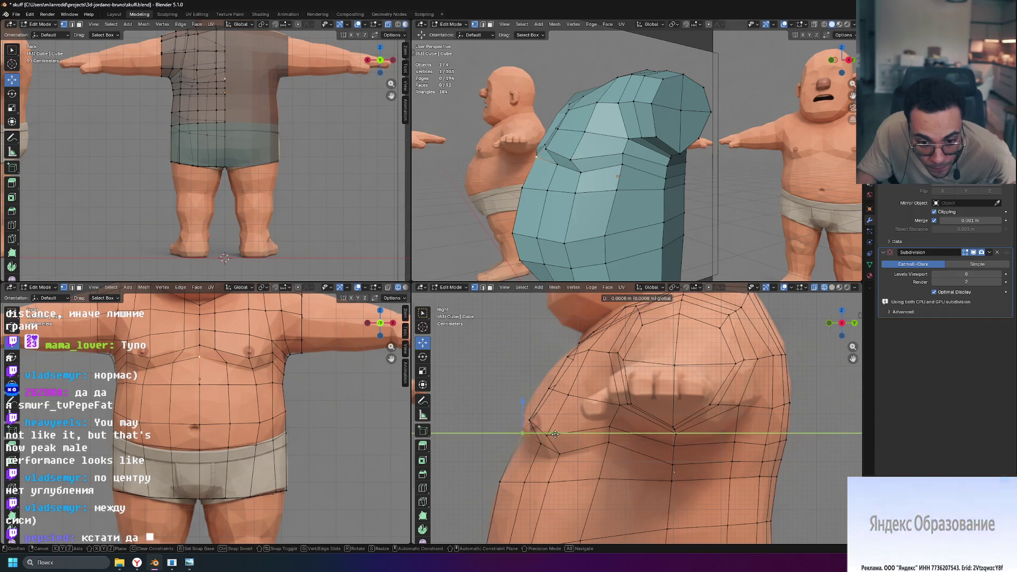
left_click(561, 433)
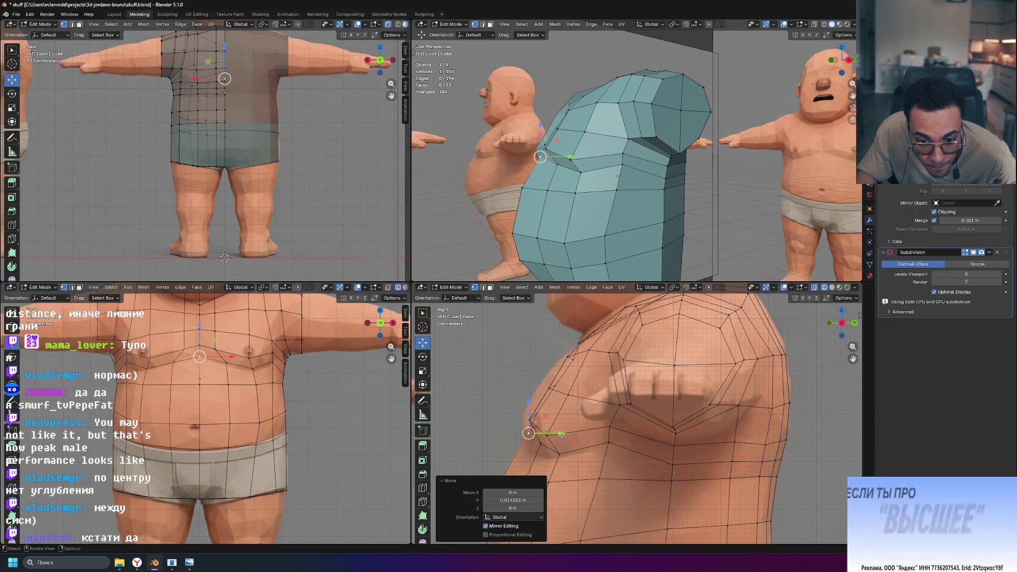
middle_click_drag(535, 170, 572, 165)
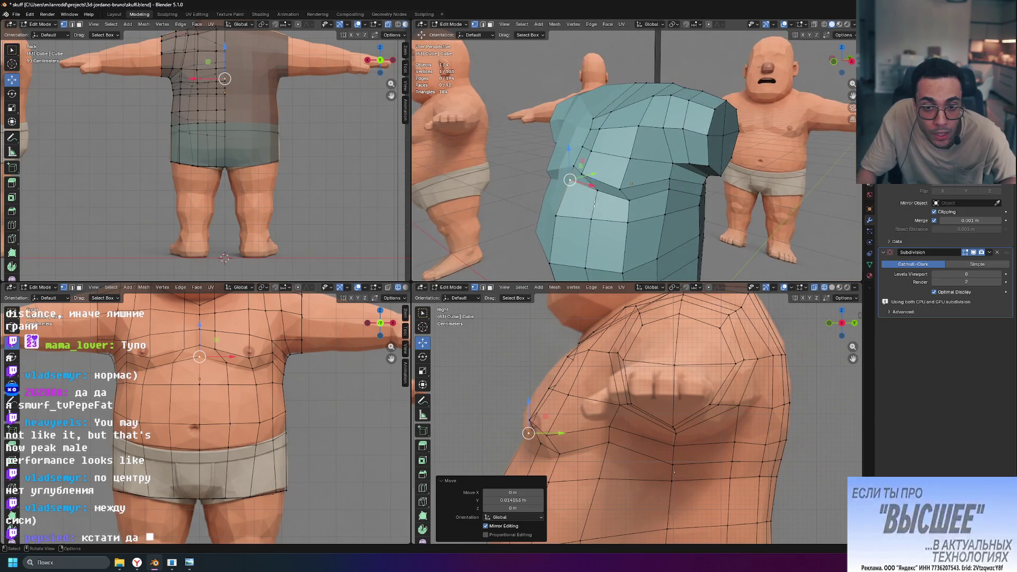
left_click(574, 166)
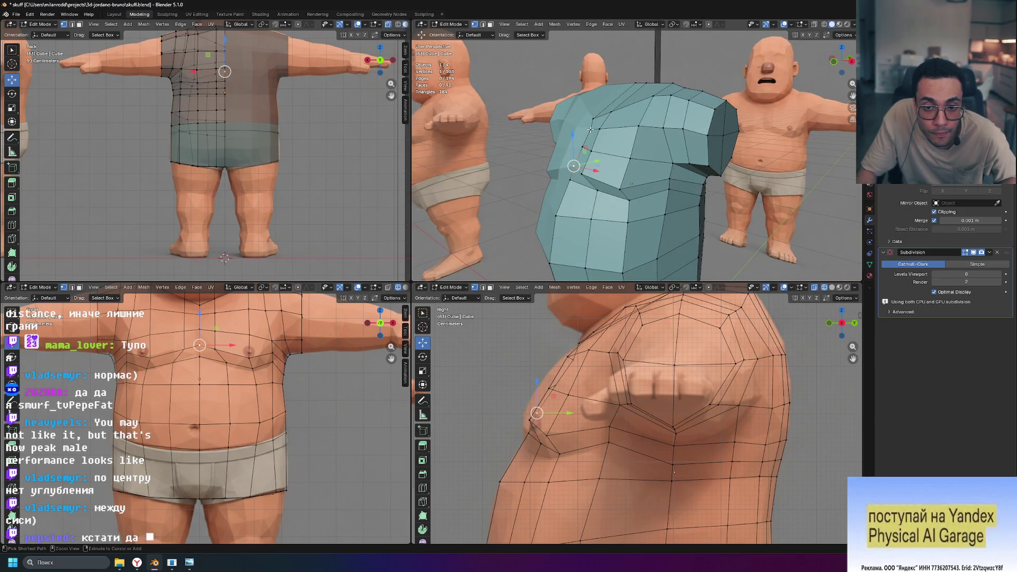
middle_click_drag(643, 219, 581, 451)
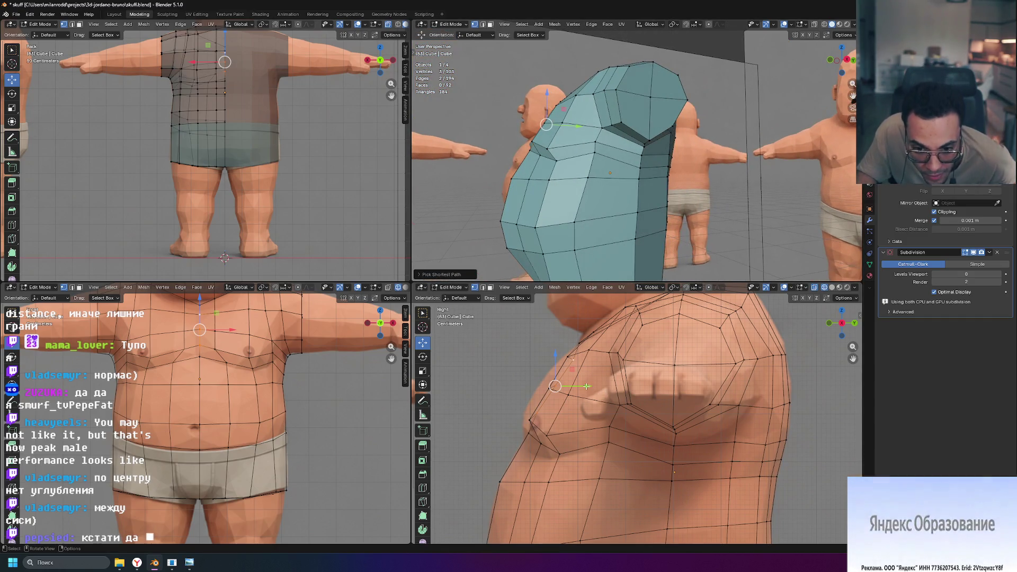
left_click_drag(588, 386, 595, 385)
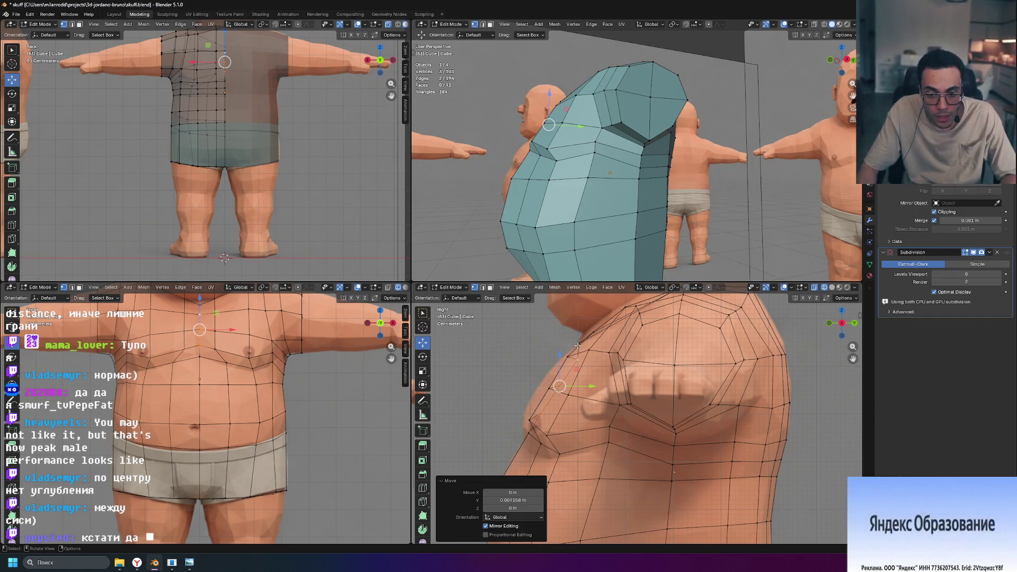
Push several side and front-edge vertices in depth so the shirt hugs the torso.
left_click(528, 434)
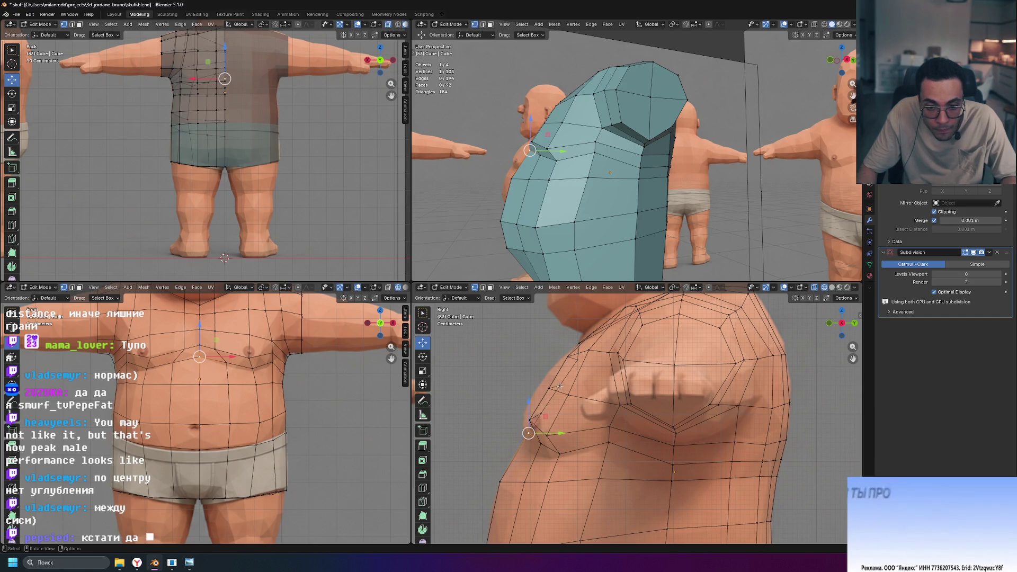
middle_click_drag(588, 191, 599, 119)
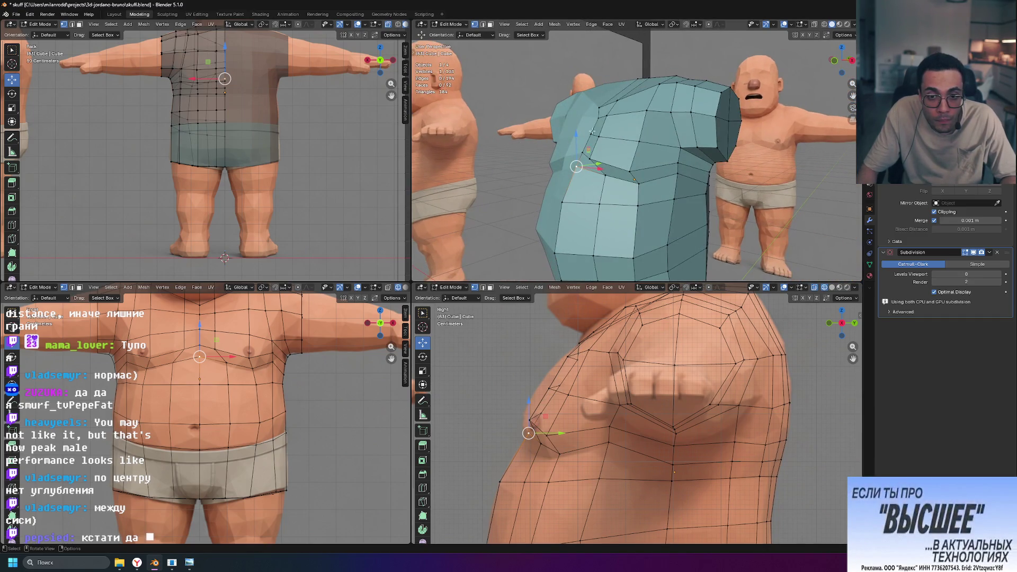
left_click(599, 118)
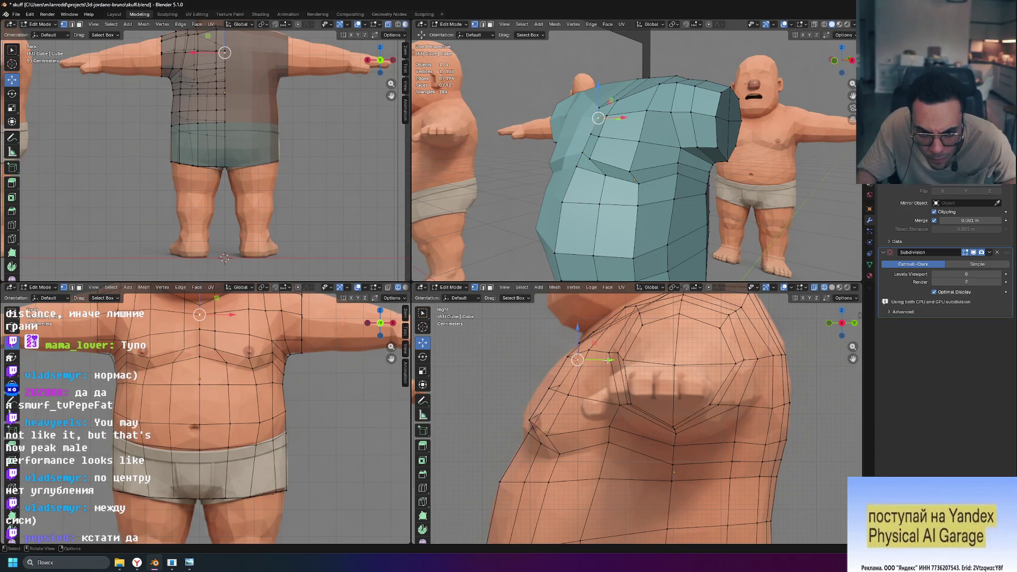
left_click_drag(608, 360, 583, 386)
left_click(556, 386)
left_click(583, 386)
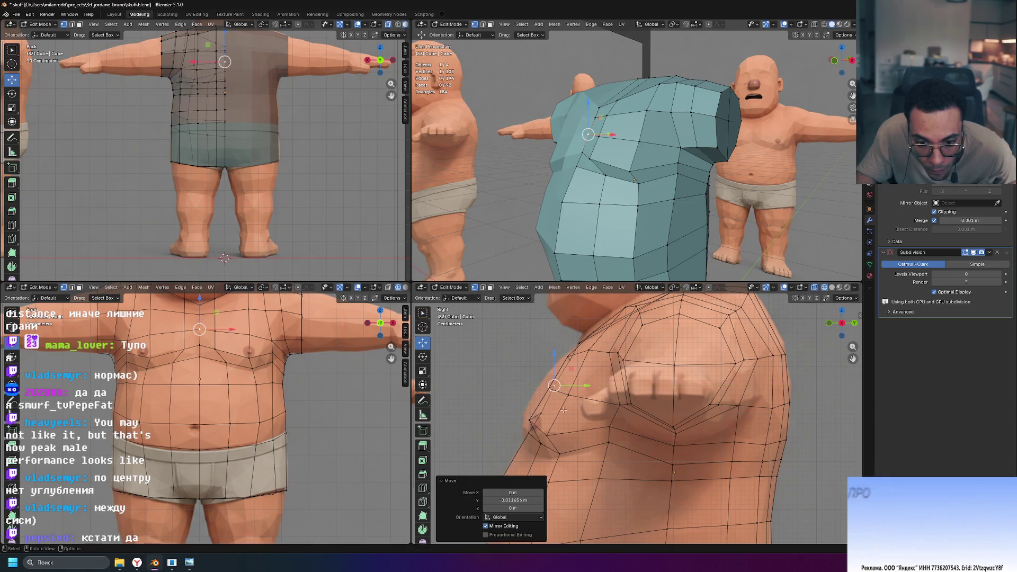
left_click(558, 395)
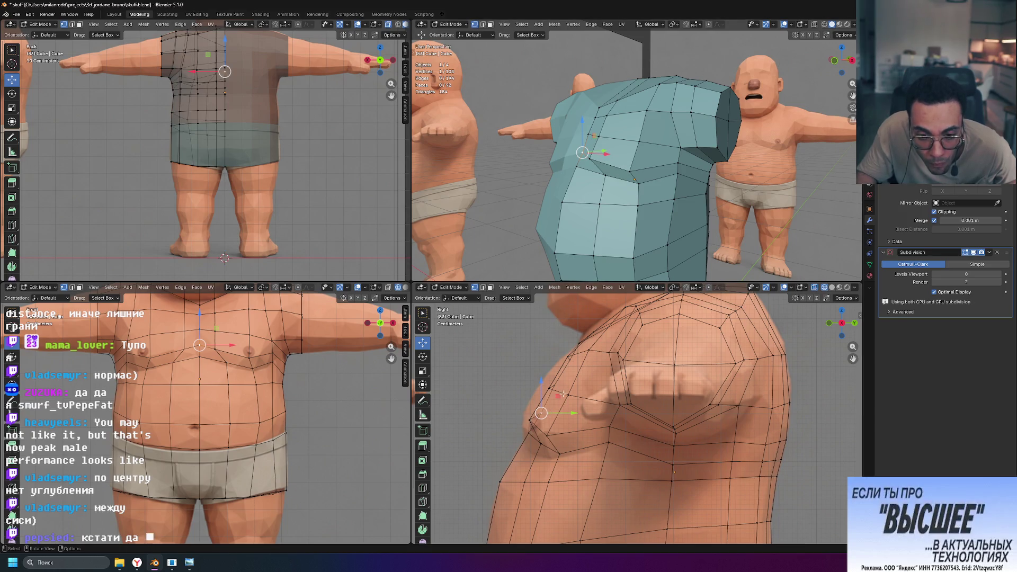
left_click_drag(572, 413, 572, 414)
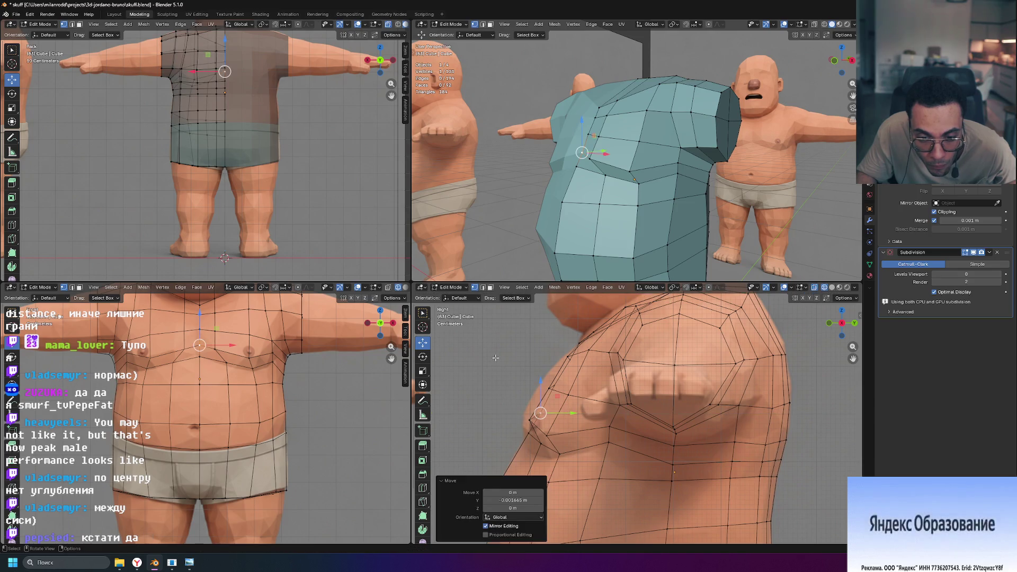
left_click(594, 326)
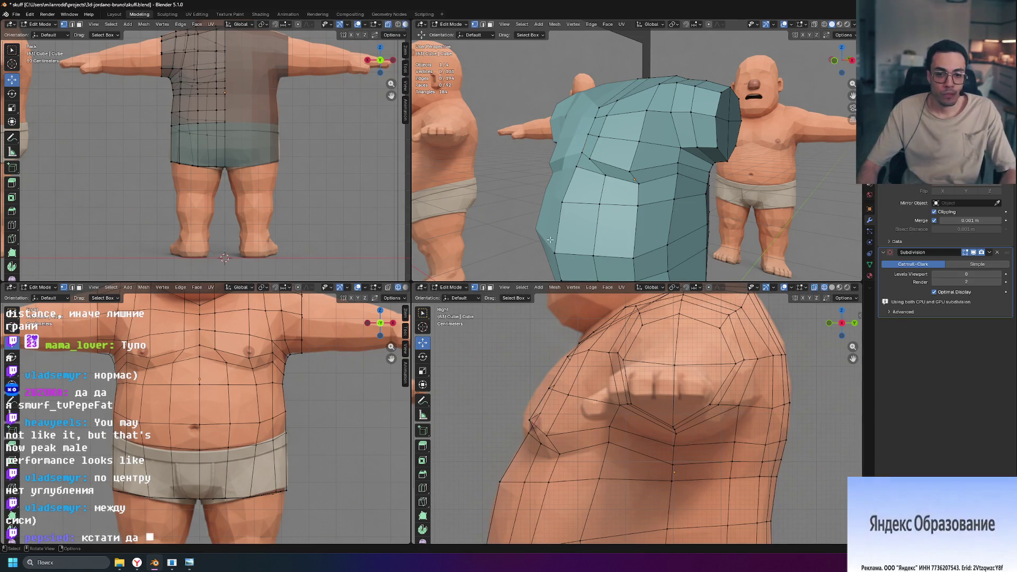
left_click(530, 420)
left_click_drag(557, 420, 555, 419)
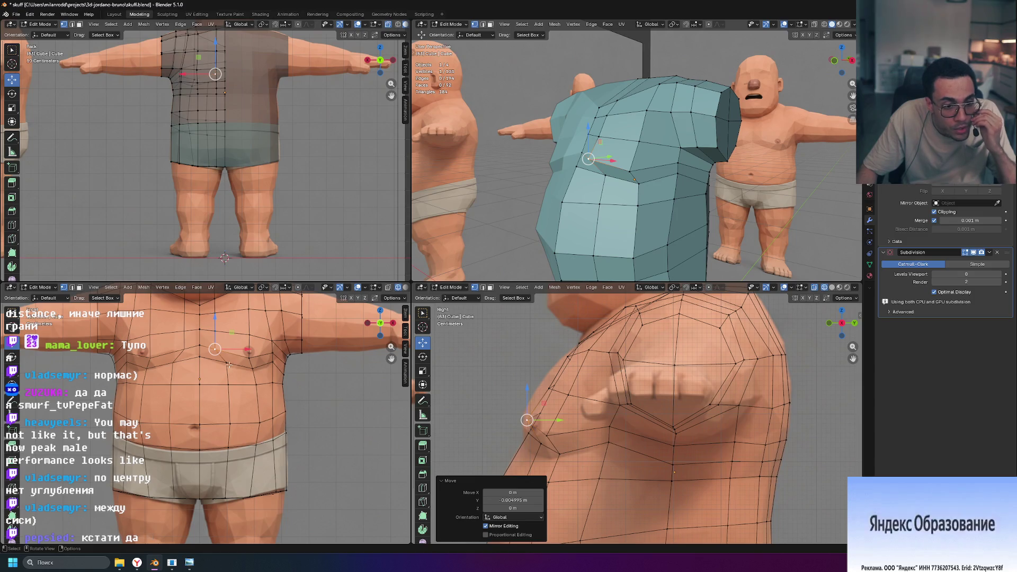
Vertex-slide a chest vertex along its edge and fine-tune its position.
left_click(229, 364)
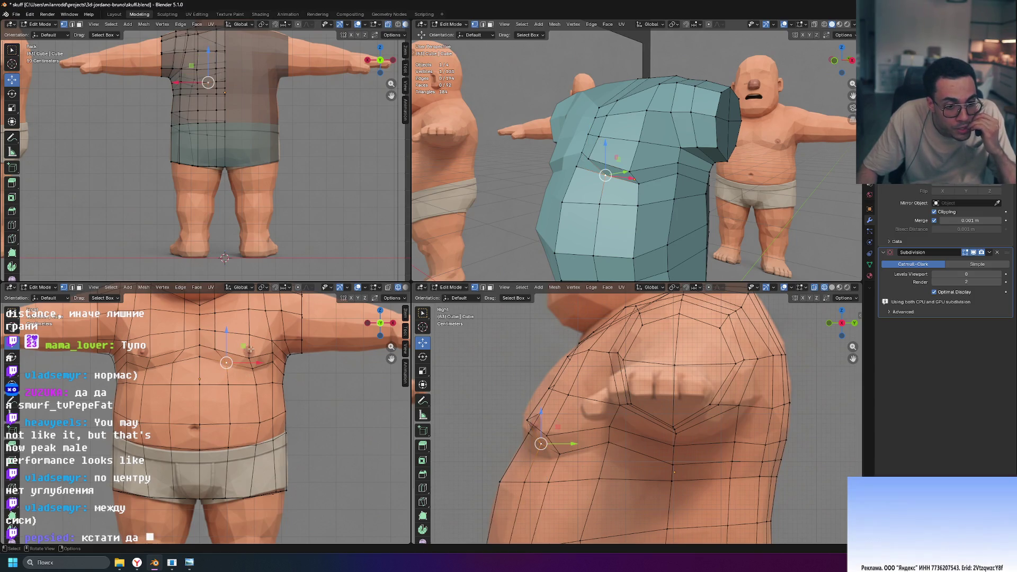
key("shift+v")
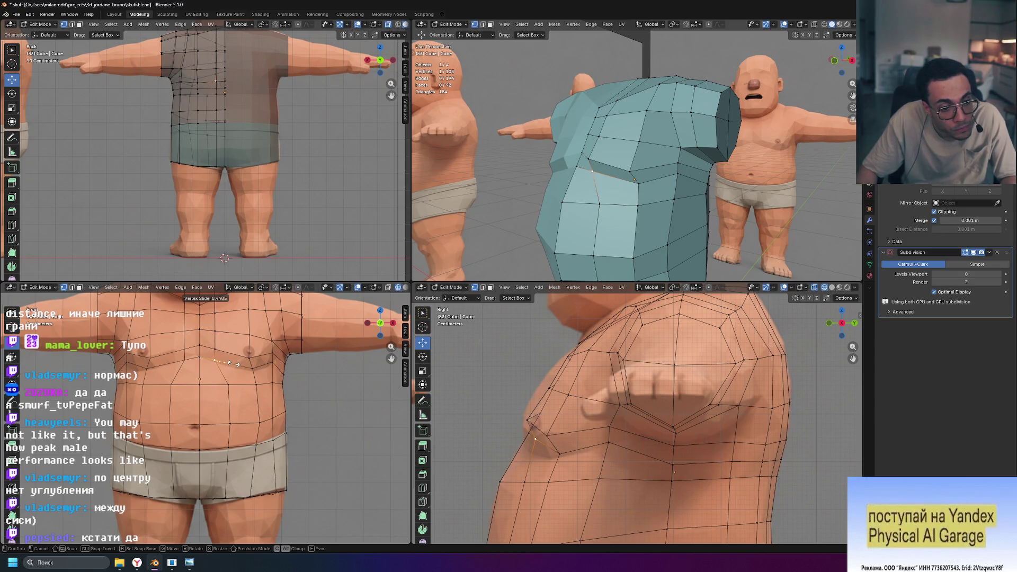
left_click(253, 369)
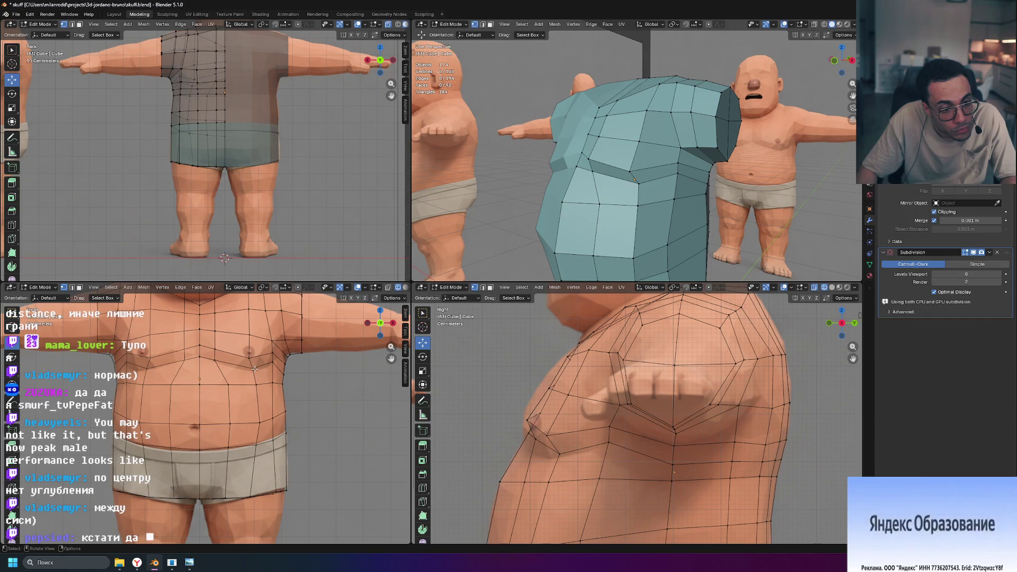
key("shift+v")
left_click(252, 373)
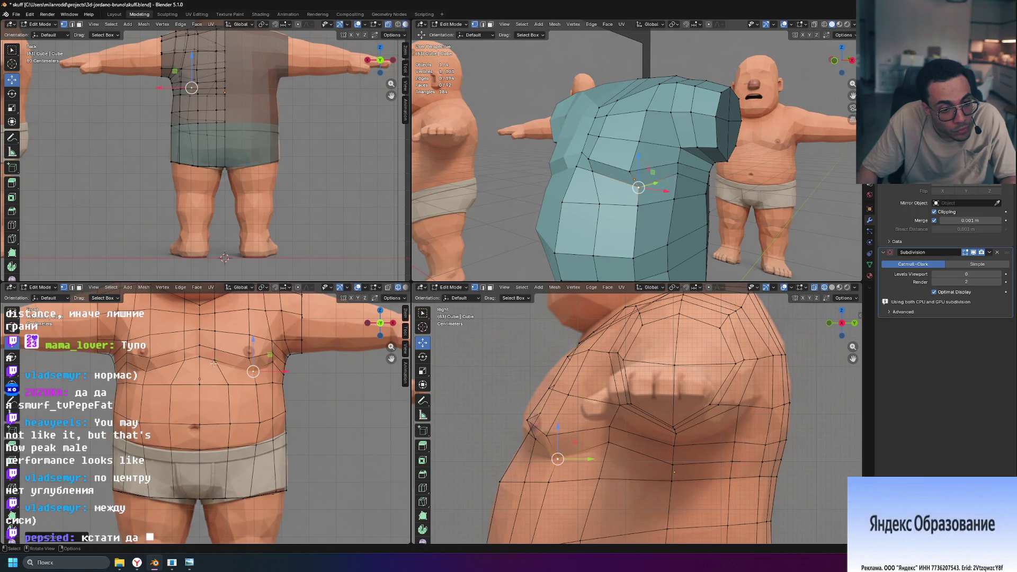
key("g")
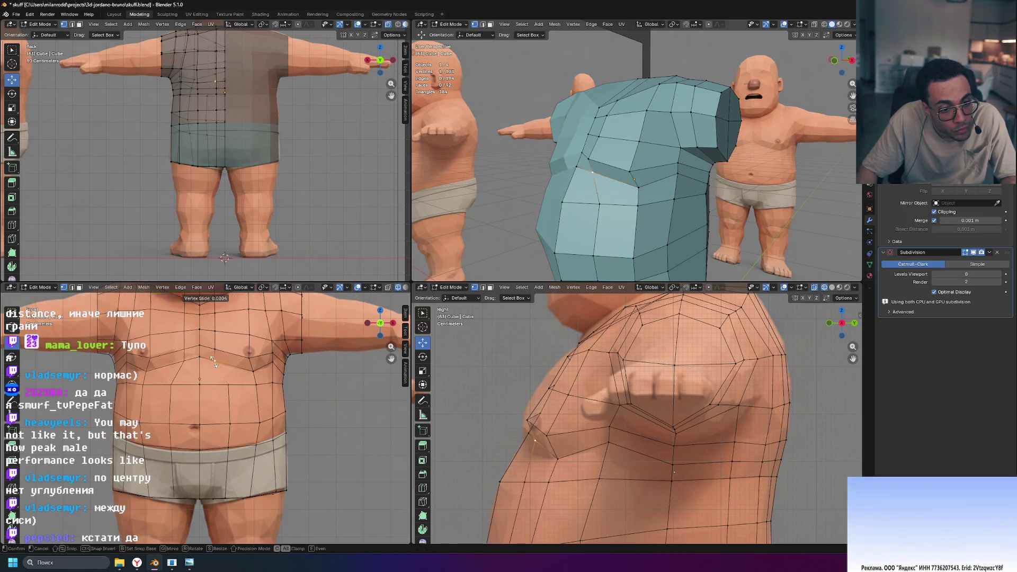
left_click(217, 363)
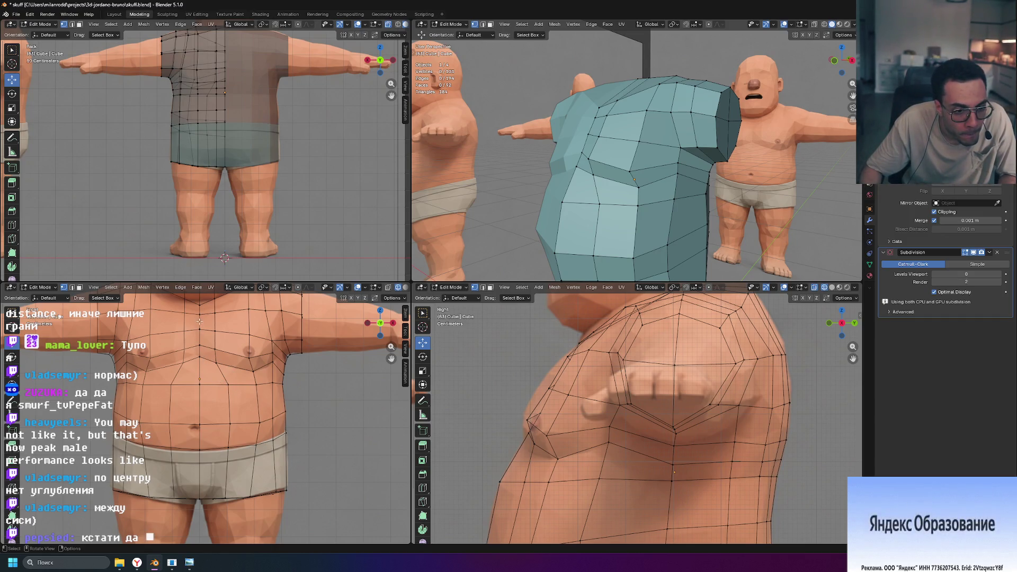
scroll(200, 321, "up", 2)
Vertex-slide the centre neckline vertex along its edge.
middle_click_drag(200, 320, 205, 382, "shift")
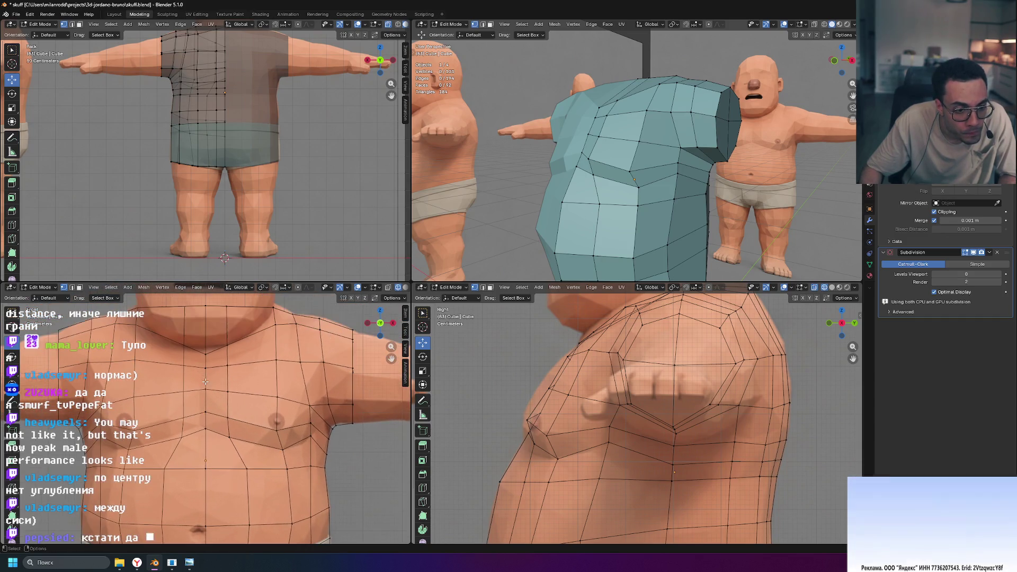
left_click(206, 354)
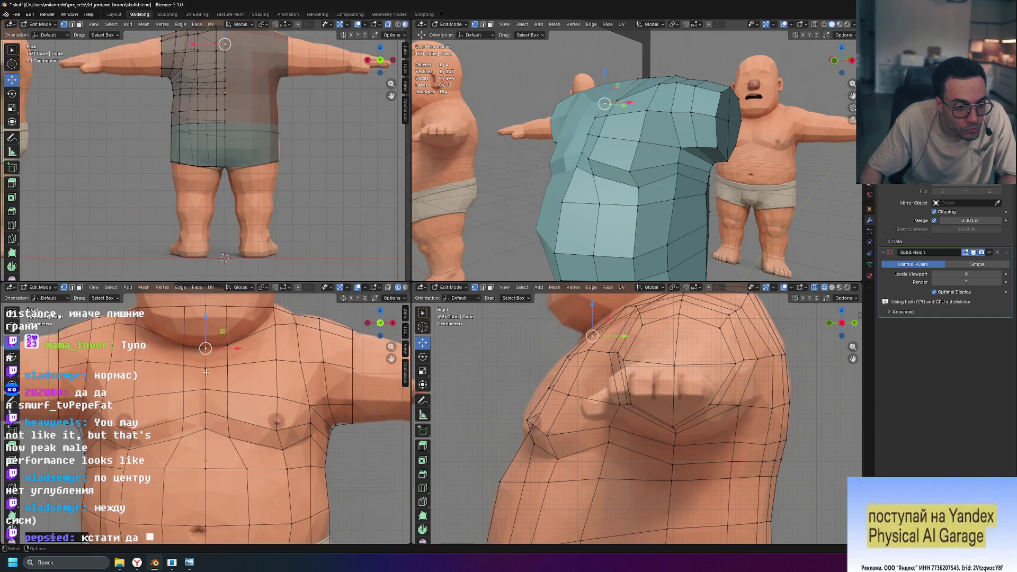
key("shift+v")
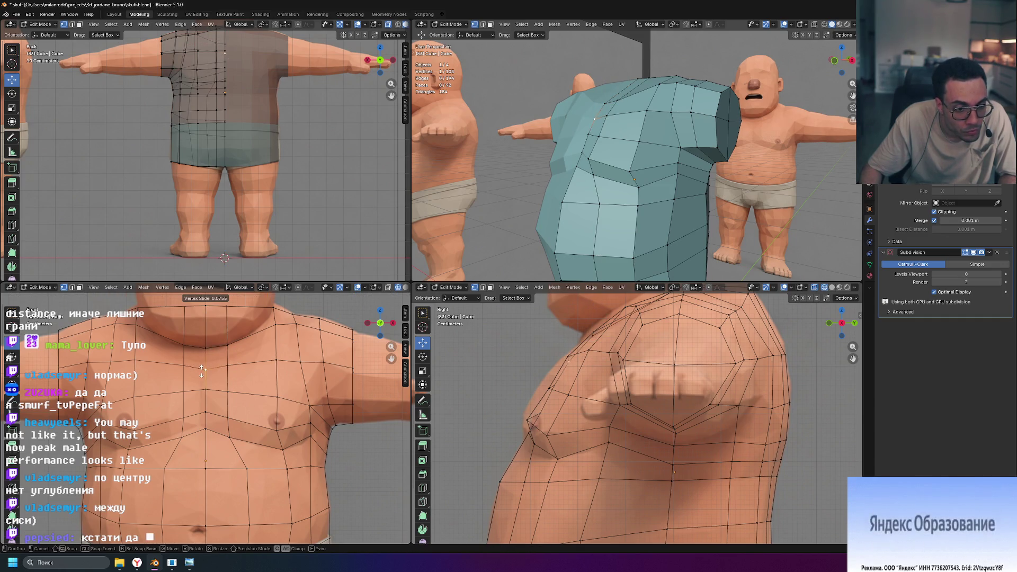
left_click(201, 372)
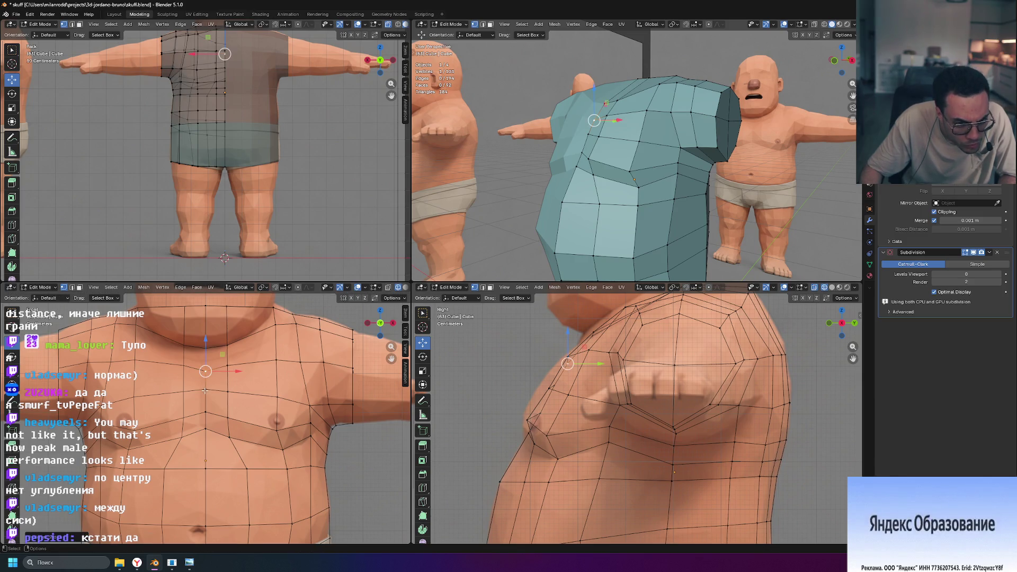
Slide the centre chest vertex down along its edge, deselect, and return to Object Mode.
left_click(206, 389)
left_click_drag(206, 390, 205, 380)
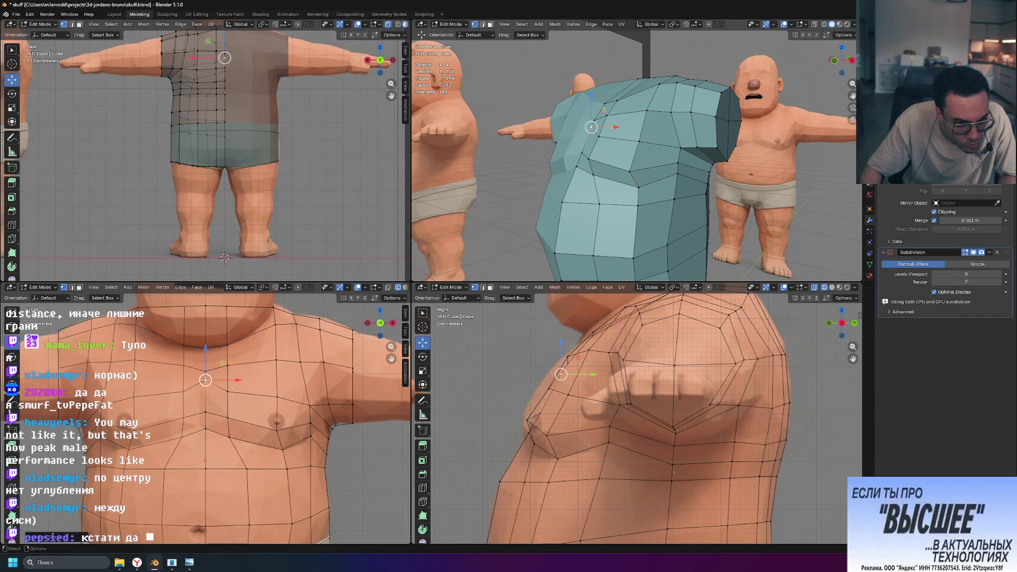
key("shift+v")
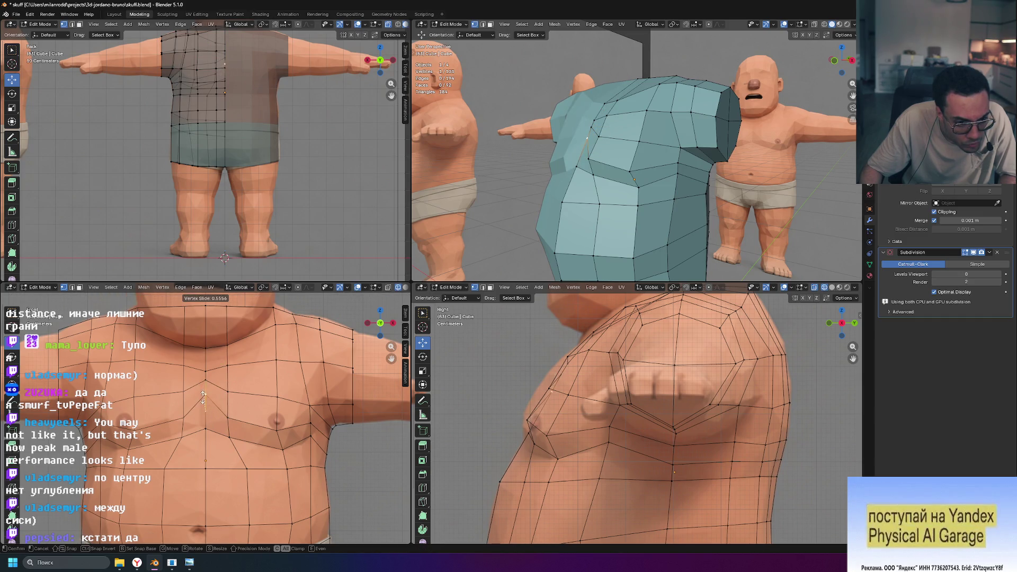
left_click(204, 394)
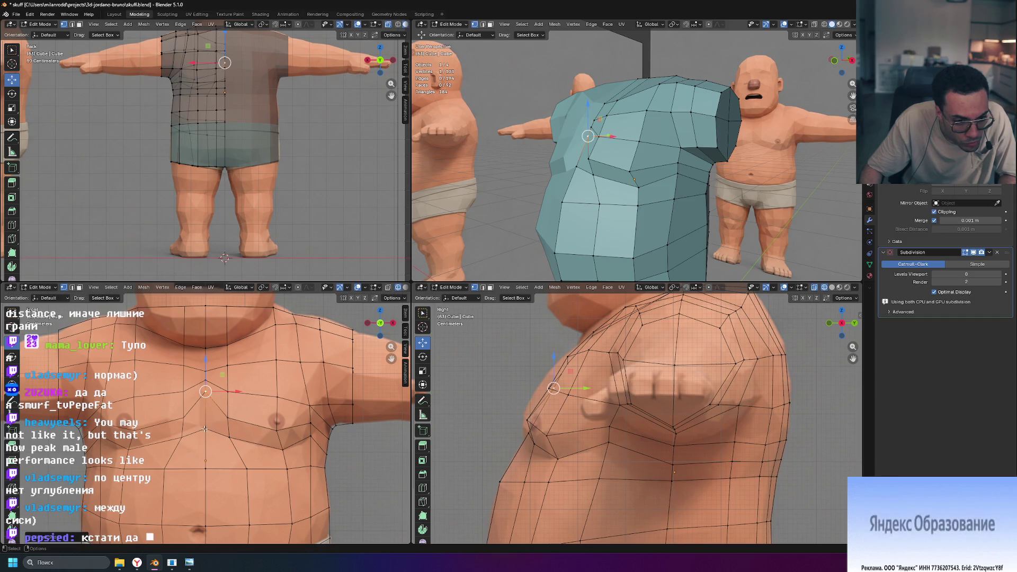
key("shift+v")
left_click(204, 427)
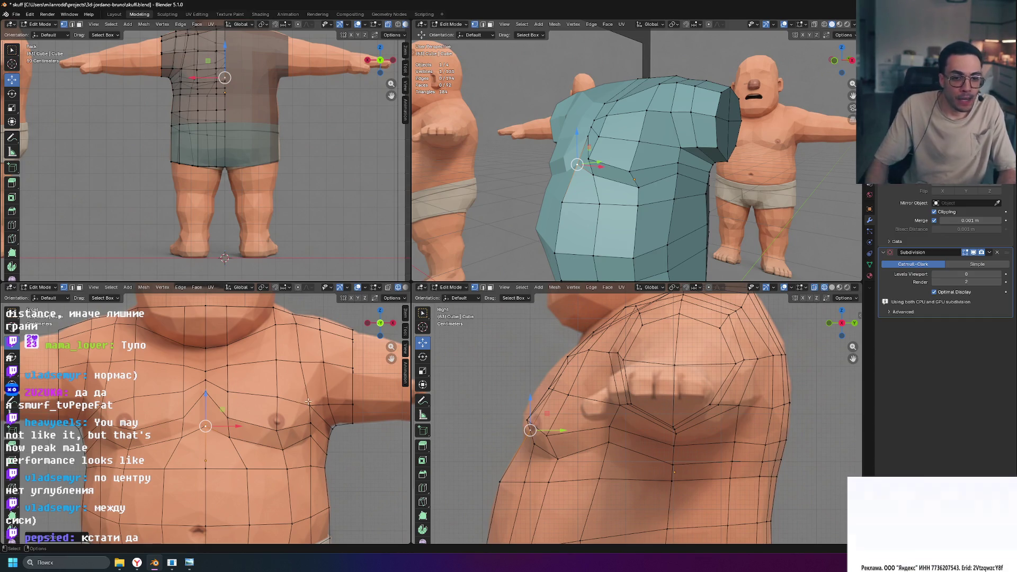
left_click(513, 379)
mouse_move(597, 193)
middle_mouse_down()
mouse_move(748, 245)
mouse_move(709, 218)
mouse_move(784, 234)
mouse_move(732, 239)
mouse_move(770, 245)
mouse_move(743, 223)
mouse_move(783, 256)
mouse_move(708, 241)
middle_mouse_up()
key("Tab")
Preview the shirt at subdivision levels 5, 4, 1, 0 and 2 in a maximised view.
key("ctrl+5")
key("ctrl+4")
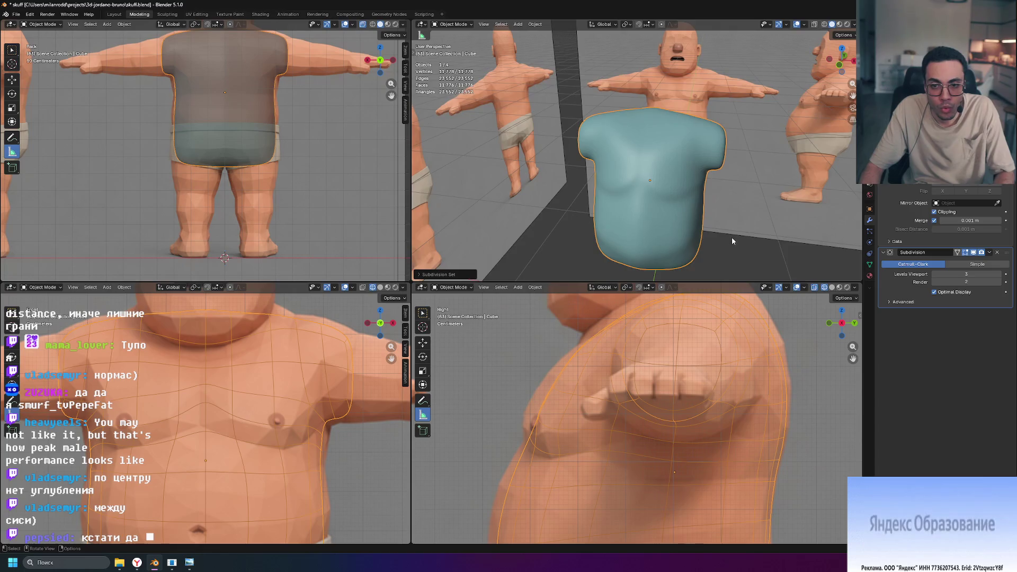
key("ctrl+space")
mouse_move(719, 237)
middle_mouse_down()
mouse_move(662, 304)
mouse_move(611, 323)
mouse_move(663, 339)
mouse_move(738, 329)
mouse_move(624, 304)
mouse_move(758, 342)
mouse_move(793, 310)
mouse_move(605, 322)
middle_mouse_up()
key("ctrl+1")
key("ctrl+0")
key("ctrl+2")
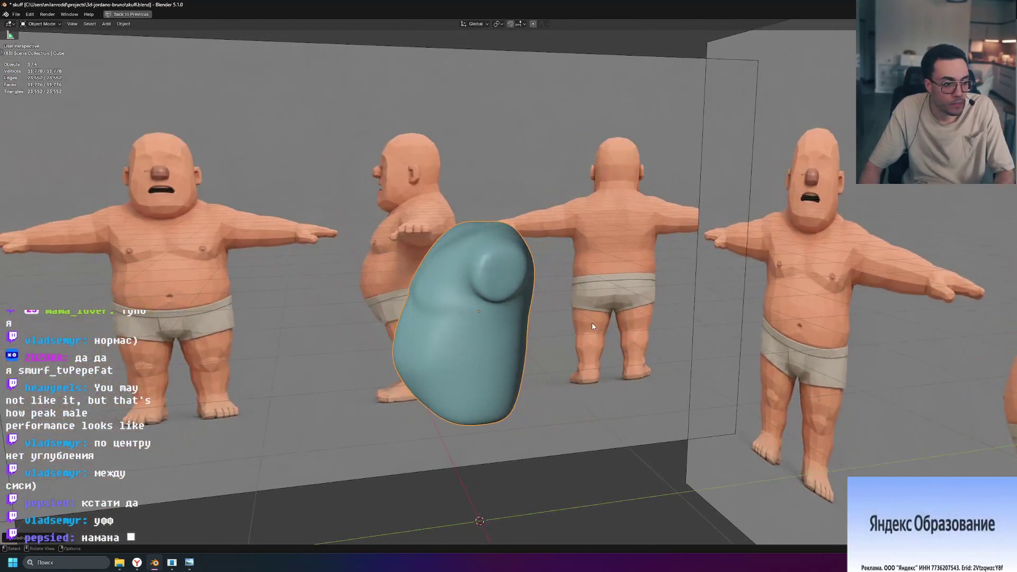
key("ctrl+space")
Set the viewport subdivision level to 1 and enter Edit Mode on the shirt.
scroll(588, 217, "up", 2)
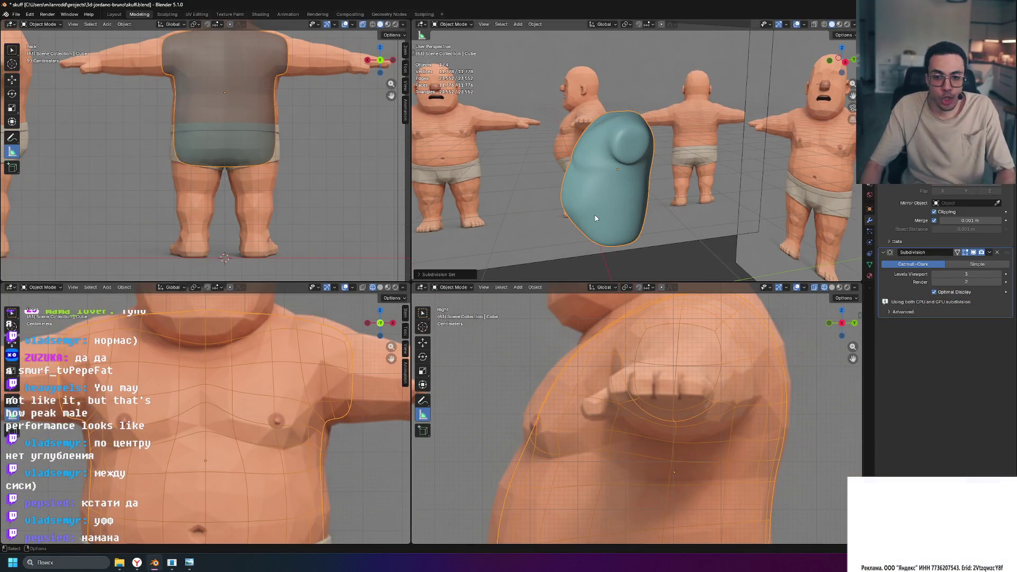
key("ctrl+1")
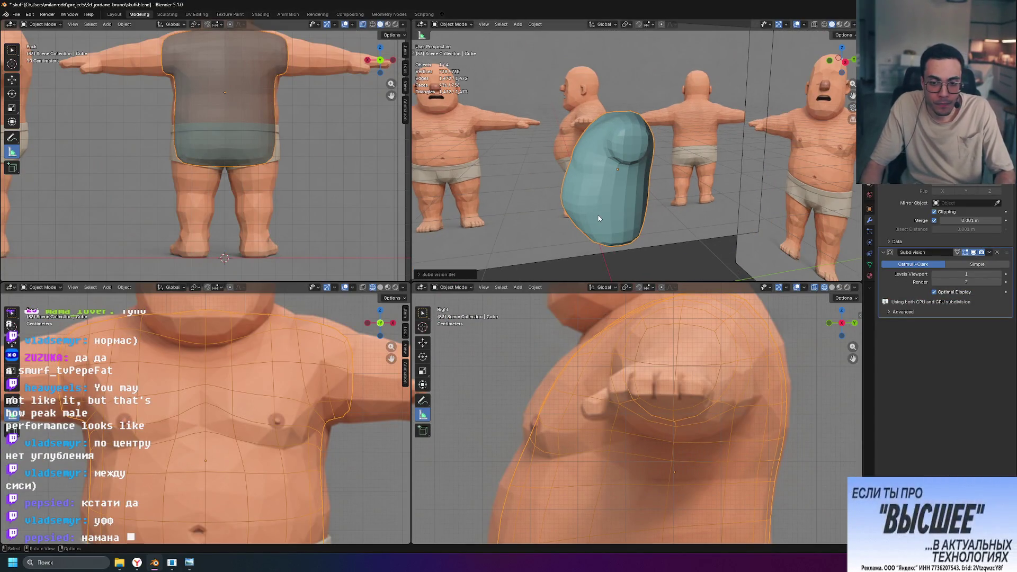
key("ctrl+space")
key("ctrl+space")
key("Tab")
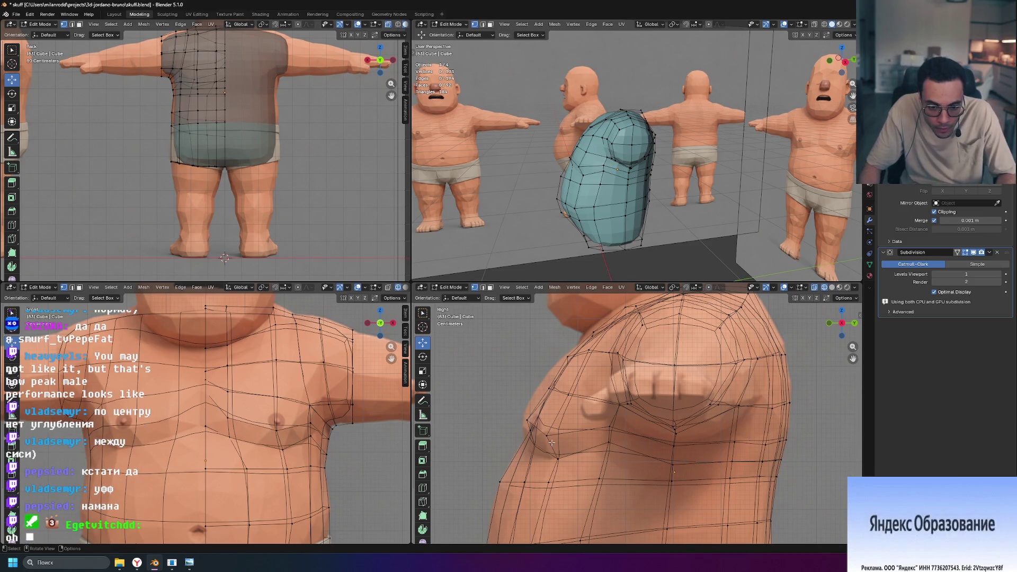
Turn off the Subdivision modifier's viewport display.
scroll(529, 439, "up", 2)
scroll(530, 440, "up", 2)
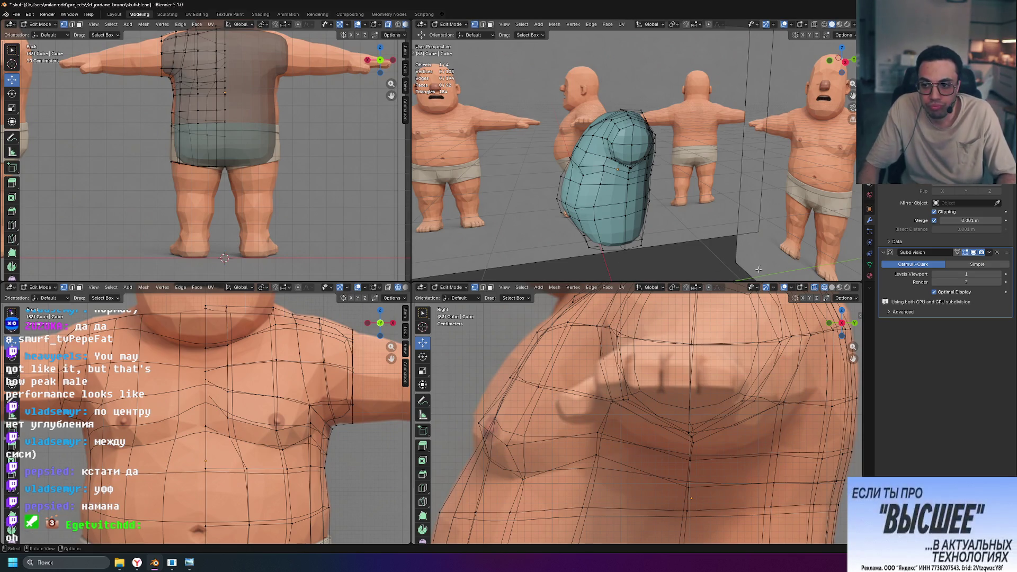
left_click(976, 255)
left_click(976, 255)
left_click(976, 255)
left_click(976, 254)
left_click(975, 253)
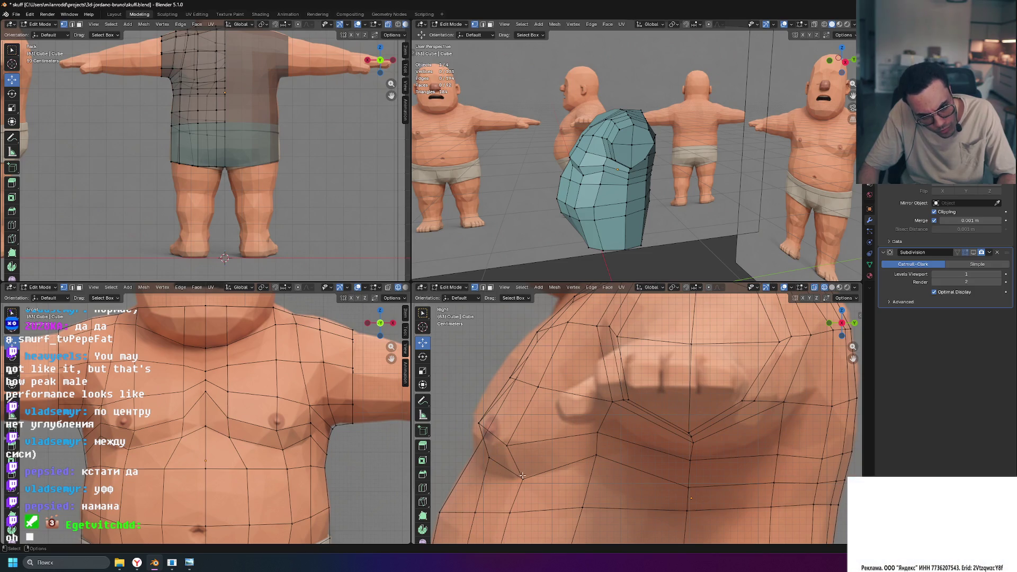
Move two chest-side vertices along Y and reposition one higher up the side.
left_click(512, 480)
left_click(490, 459)
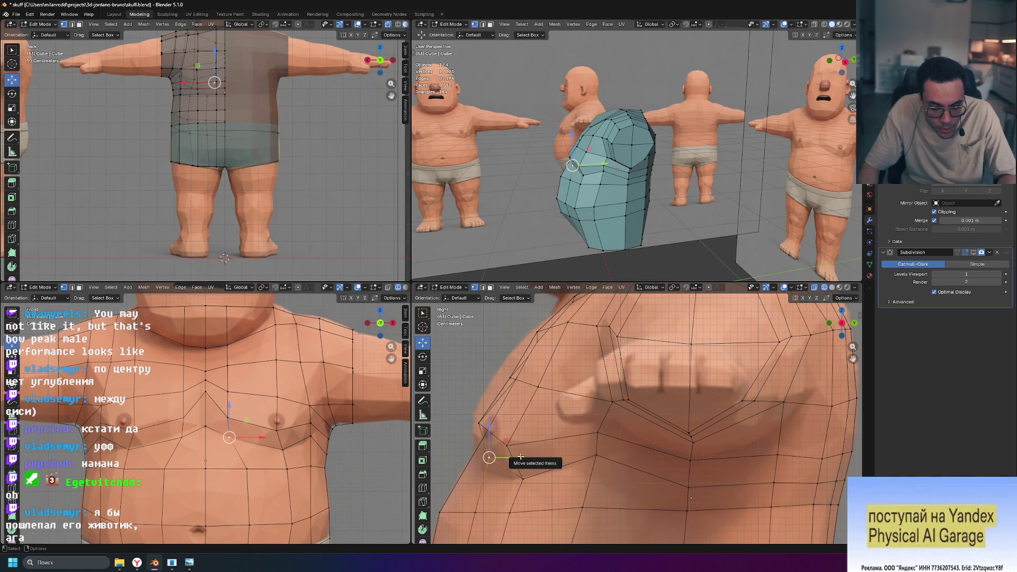
left_click_drag(521, 457, 513, 459)
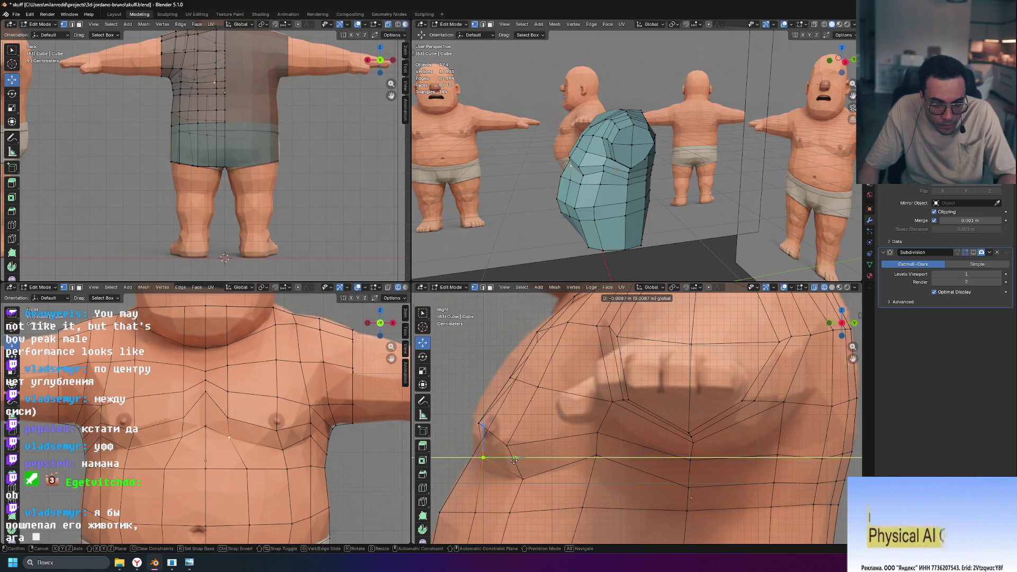
left_click_drag(510, 461, 507, 461)
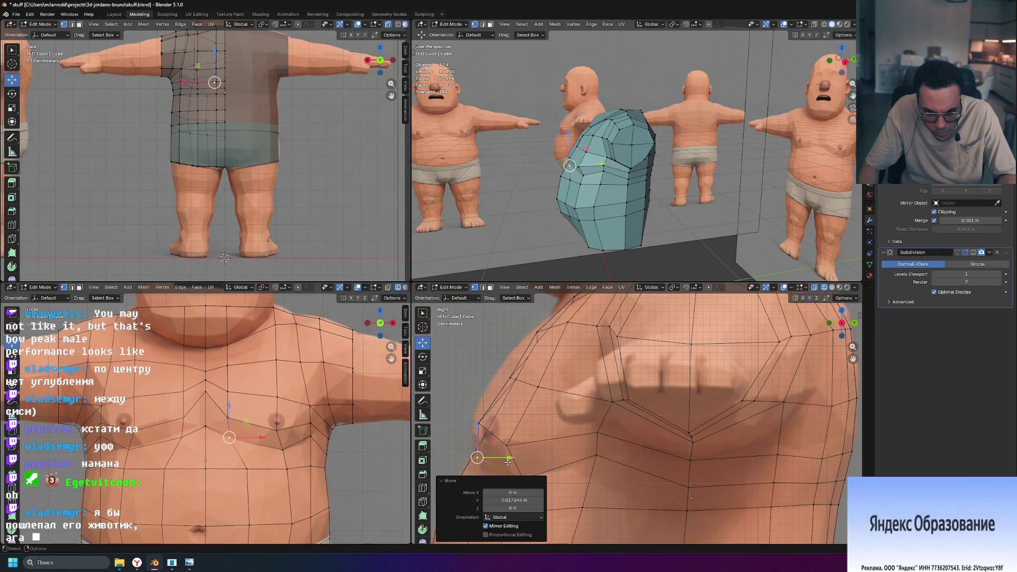
left_click(483, 422)
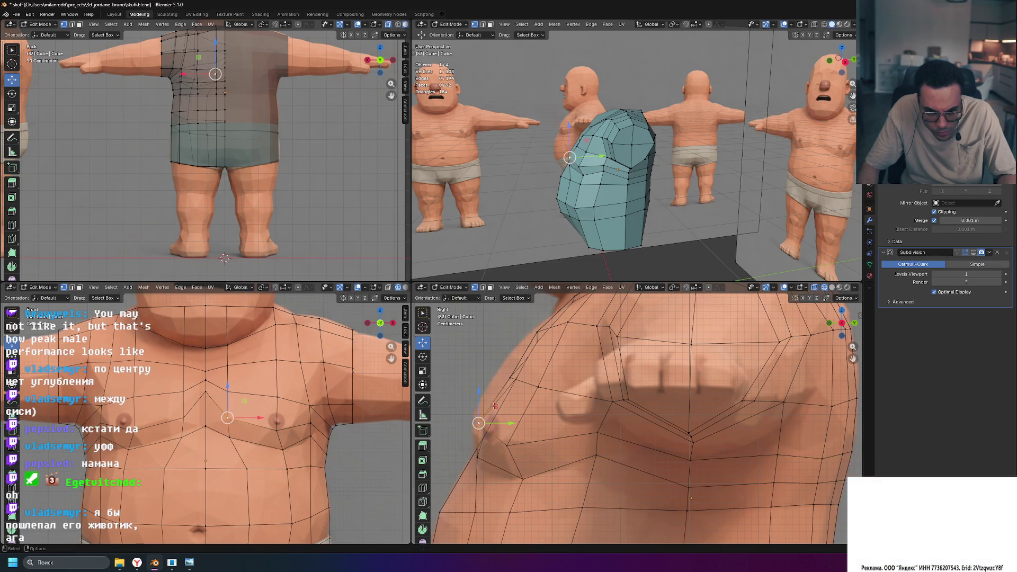
key("g")
left_click(487, 399)
Pull a vertex near the armpit up and forward, then nudge a lower chest vertex.
left_click(510, 377)
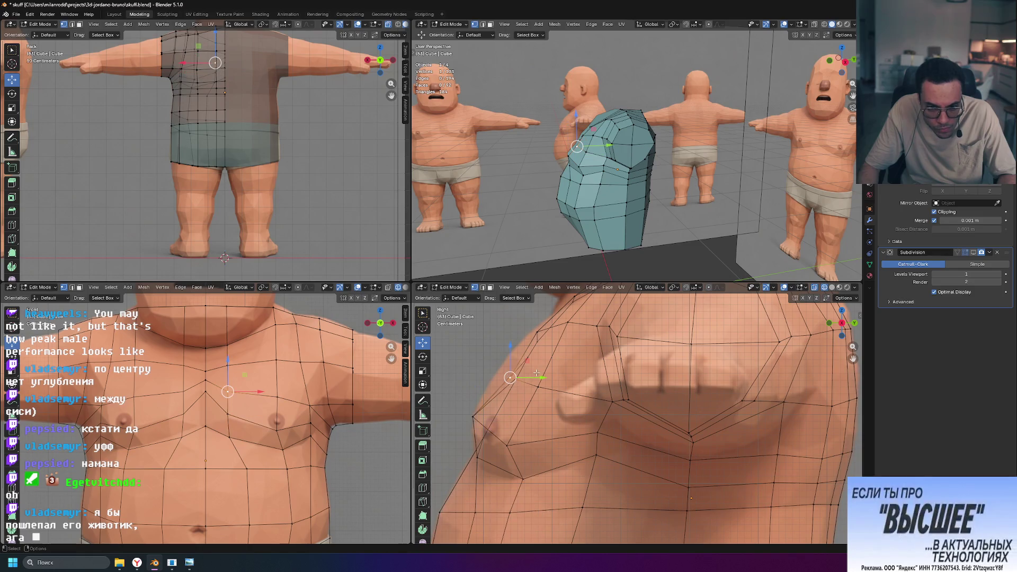
left_click_drag(527, 362, 548, 313)
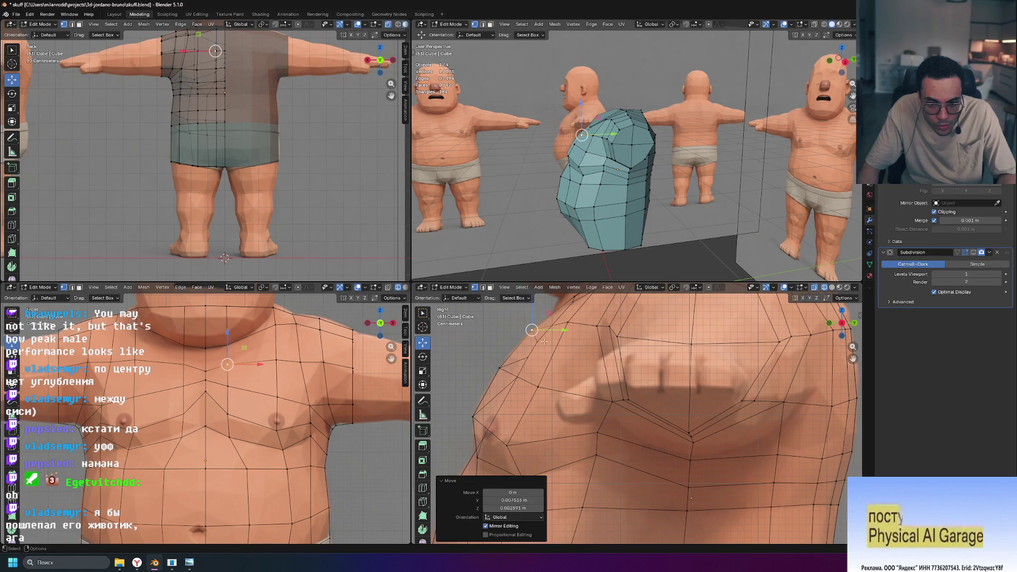
left_click(507, 446)
mouse_move(636, 233)
middle_mouse_down()
mouse_move(625, 233)
mouse_move(668, 233)
mouse_move(609, 234)
mouse_move(647, 230)
mouse_move(630, 232)
middle_mouse_up()
left_click_drag(523, 428, 524, 416)
mouse_move(662, 255)
middle_mouse_down()
mouse_move(715, 267)
mouse_move(668, 281)
middle_mouse_up()
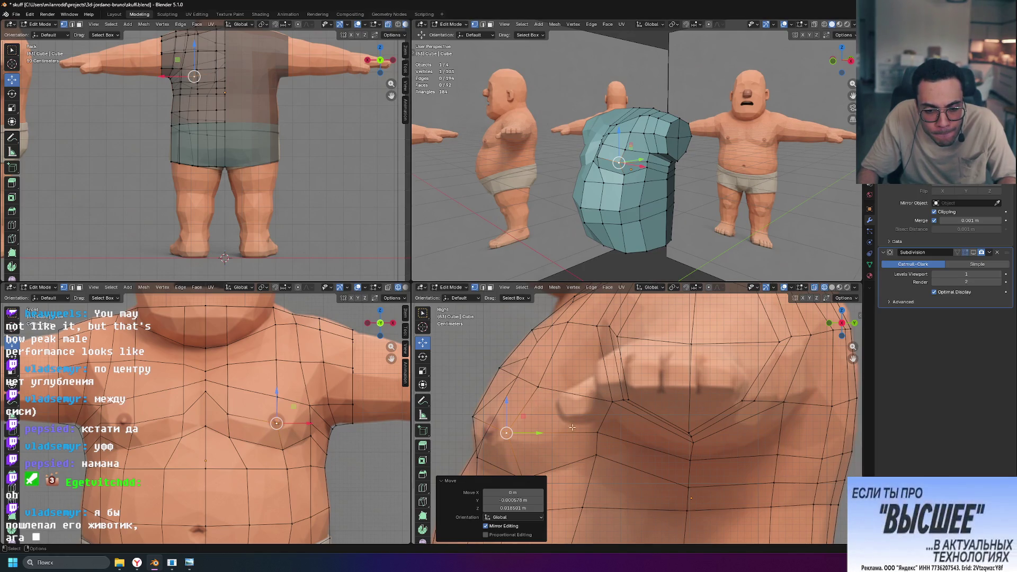
Move the selected chest vertex along Y, then raise it along Z.
middle_click_drag(538, 396, 591, 444)
scroll(591, 444, "up", 2)
key("g")
key("y")
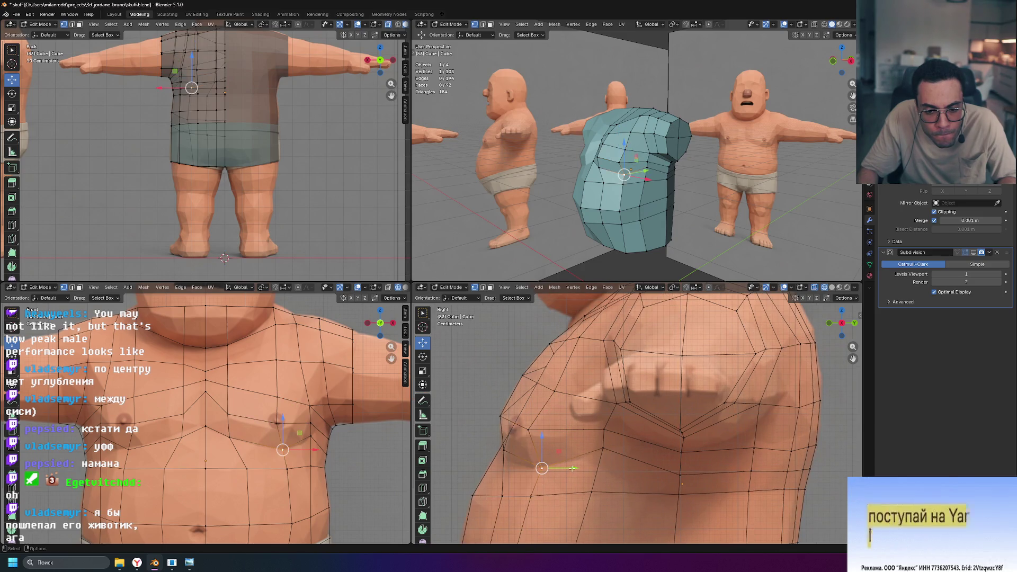
left_click(563, 468)
key("g")
key("z")
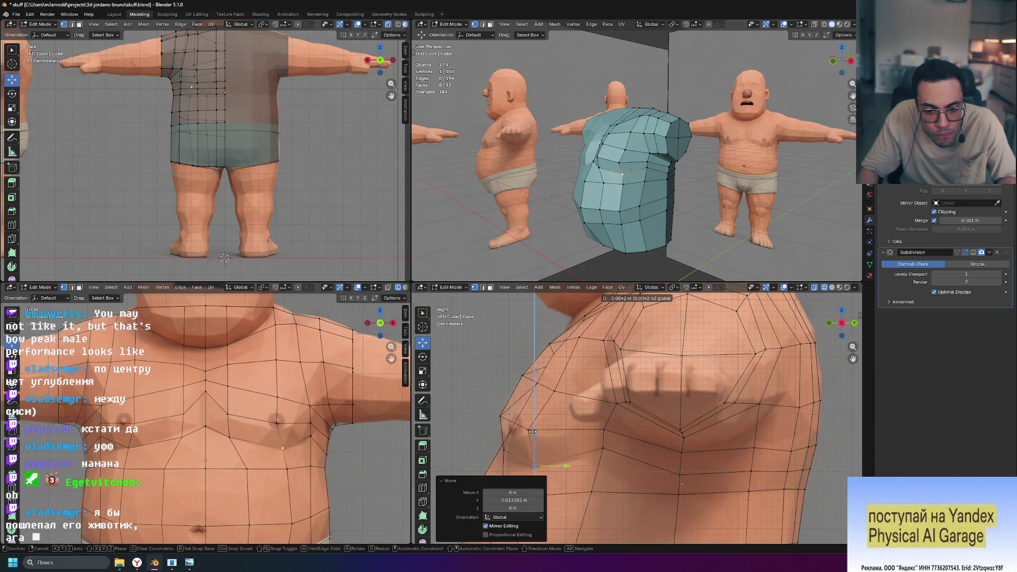
left_click(533, 427)
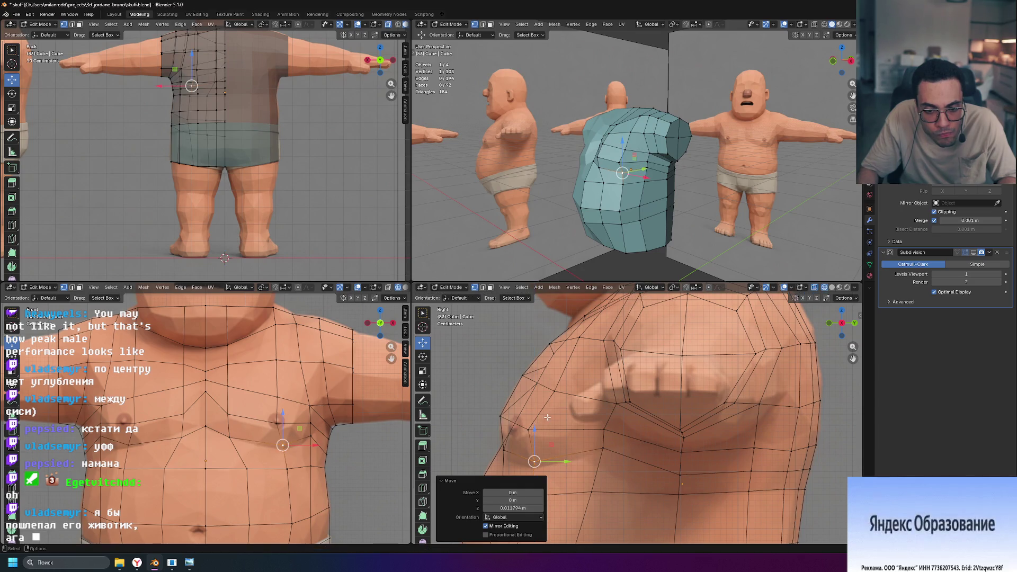
Lower another chest vertex along Z, undo it, and lower a different vertex instead.
left_click(501, 418)
key("g")
key("z")
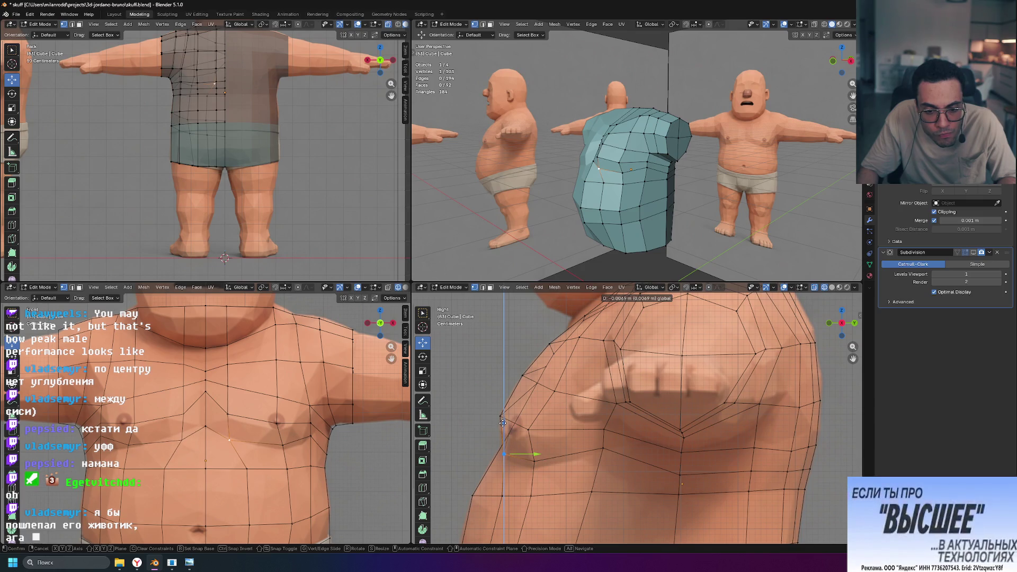
left_click(529, 454)
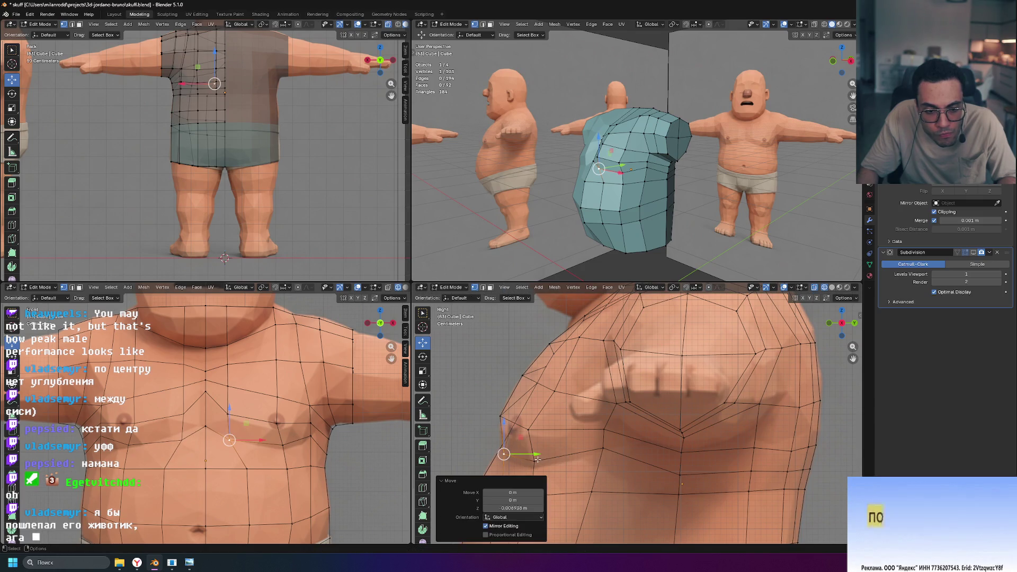
key("ctrl+z")
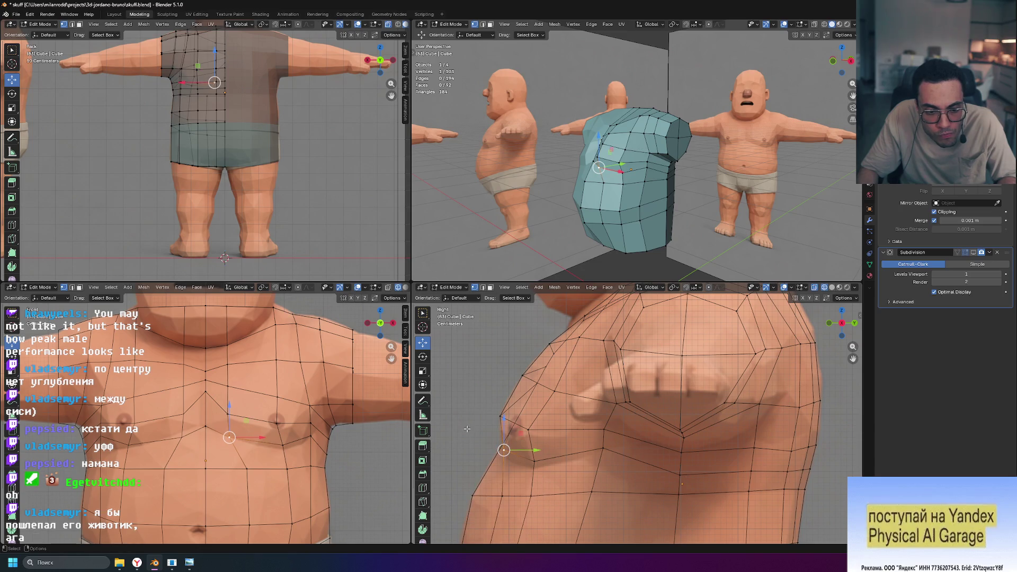
left_click(276, 446)
left_click_drag(282, 412, 283, 418)
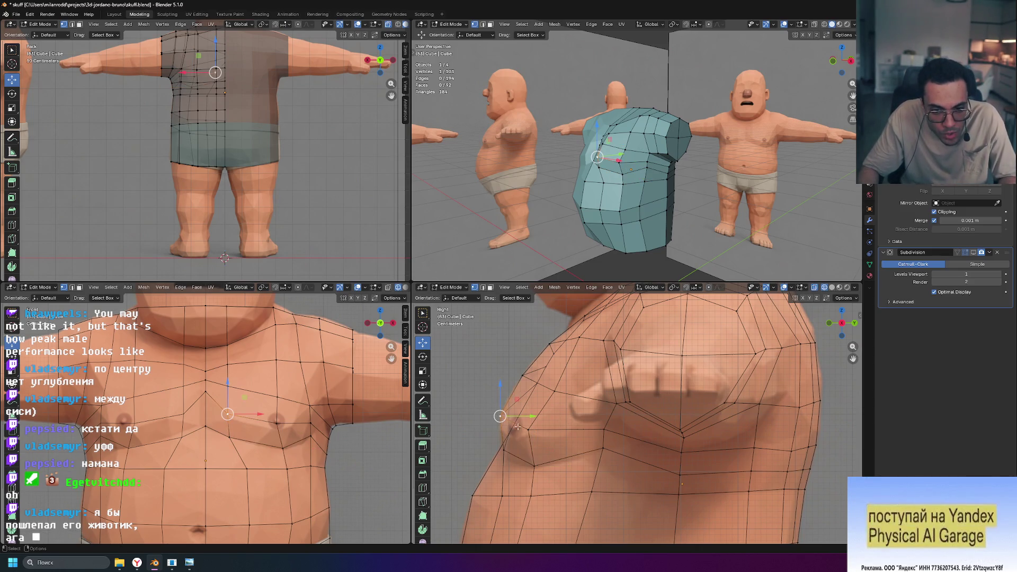
In edge mode, lower an edge under the chest along Z and inspect the shirt in object mode.
key("2")
left_click_drag(513, 390, 509, 406)
middle_click_drag(689, 212, 722, 216)
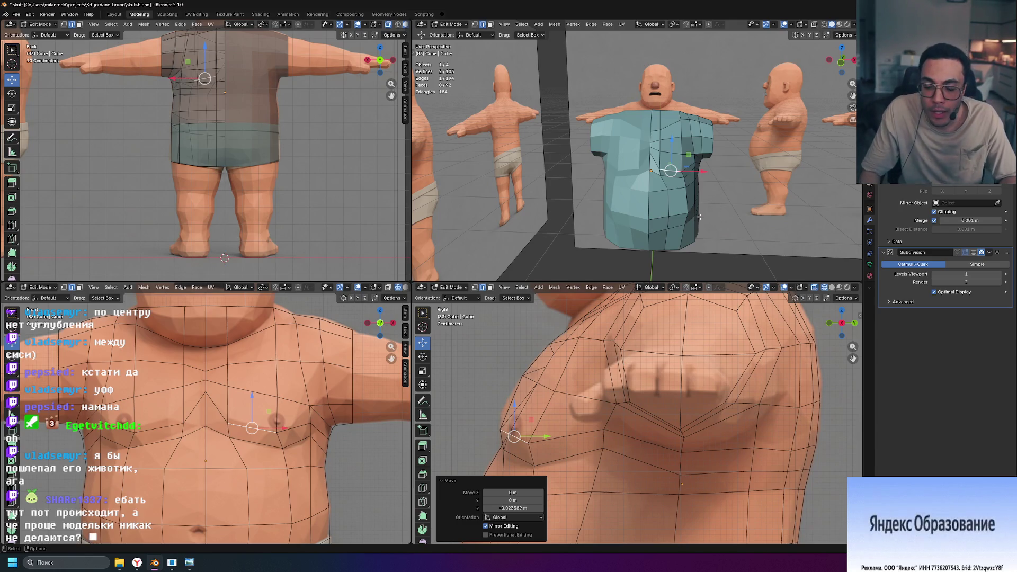
key("Tab")
mouse_move(746, 203)
middle_mouse_down()
mouse_move(705, 215)
mouse_move(775, 207)
mouse_move(682, 205)
mouse_move(760, 196)
mouse_move(771, 170)
mouse_move(743, 155)
mouse_move(752, 220)
mouse_move(726, 136)
mouse_move(745, 129)
mouse_move(746, 181)
mouse_move(670, 189)
middle_mouse_up()
key("Tab")
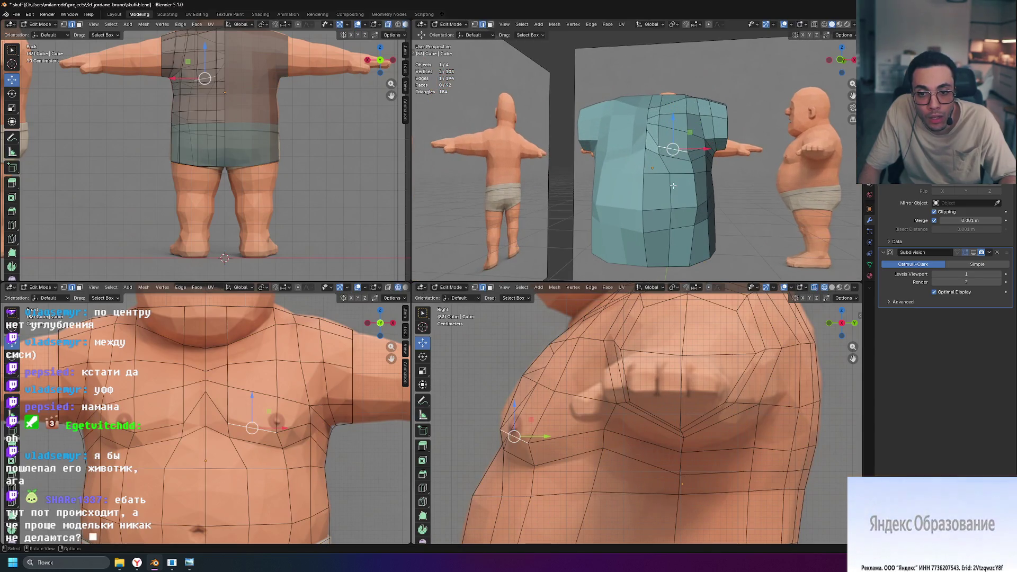
Edge-slide a short vertical edge path on the shirt's front, then check it from above and below.
left_click(670, 247, "ctrl")
key("g")
key("g")
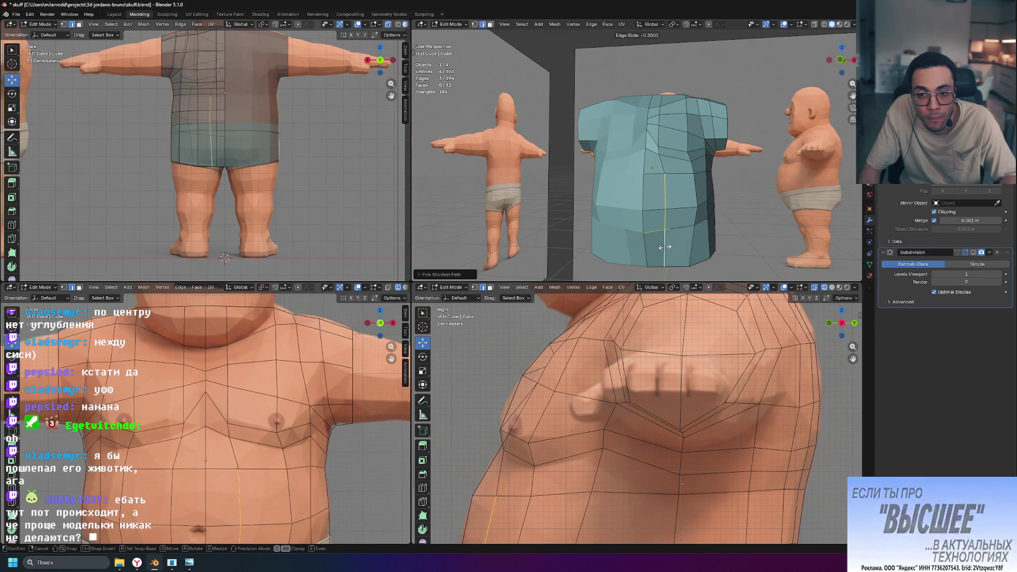
left_click(663, 247)
mouse_move(663, 247)
middle_mouse_down()
mouse_move(761, 164)
mouse_move(716, 158)
mouse_move(759, 242)
middle_mouse_up()
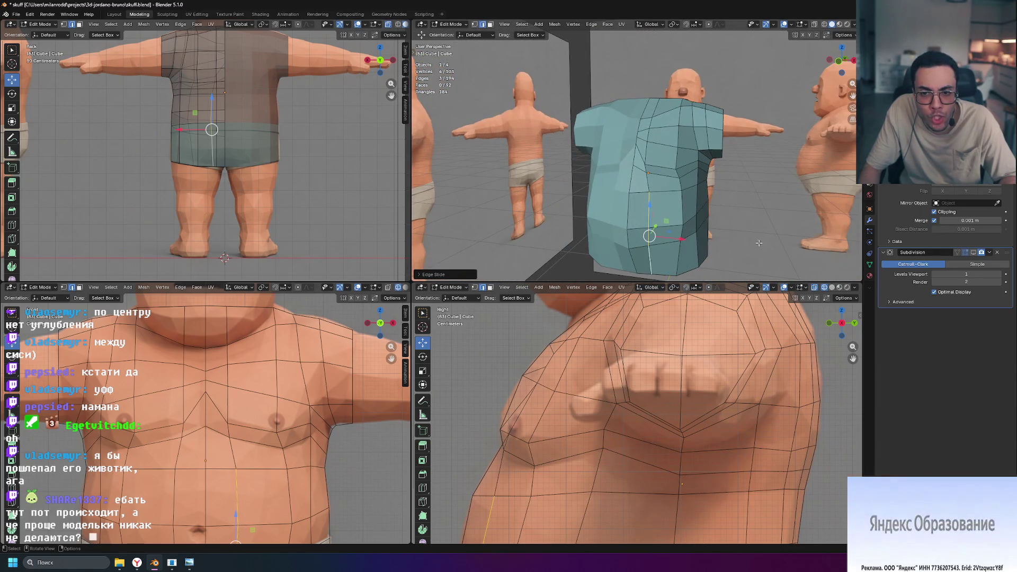
middle_click_drag(649, 236, 703, 33)
mouse_move(751, 202)
middle_mouse_down()
mouse_move(711, 143)
mouse_move(731, 116)
mouse_move(805, 78)
middle_mouse_up()
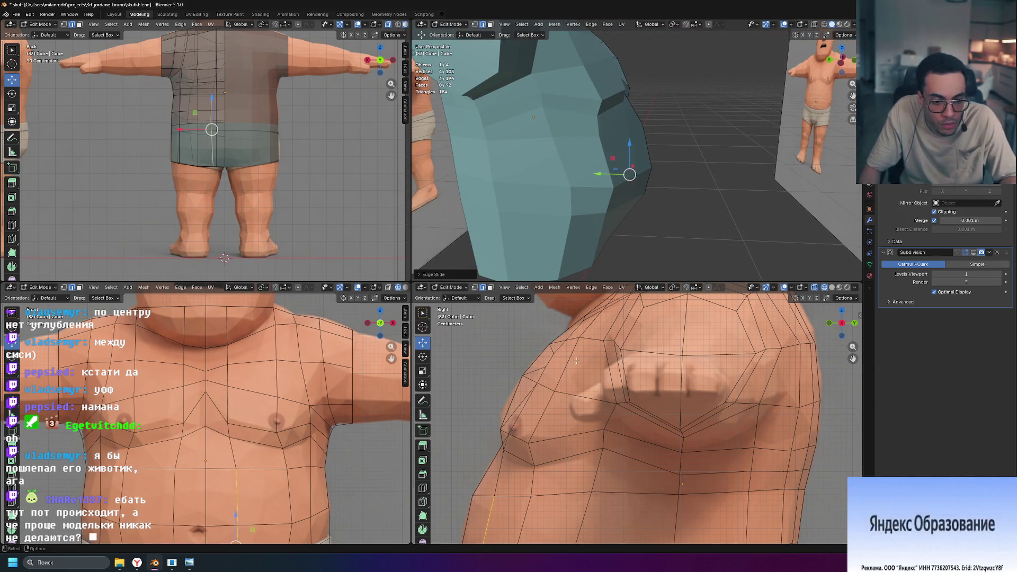
mouse_move(695, 216)
middle_mouse_down()
mouse_move(683, 250)
mouse_move(698, 241)
middle_mouse_up()
left_click(842, 60)
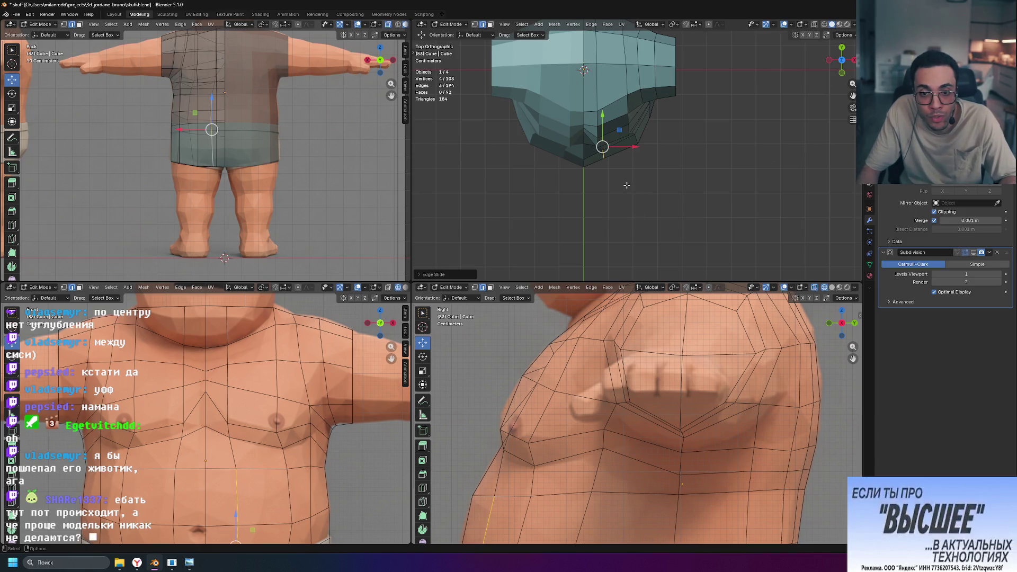
Maximize the top view, cancel a trial vertex move, and return to object mode to view the shirt.
key("ctrl+space")
middle_click_drag(583, 185, 647, 198, "shift")
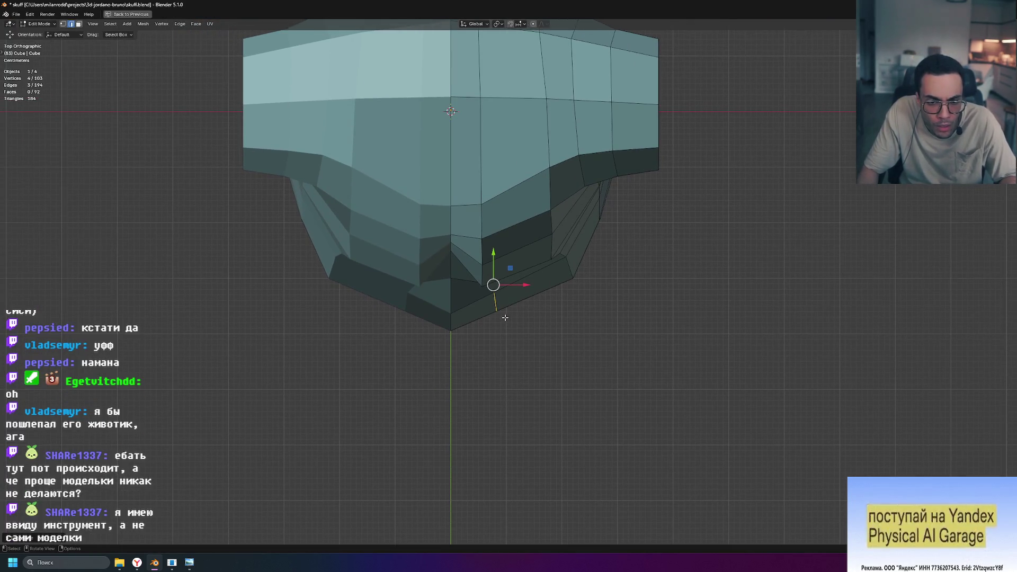
left_click_drag(511, 269, 516, 275)
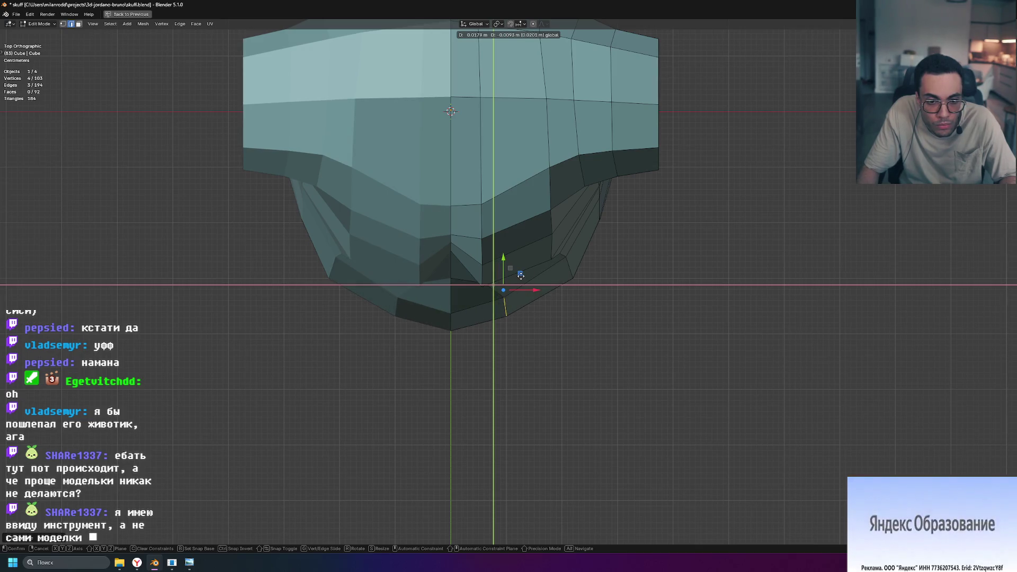
left_click_drag(521, 275, 528, 276)
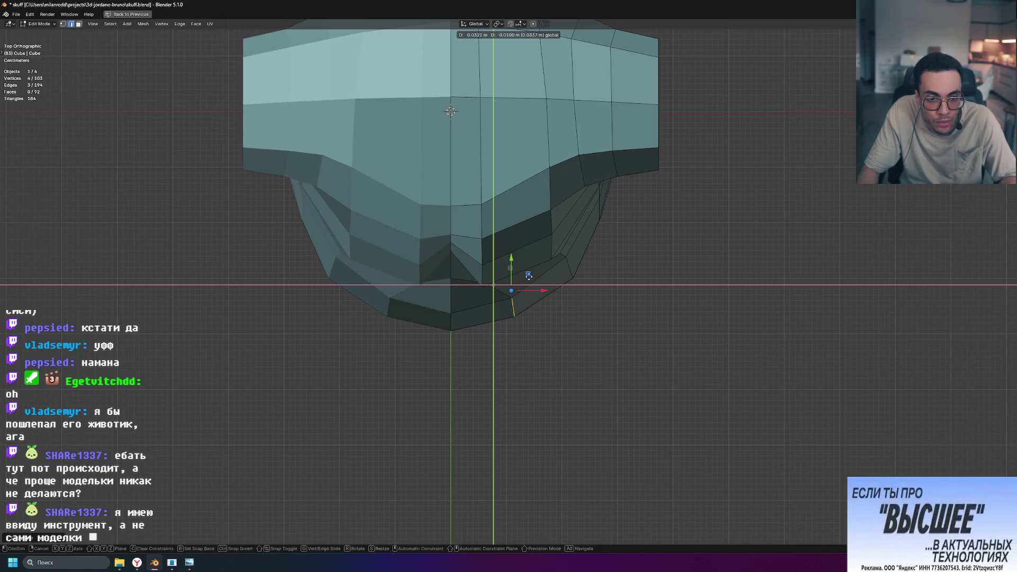
right_click(529, 275)
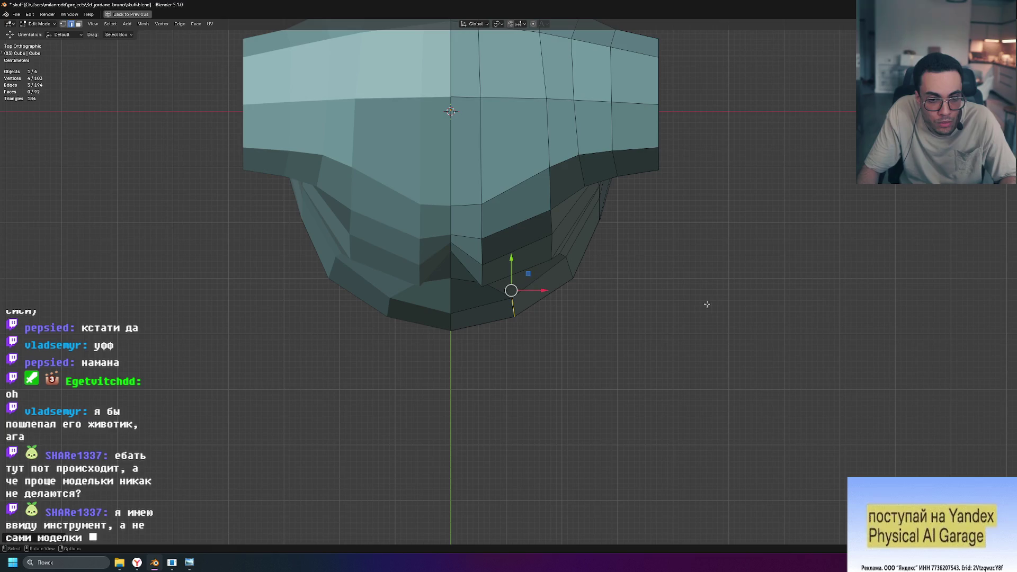
key("Tab")
mouse_move(679, 309)
middle_mouse_down()
mouse_move(611, 228)
mouse_move(678, 224)
mouse_move(701, 259)
mouse_move(679, 265)
mouse_move(631, 217)
mouse_move(592, 210)
mouse_move(647, 232)
middle_mouse_up()
mouse_move(630, 277)
middle_mouse_down()
mouse_move(624, 298)
mouse_move(585, 302)
mouse_move(602, 304)
middle_mouse_up()
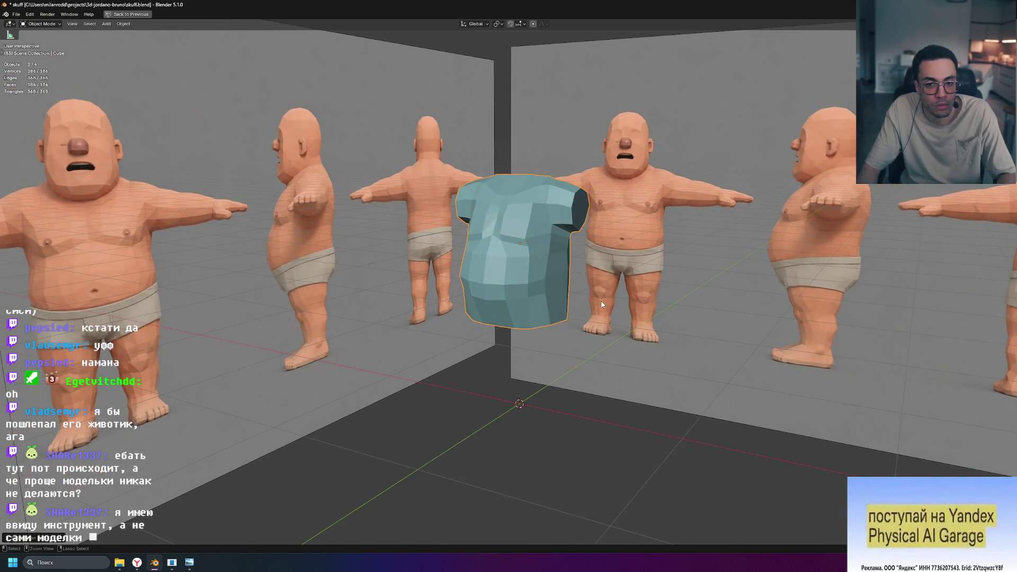
Turn the subdivision preview back on and select the shirt in a maximized perspective view.
key("ctrl+space")
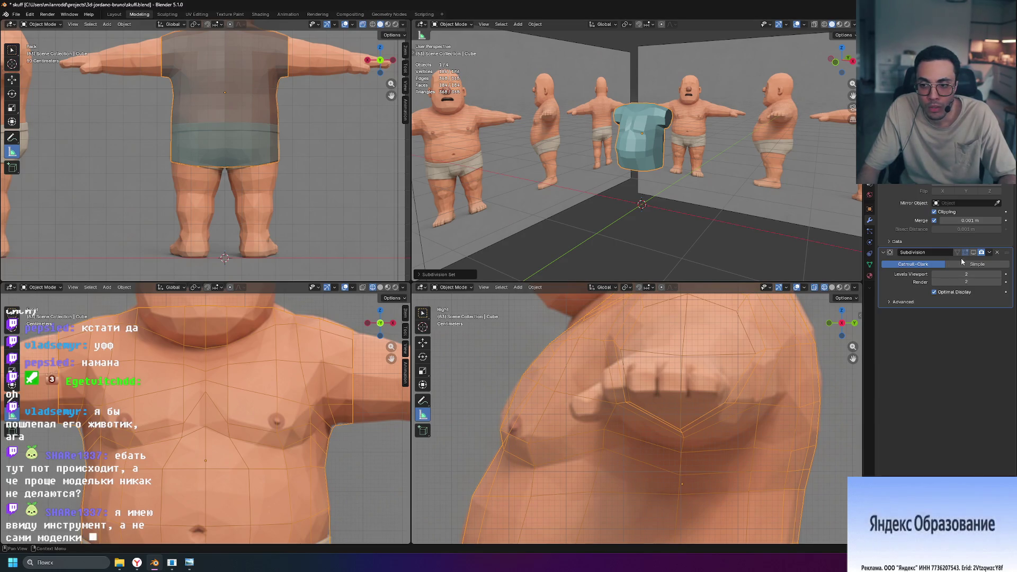
left_click(978, 254)
key("ctrl+space")
mouse_move(663, 242)
middle_mouse_down()
mouse_move(744, 242)
mouse_move(713, 254)
mouse_move(615, 240)
mouse_move(665, 241)
mouse_move(715, 216)
mouse_move(668, 192)
mouse_move(595, 255)
mouse_move(611, 256)
middle_mouse_up()
scroll(611, 256, "up", 2)
left_click(606, 232)
mouse_move(606, 227)
middle_mouse_down()
mouse_move(669, 253)
mouse_move(794, 253)
mouse_move(774, 208)
mouse_move(713, 222)
mouse_move(724, 268)
mouse_move(788, 272)
middle_mouse_up()
Set the shirt's viewport subdivision to level 0 with Ctrl+0 and select a chest vertex in Edit Mode.
key("ctrl+space")
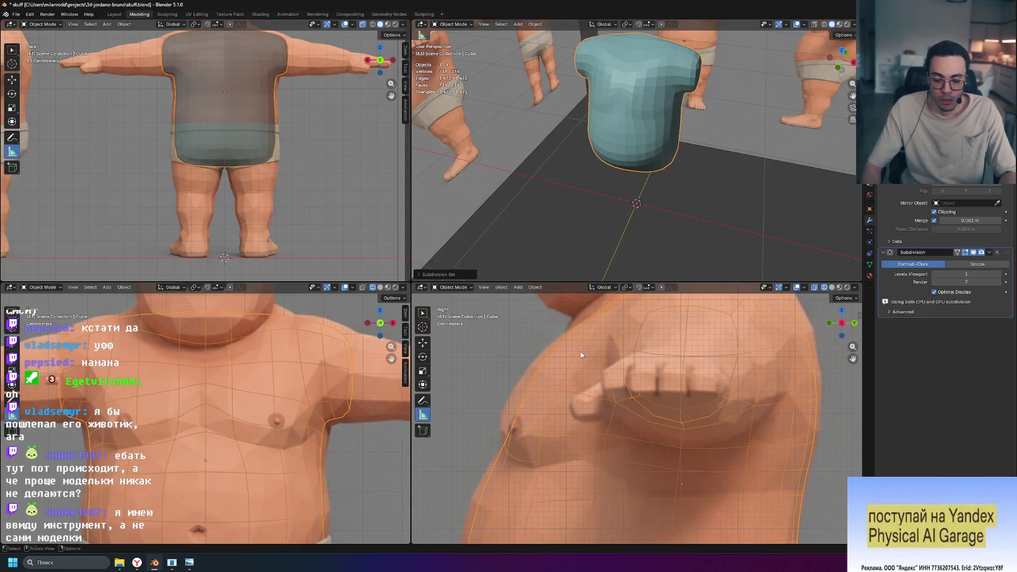
key("ctrl+0")
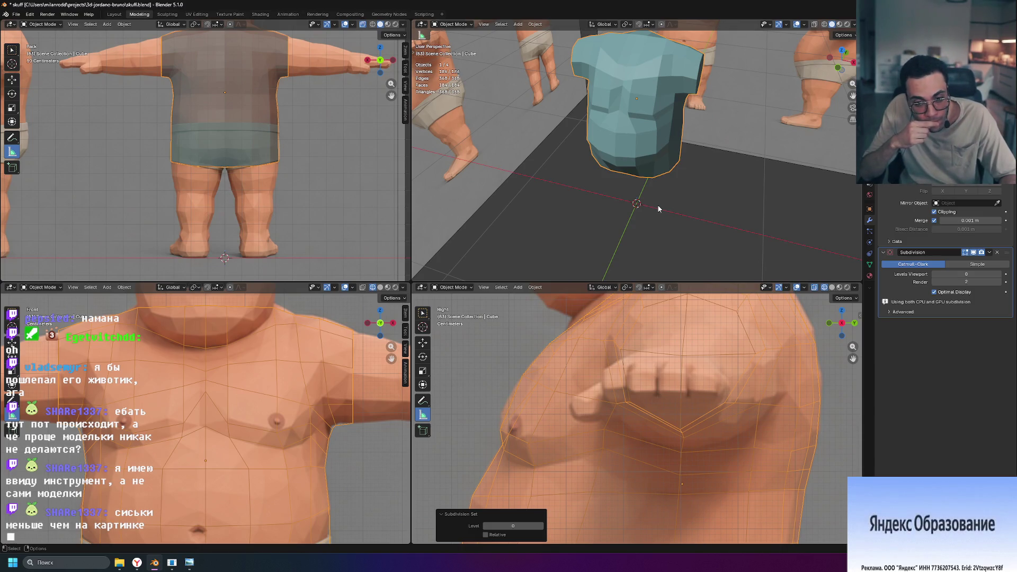
key("Tab")
left_click(506, 414)
left_click(500, 429)
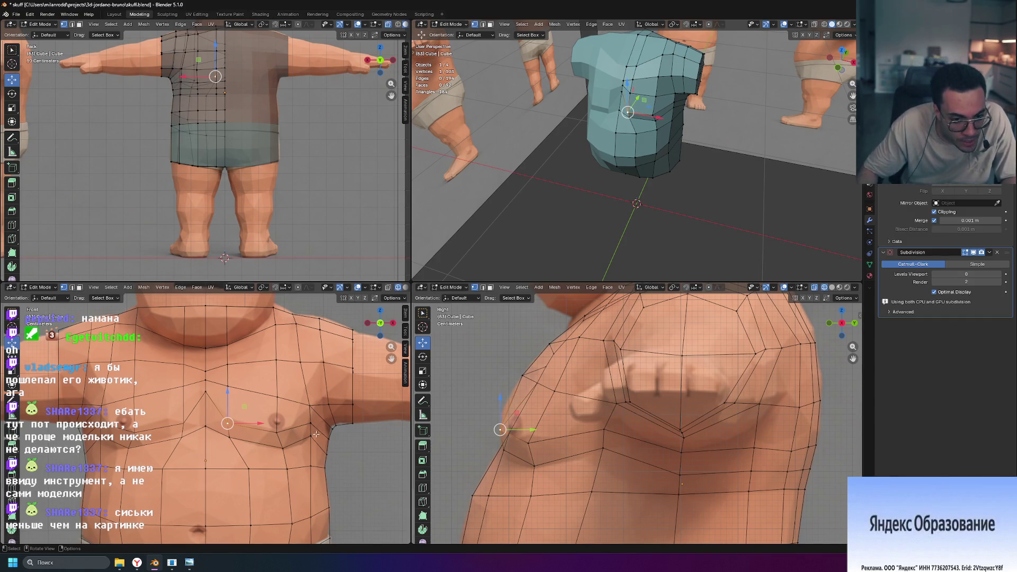
Raise one chest vertex and shift a neighbouring chest vertex sideways along X.
left_click(283, 448)
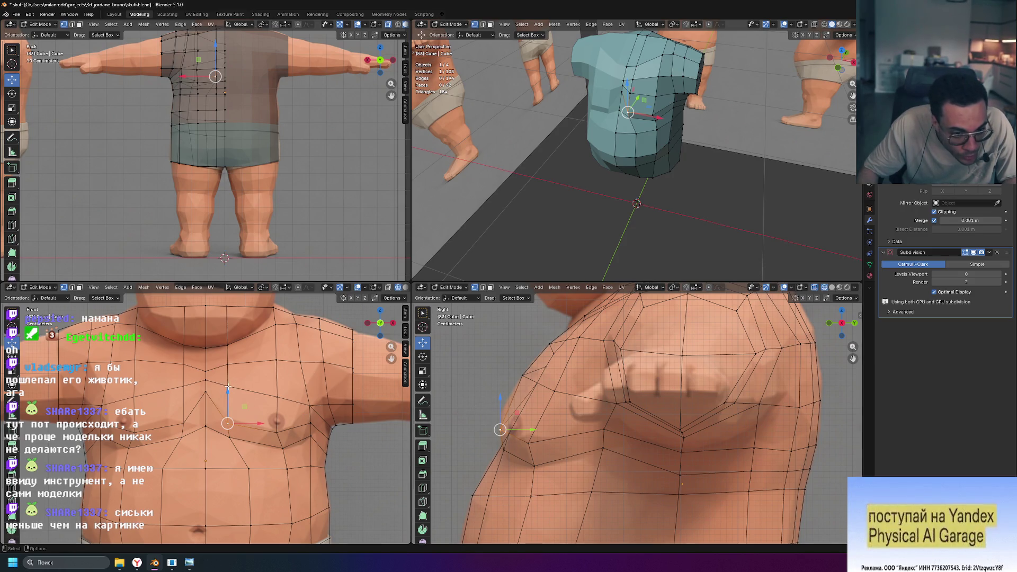
left_click_drag(228, 391, 276, 399)
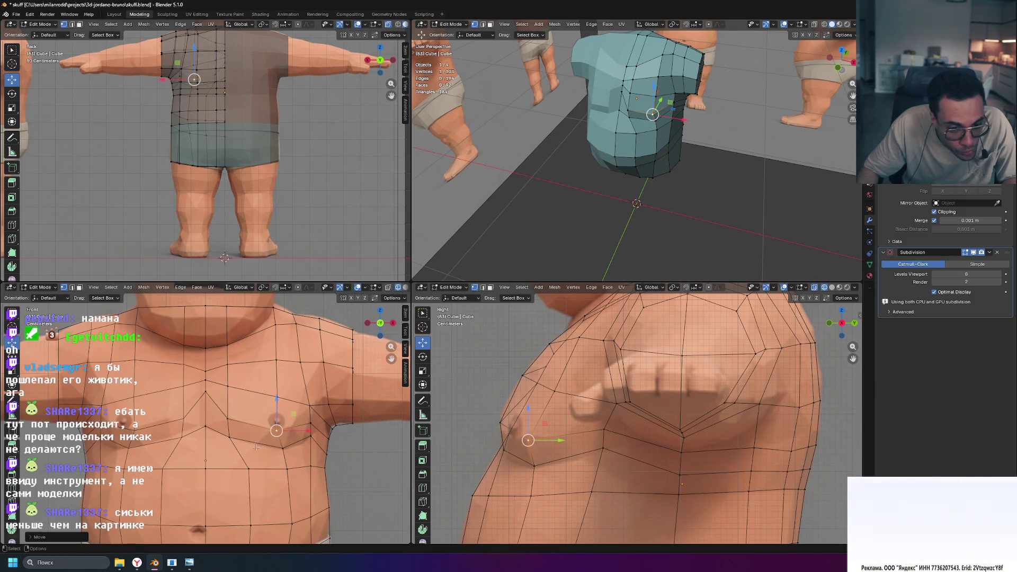
left_click(244, 422)
left_click_drag(261, 438, 257, 439)
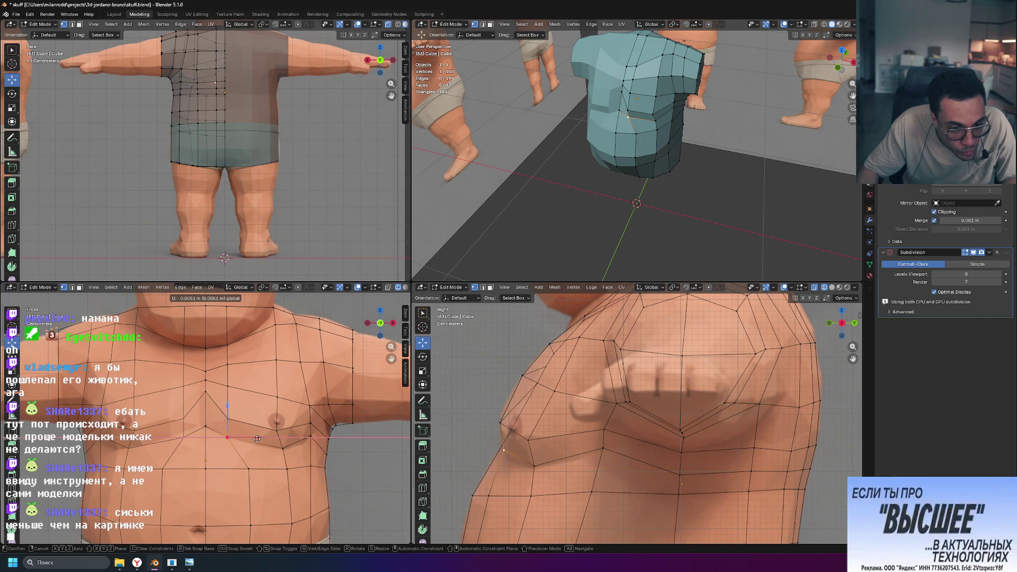
left_click(256, 439)
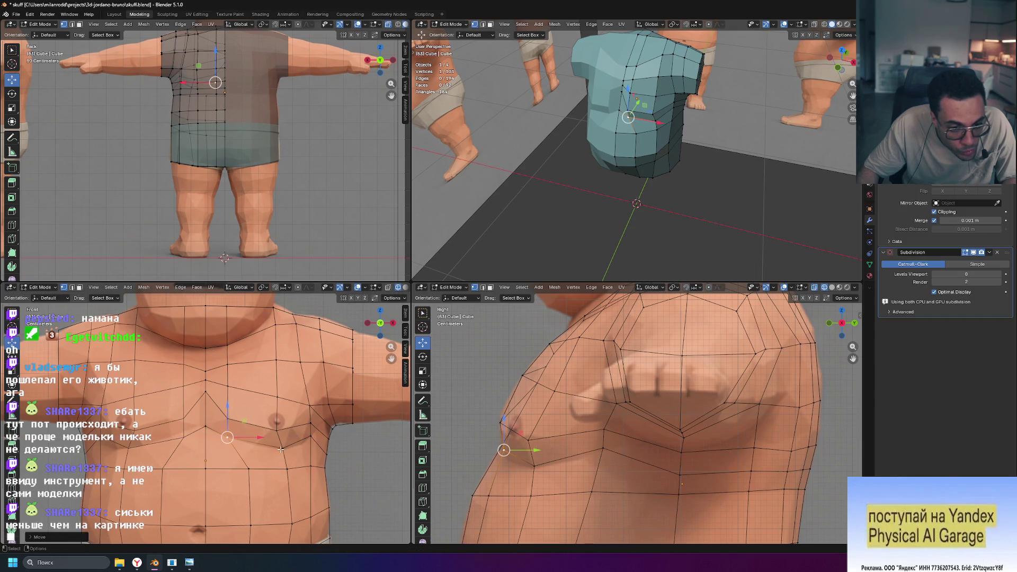
left_click_drag(314, 449, 311, 448)
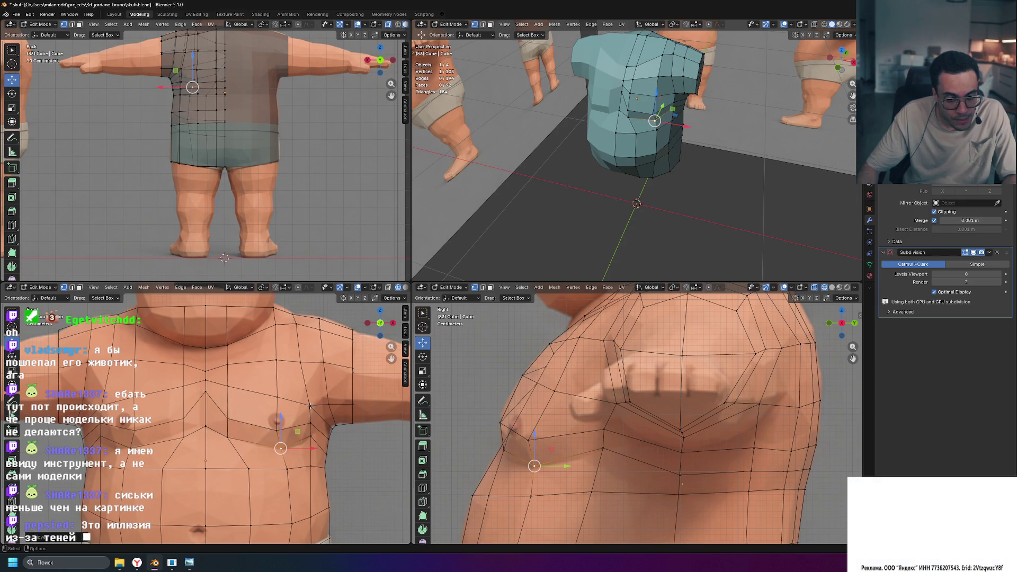
Nudge a shoulder vertex along X, Y and Z to fit the body, then return to object mode.
left_click(310, 406)
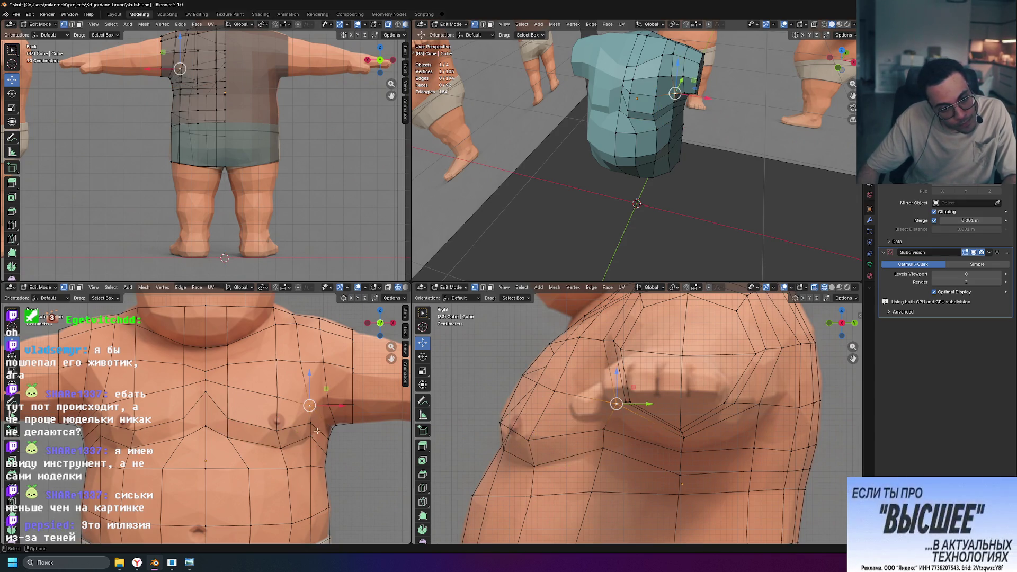
left_click_drag(342, 405, 339, 406)
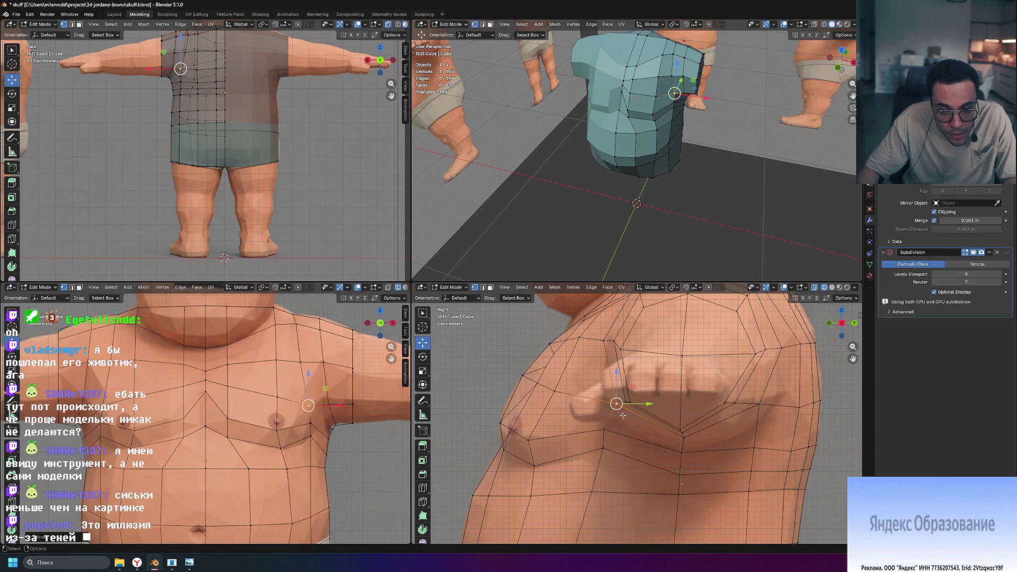
left_click_drag(648, 403, 615, 403)
left_click_drag(586, 373, 595, 399)
mouse_move(633, 429)
left_mouse_down()
mouse_move(613, 447)
mouse_move(590, 425)
left_mouse_up()
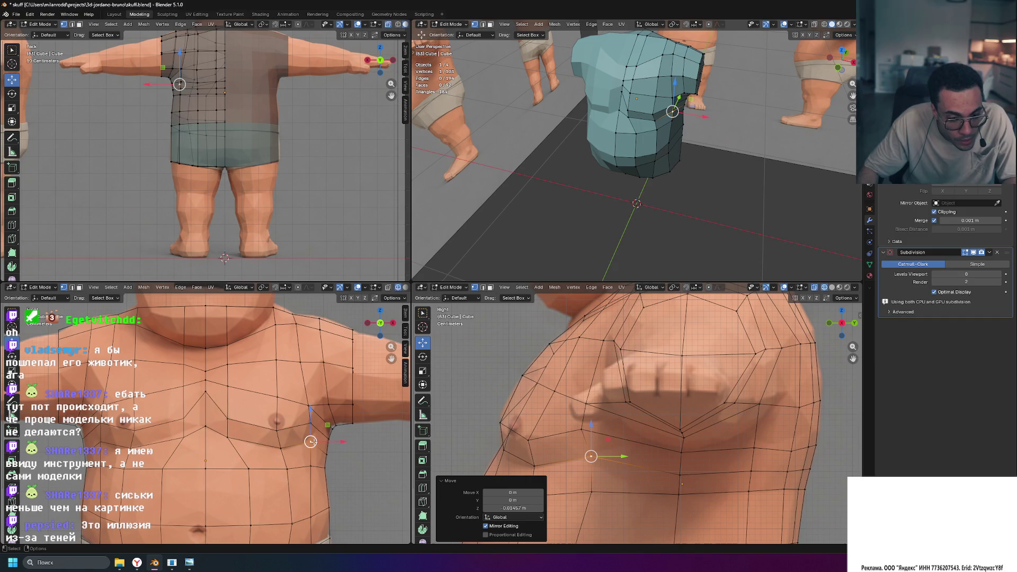
left_click_drag(311, 412, 311, 407)
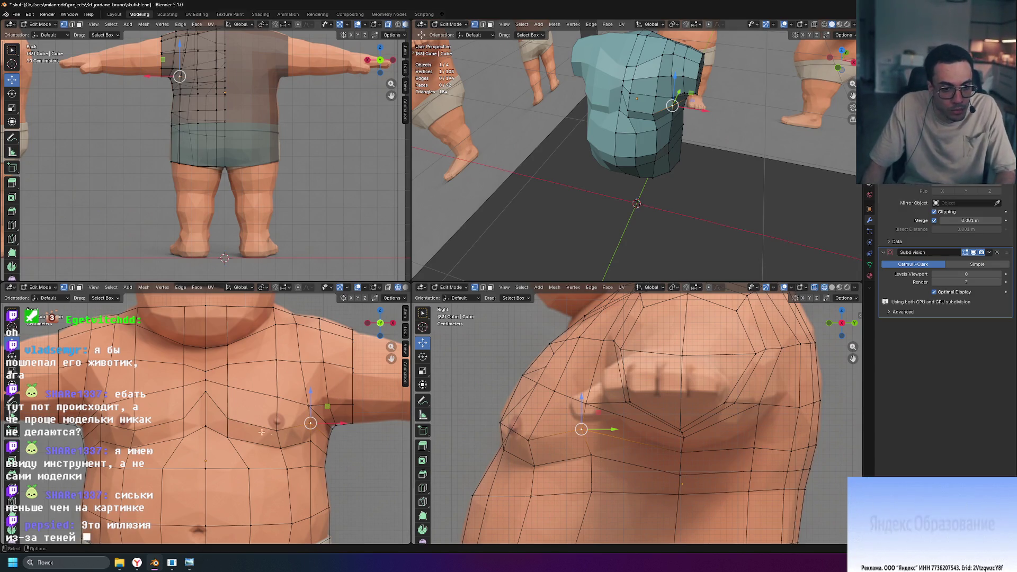
mouse_move(646, 210)
middle_mouse_down()
mouse_move(722, 175)
mouse_move(661, 167)
mouse_move(678, 153)
mouse_move(671, 159)
mouse_move(731, 176)
middle_mouse_up()
key("Tab")
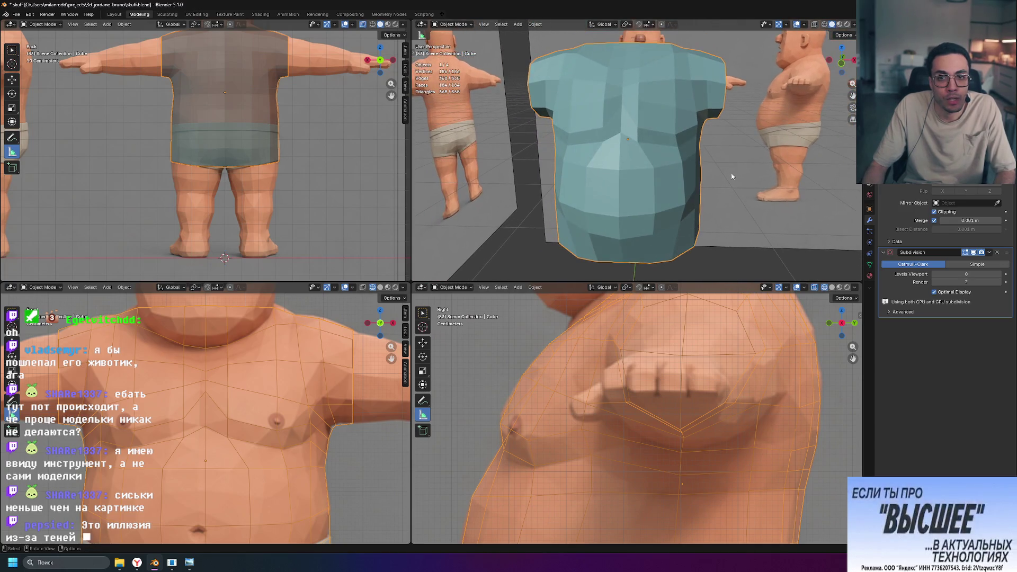
mouse_move(600, 132)
middle_mouse_down()
mouse_move(779, 153)
mouse_move(649, 155)
mouse_move(776, 149)
mouse_move(692, 132)
mouse_move(683, 102)
mouse_move(662, 130)
mouse_move(739, 196)
middle_mouse_up()
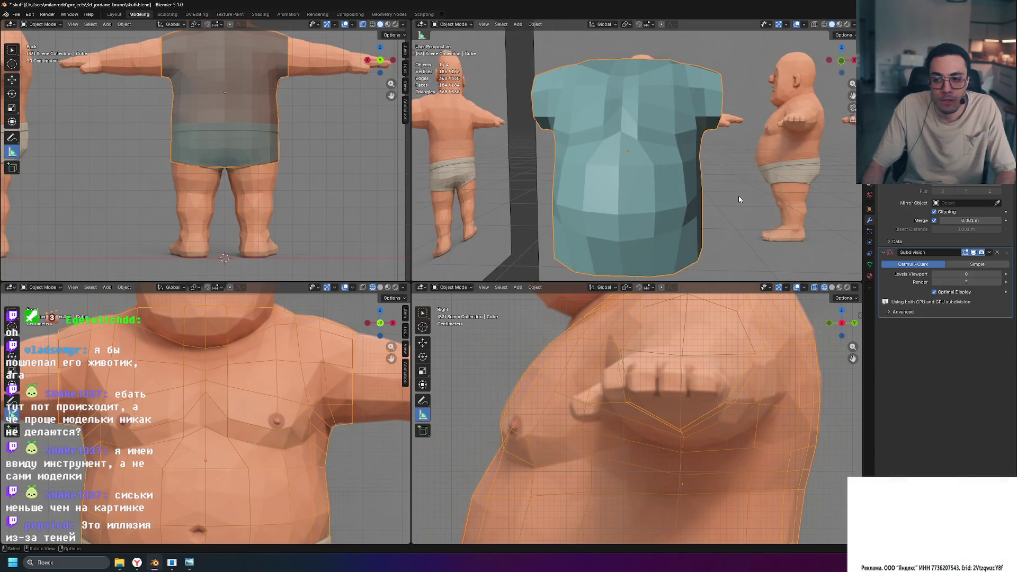
key("ctrl+1")
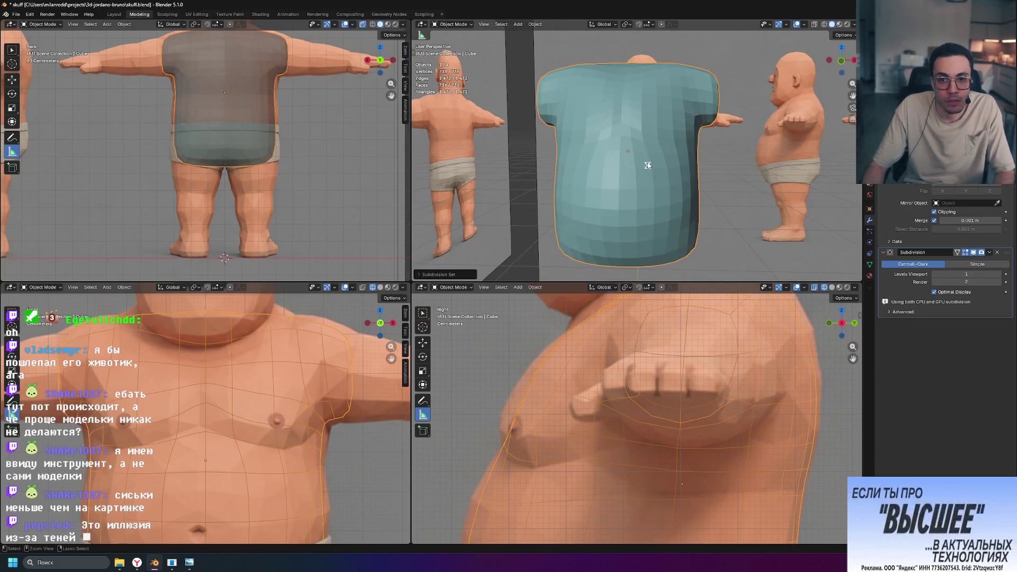
middle_click_drag(734, 175, 643, 178)
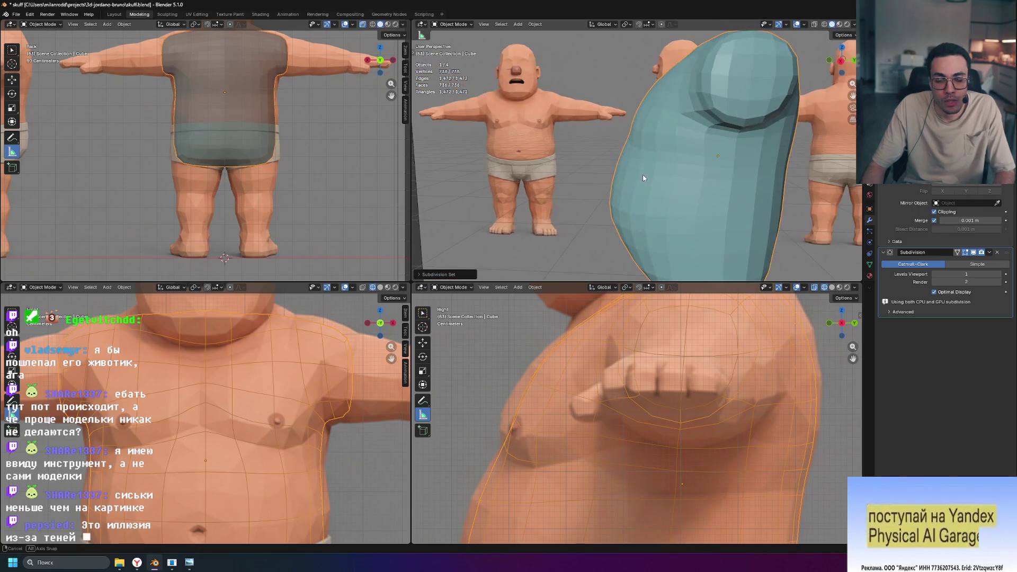
key("ctrl+0")
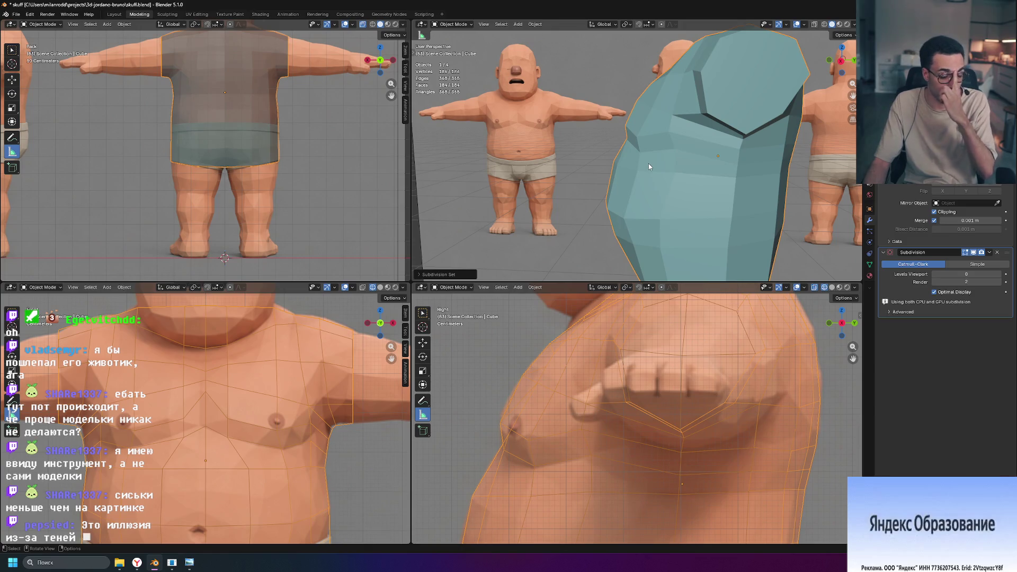
right_click(648, 163)
left_click(644, 148)
mouse_move(649, 157)
middle_mouse_down()
mouse_move(813, 158)
mouse_move(791, 168)
middle_mouse_up()
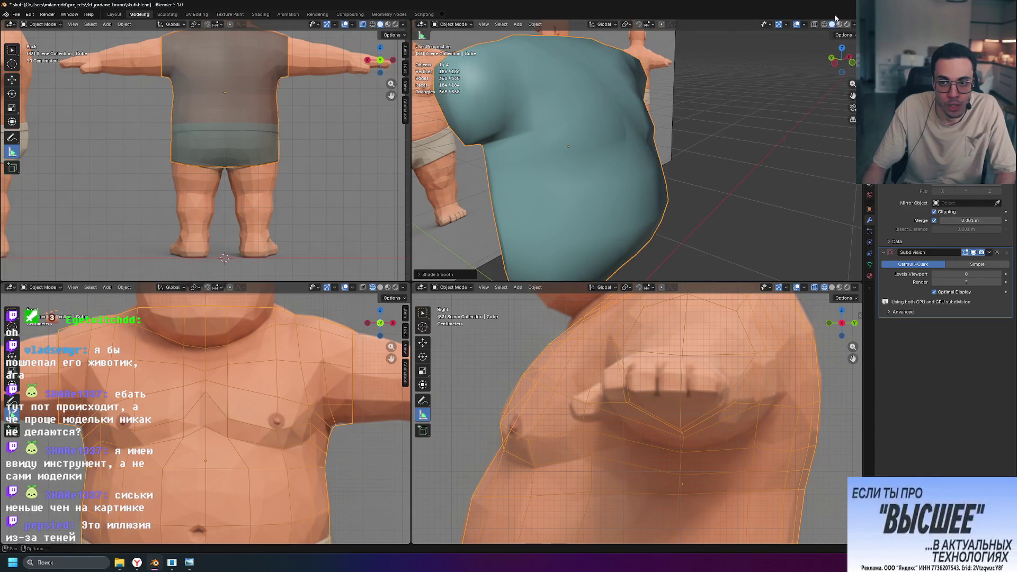
left_click(841, 24)
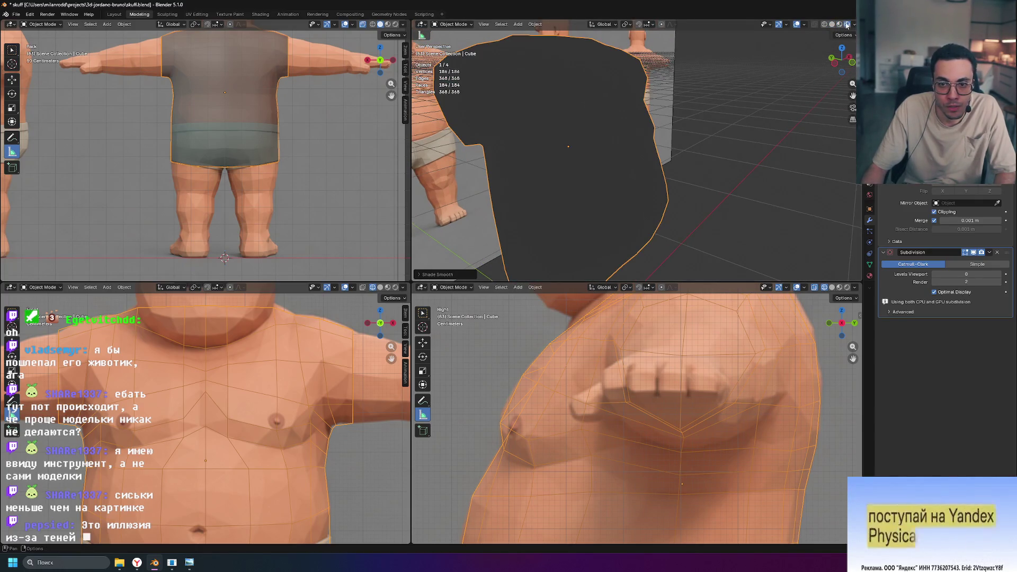
mouse_move(759, 144)
middle_mouse_down()
mouse_move(691, 137)
mouse_move(726, 81)
mouse_move(791, 122)
mouse_move(689, 149)
mouse_move(794, 101)
middle_mouse_up()
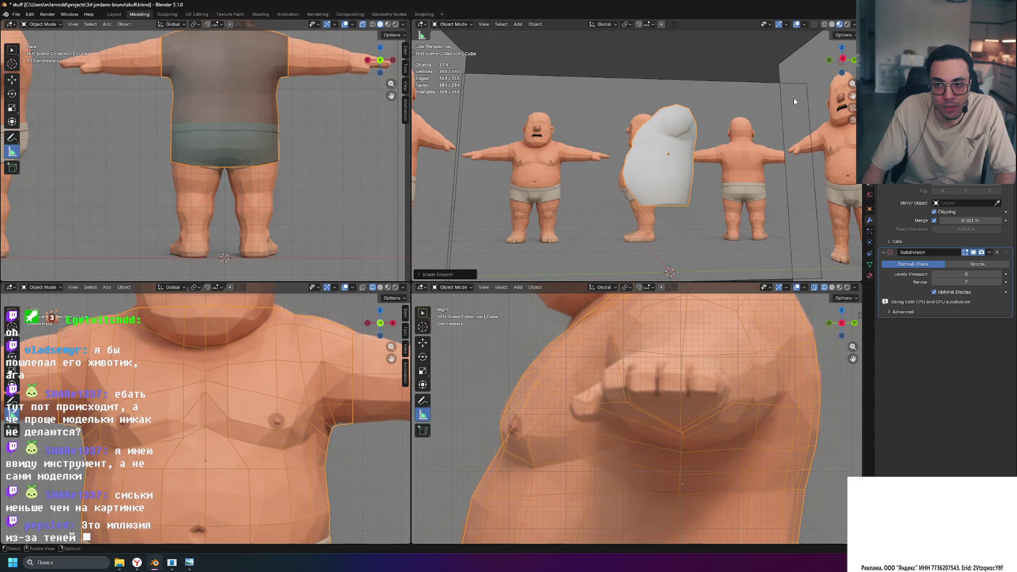
left_click(832, 25)
left_click(825, 25)
middle_click_drag(694, 138, 725, 151)
scroll(725, 151, "up", 5)
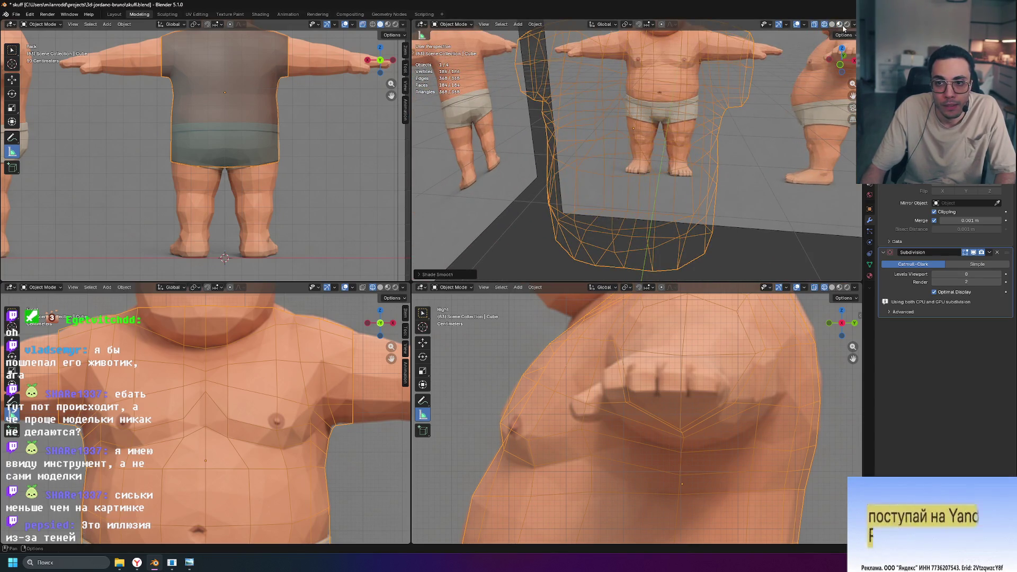
scroll(697, 142, "down", 2)
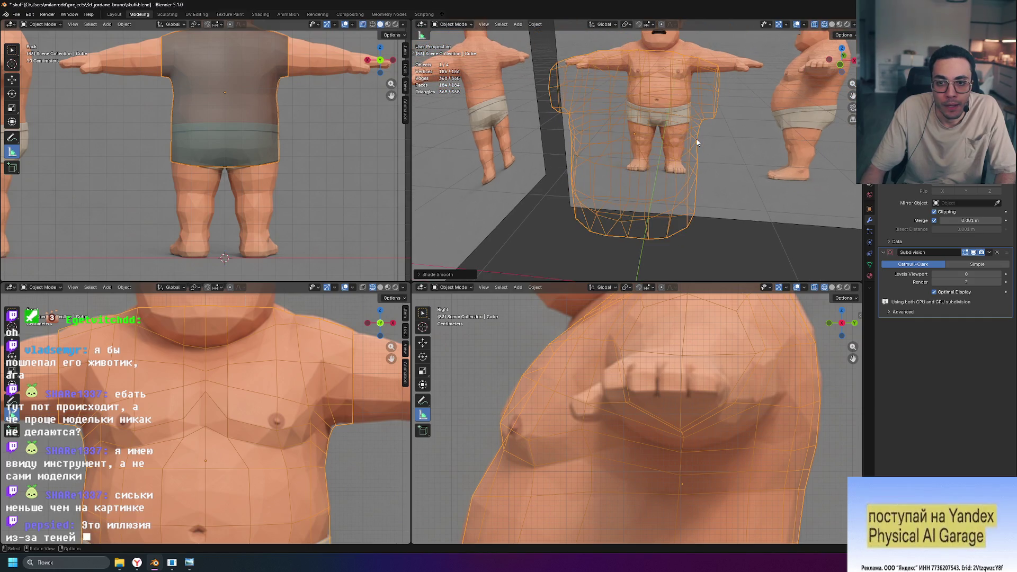
left_click(832, 25)
right_click(631, 151)
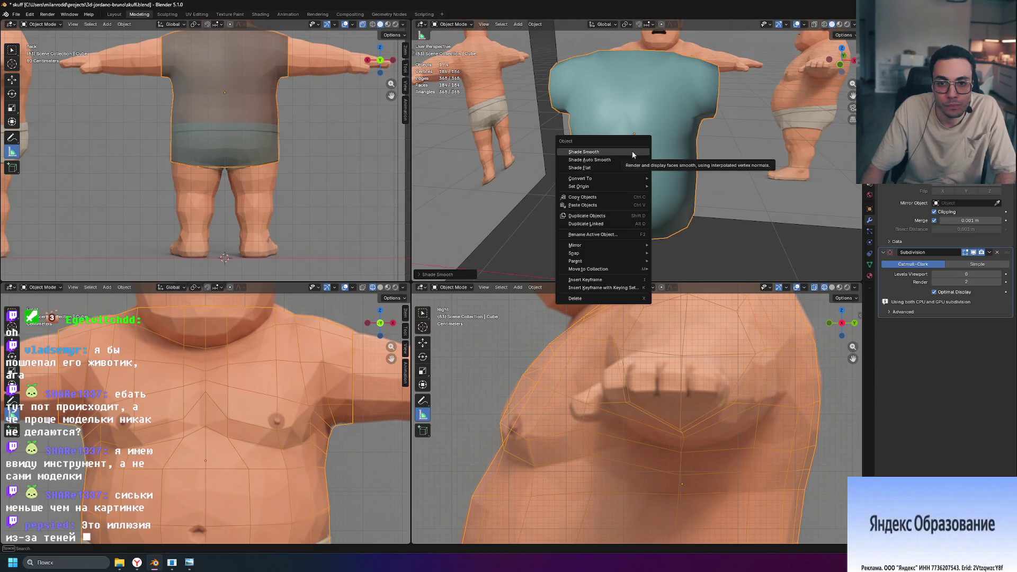
left_click(632, 152)
left_click(747, 238)
mouse_move(746, 248)
middle_mouse_down()
mouse_move(732, 218)
mouse_move(666, 205)
mouse_move(679, 207)
mouse_move(659, 180)
middle_mouse_up()
mouse_move(667, 127)
middle_mouse_down()
mouse_move(678, 107)
mouse_move(683, 197)
mouse_move(713, 191)
mouse_move(705, 270)
mouse_move(671, 201)
middle_mouse_up()
left_click(666, 201)
key("Tab")
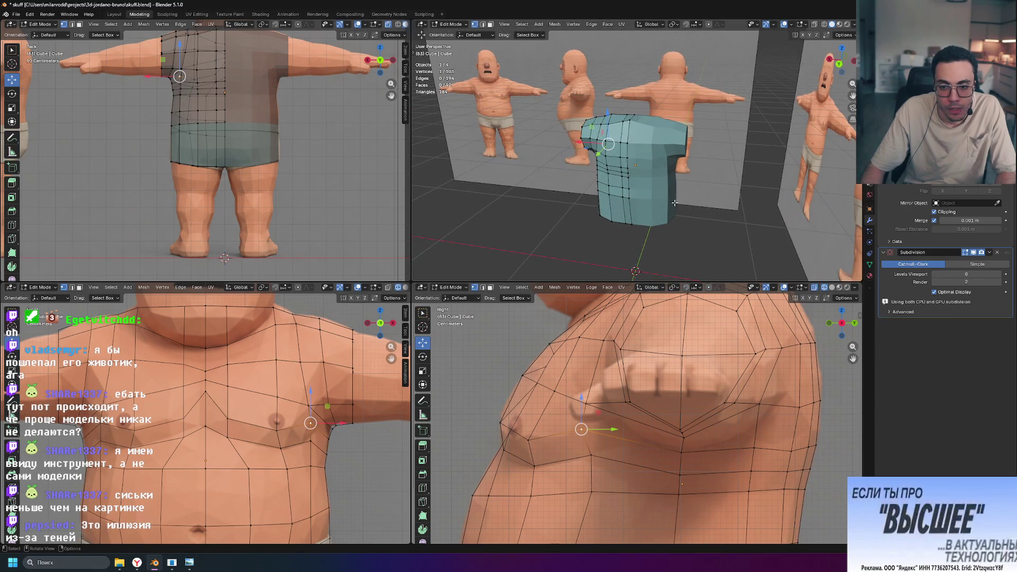
Orbit and zoom around the shirt mesh to bring the upper chest and shoulder into view.
mouse_move(697, 156)
middle_mouse_down()
mouse_move(754, 173)
mouse_move(782, 144)
mouse_move(648, 163)
middle_mouse_up()
scroll(648, 163, "up", 4)
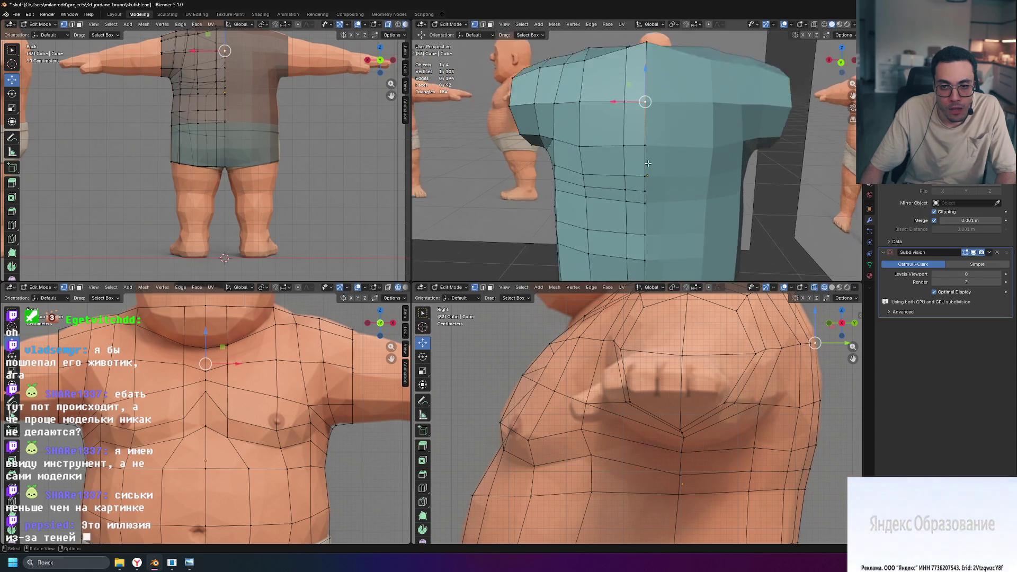
scroll(648, 163, "down", 3)
mouse_move(648, 163)
middle_mouse_down()
mouse_move(660, 254)
mouse_move(717, 232)
middle_mouse_up()
scroll(645, 399, "down", 6)
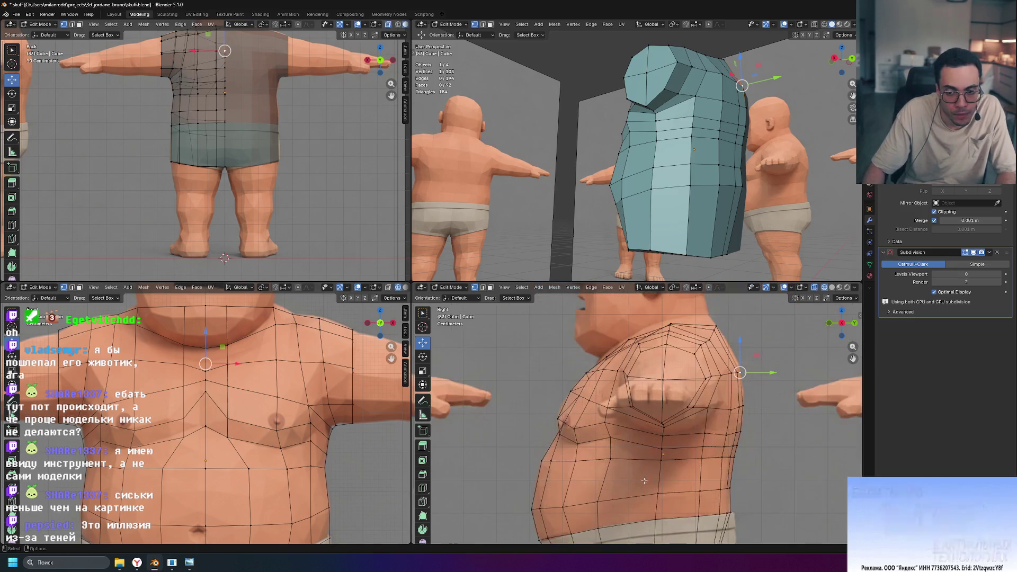
scroll(622, 396, "up", 4)
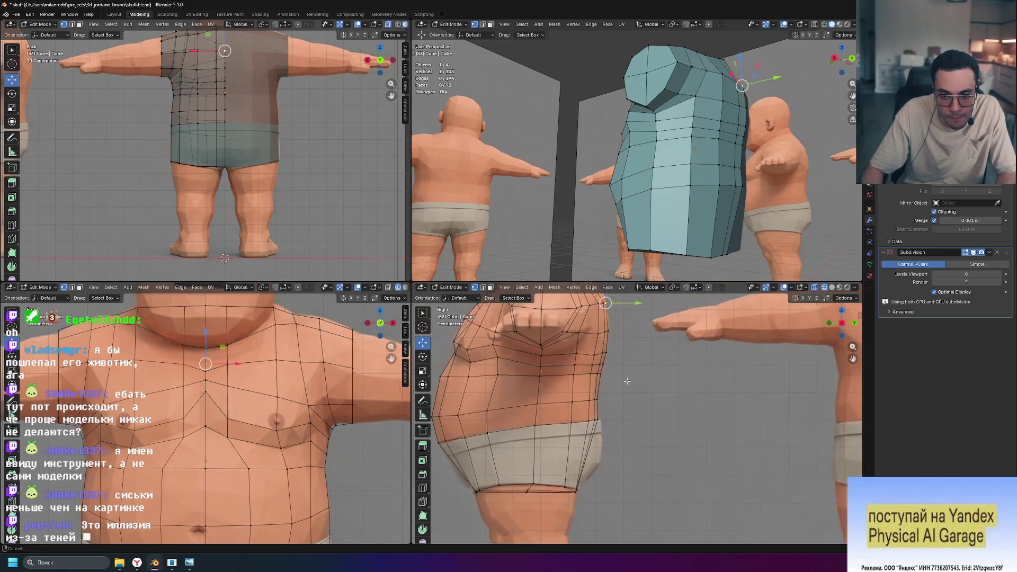
middle_click_drag(612, 379, 639, 456, "shift")
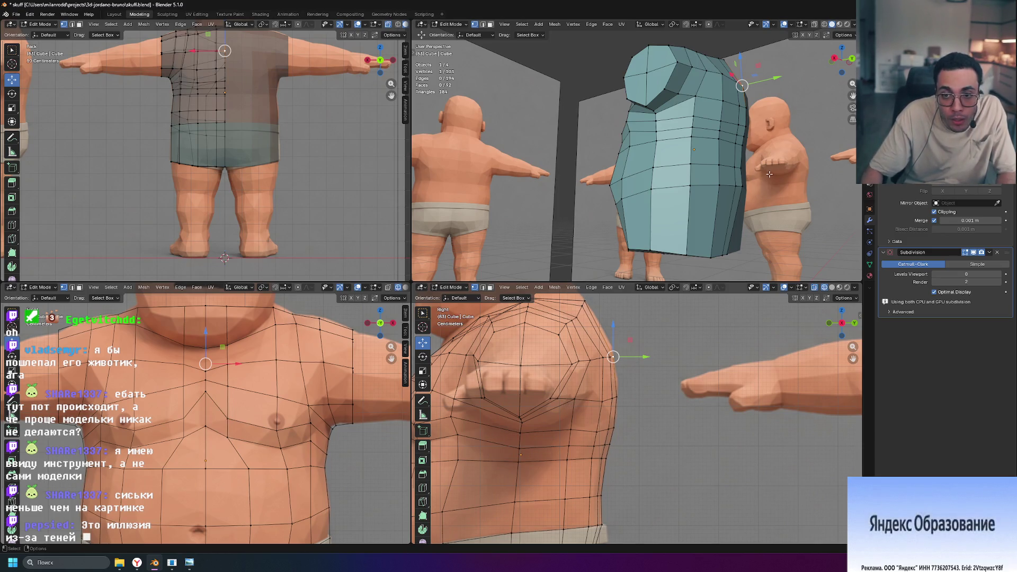
middle_click_drag(769, 174, 778, 168)
mouse_move(742, 94)
middle_mouse_down()
mouse_move(790, 183)
mouse_move(778, 169)
middle_mouse_up()
Select a vertex on the shirt's top edge and view the shirt from behind down to the underwear line.
left_click(730, 104)
middle_click_drag(742, 116, 798, 156)
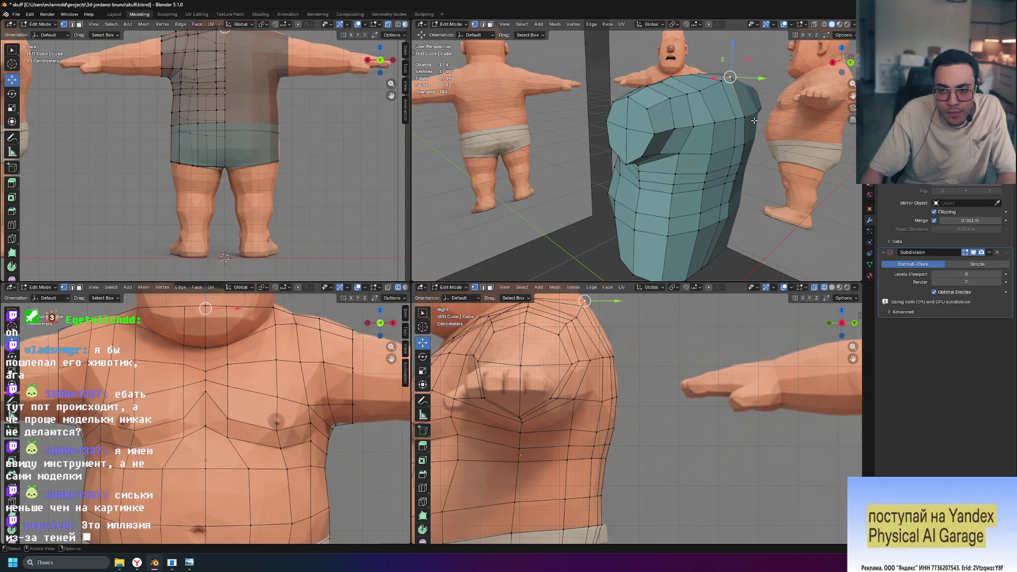
middle_click_drag(745, 117, 750, 229)
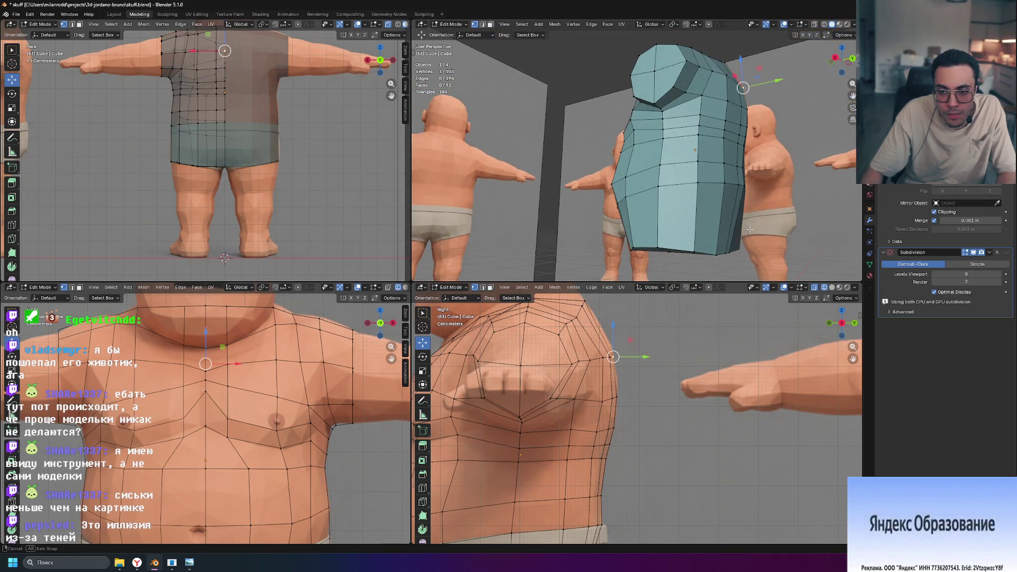
middle_click_drag(633, 453, 619, 369, "shift")
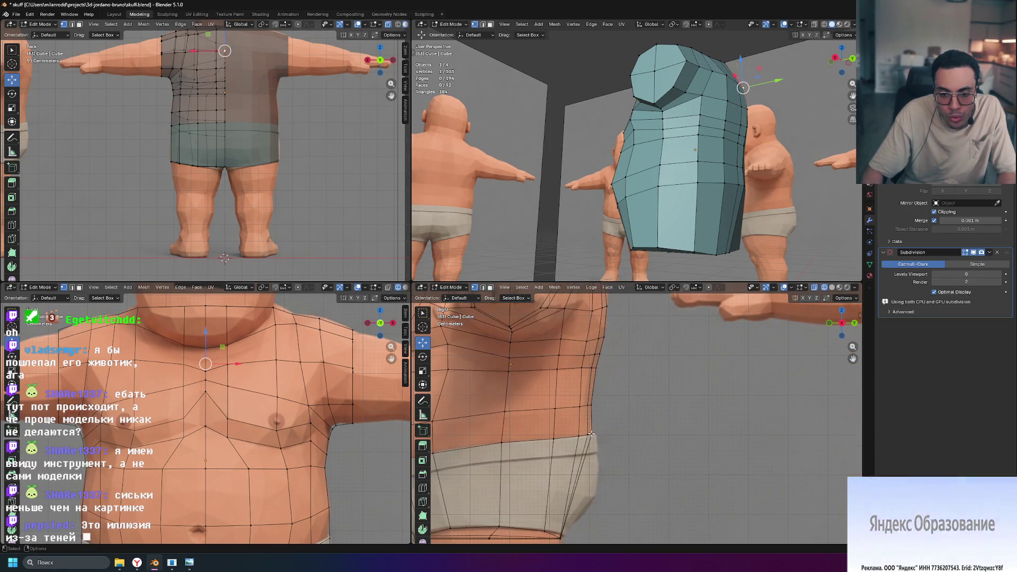
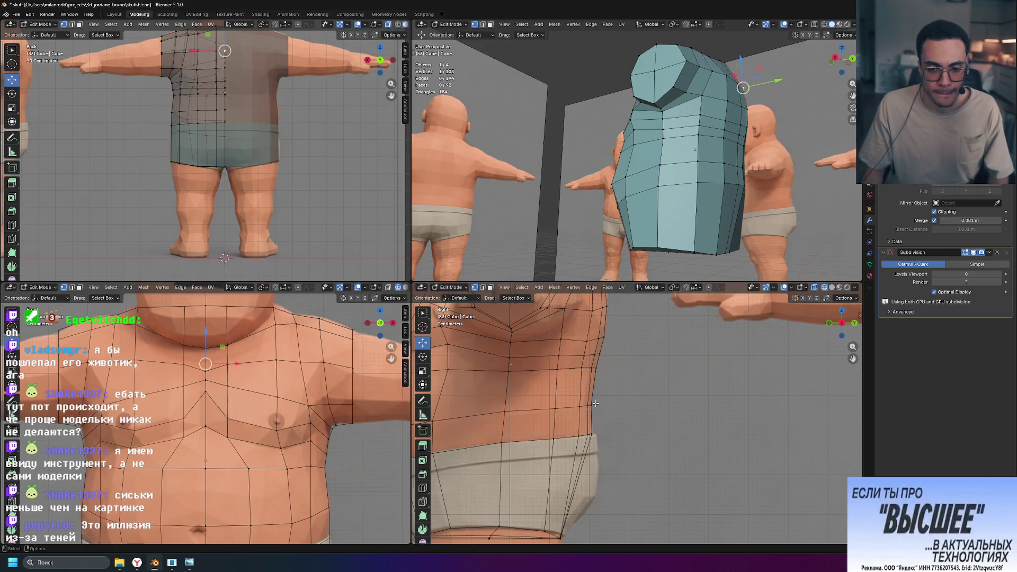
Select the run of edges down the torso's side and shift them slightly in depth.
left_click(592, 404)
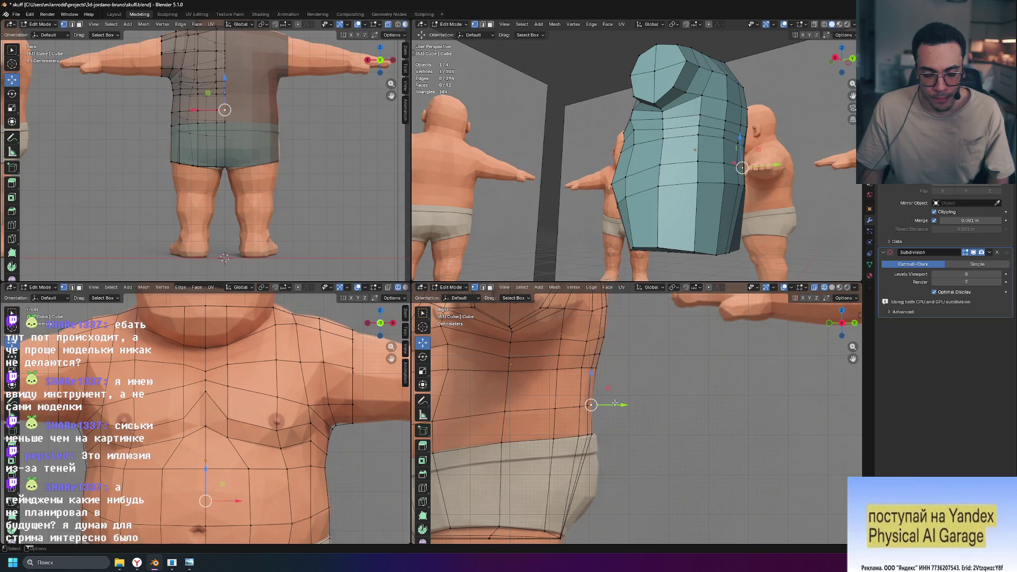
middle_click_drag(622, 368, 612, 450, "shift")
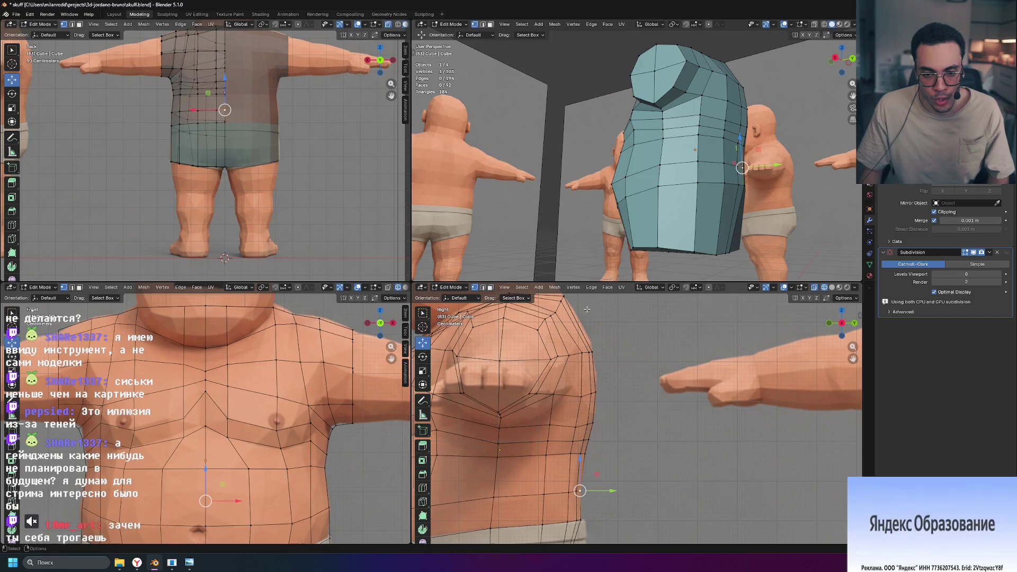
scroll(580, 314, "up", 1)
middle_click_drag(582, 334, 603, 375, "shift")
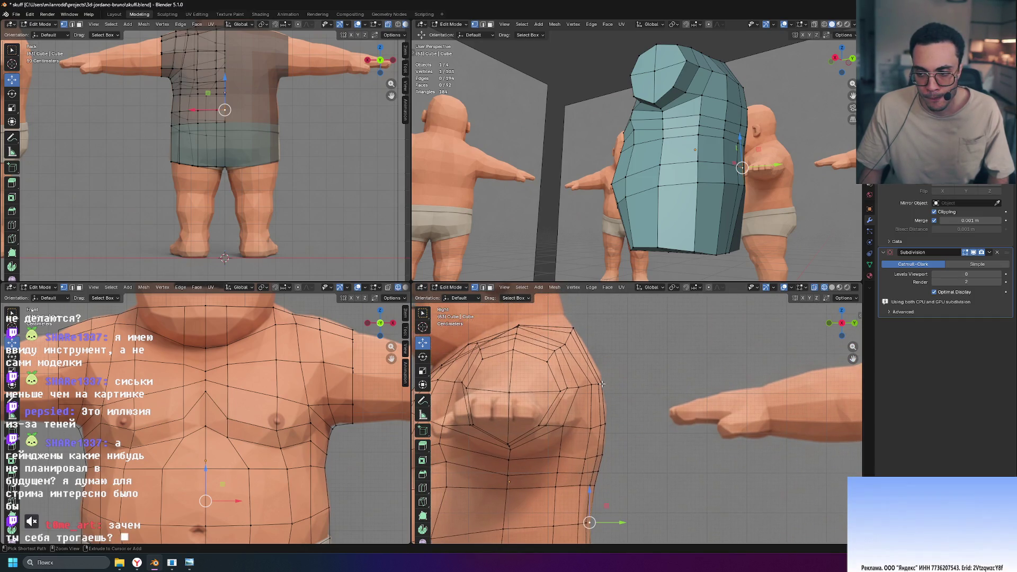
left_click(602, 383, "ctrl")
middle_click_drag(650, 451, 641, 374, "shift")
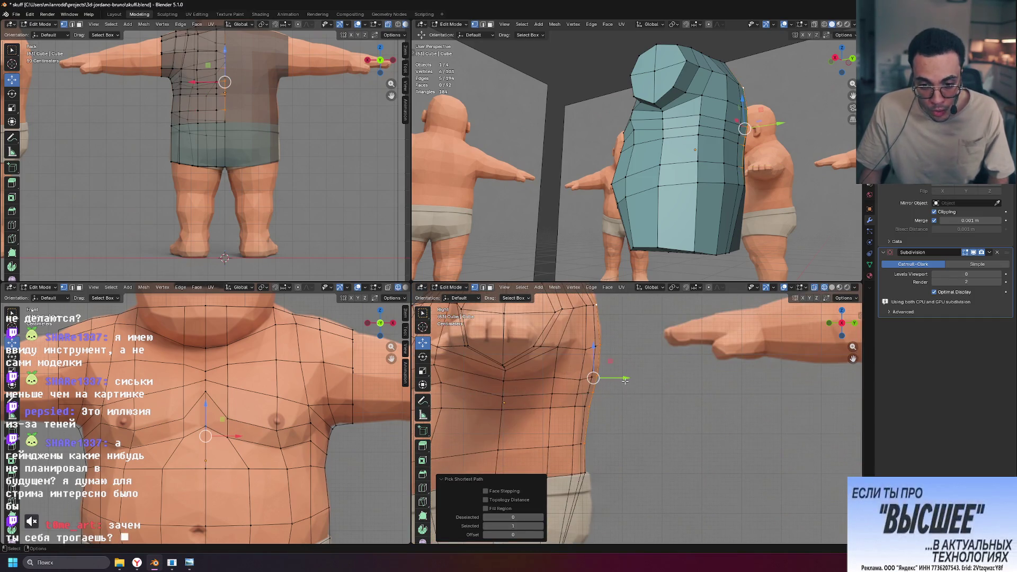
left_click_drag(625, 381, 619, 380)
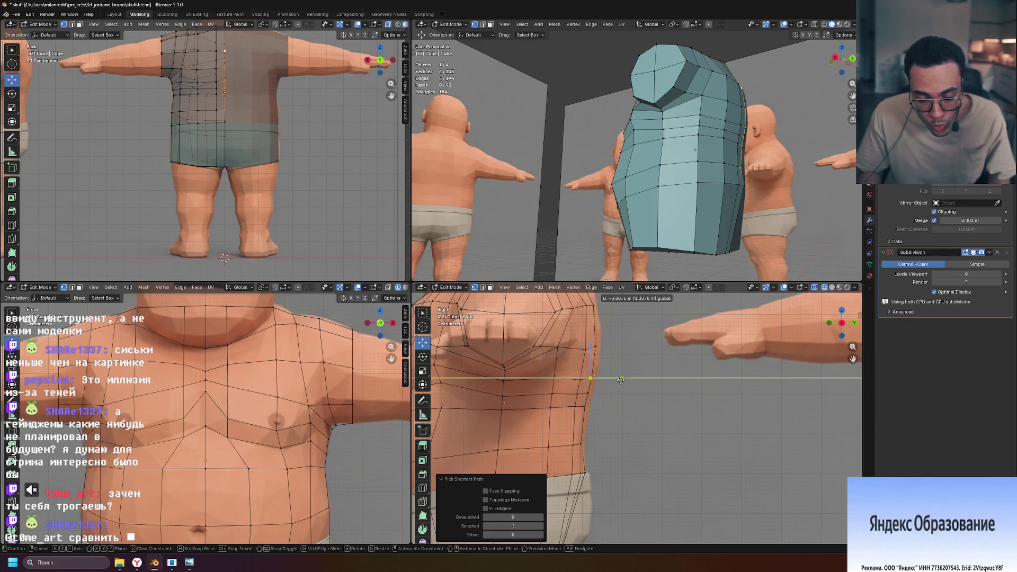
left_click_drag(620, 380, 621, 379)
Select the vertical line of side vertices near the shoulder and nudge them along Y.
mouse_move(652, 212)
middle_mouse_down()
mouse_move(795, 204)
mouse_move(781, 227)
middle_mouse_up()
left_click(718, 88)
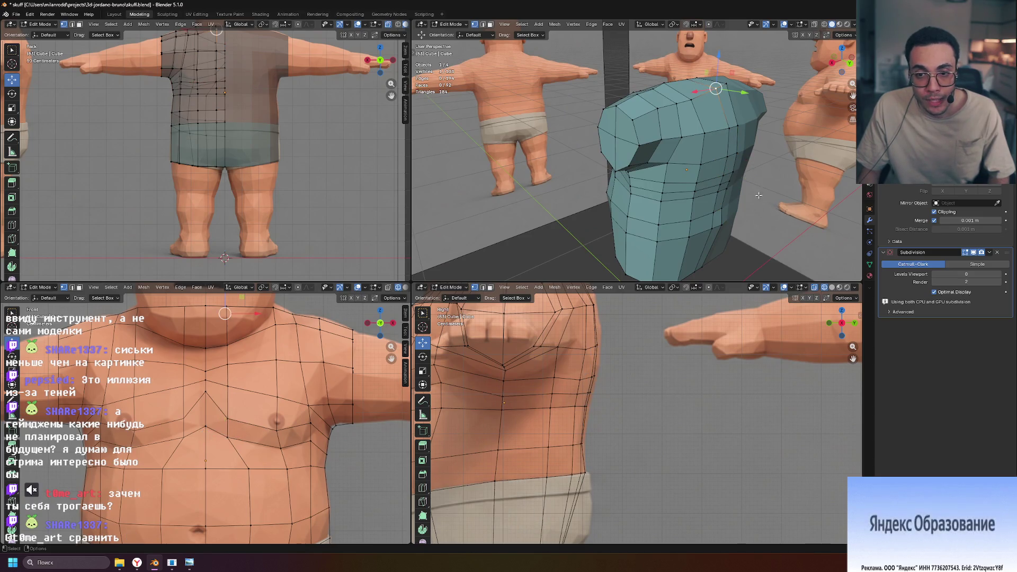
middle_click_drag(627, 344, 630, 421, "shift")
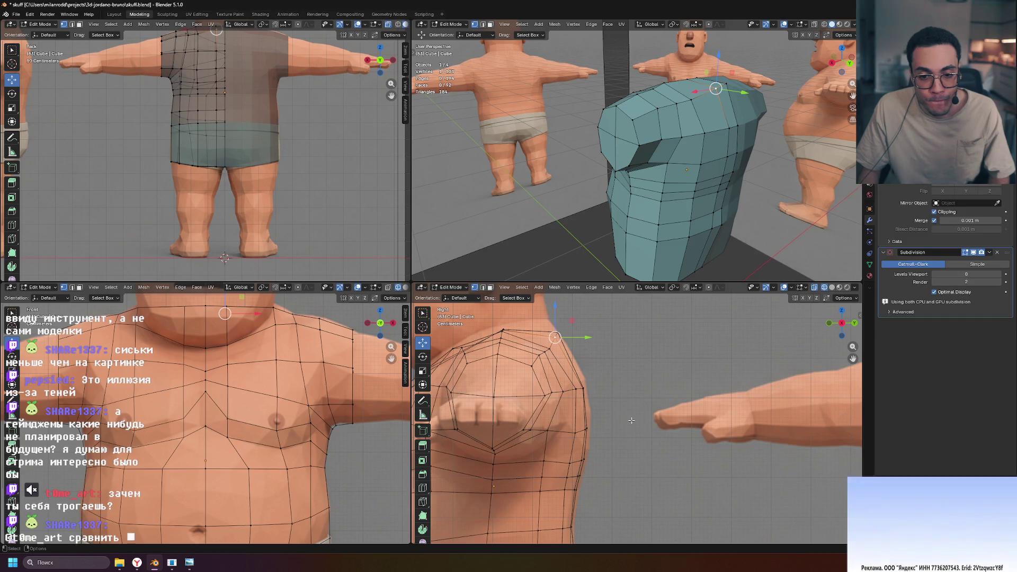
middle_click_drag(752, 180, 790, 176)
left_click(714, 256, "ctrl")
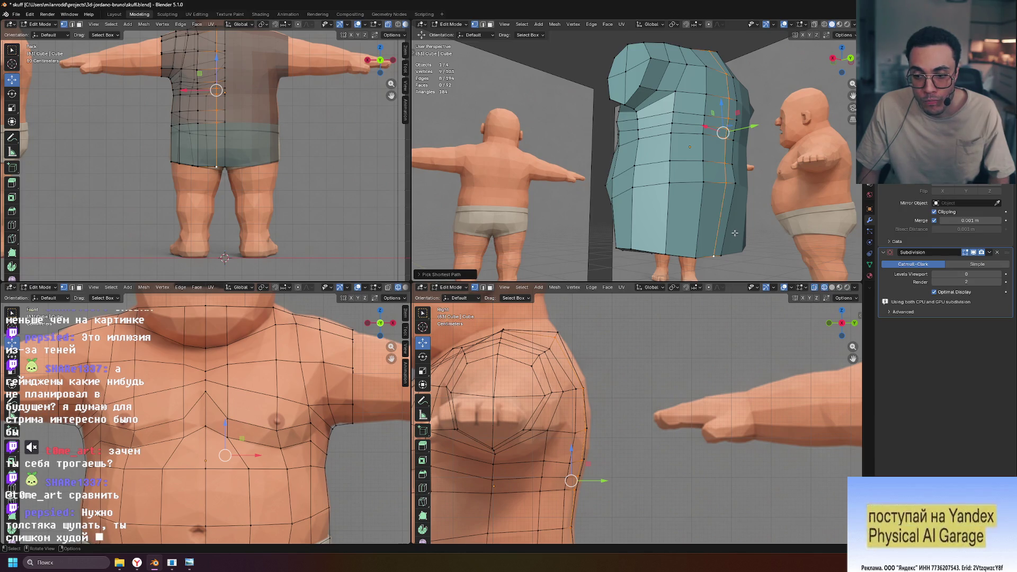
middle_click_drag(663, 390, 662, 325, "shift")
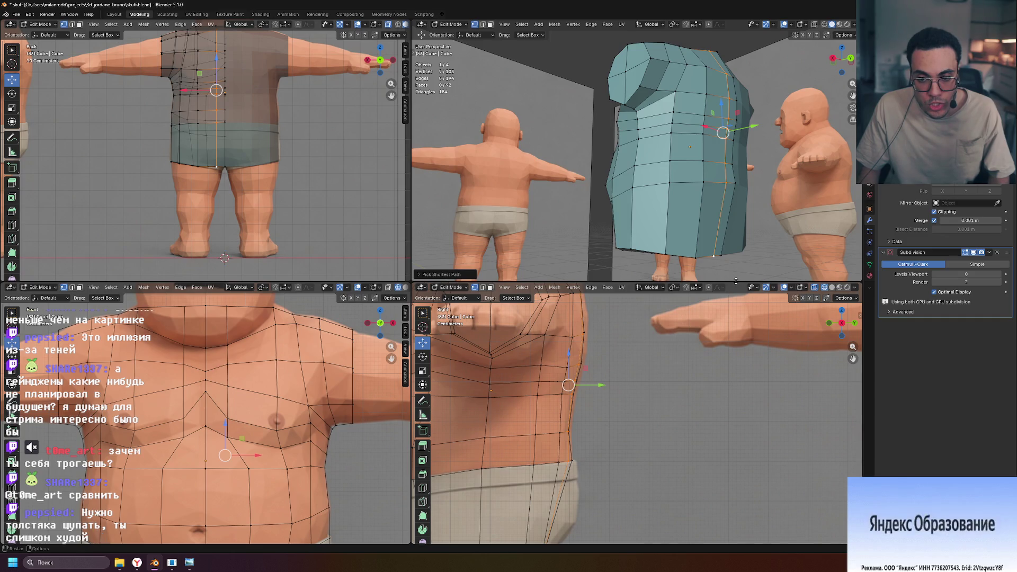
left_click_drag(756, 126, 758, 126)
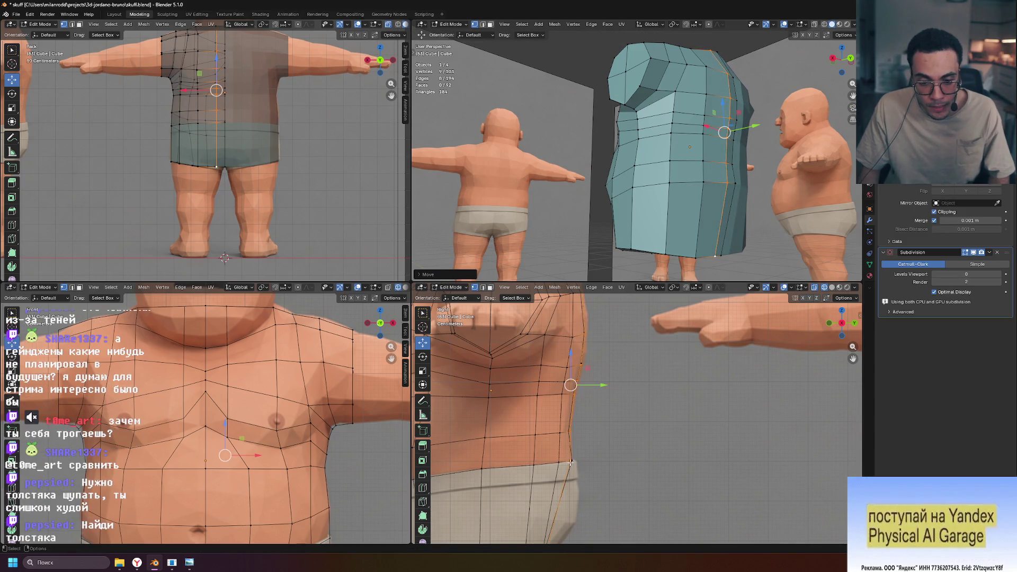
Nudge a single side vertex in depth to follow the shoulder contour.
left_click(727, 181)
left_click_drag(759, 180, 763, 181)
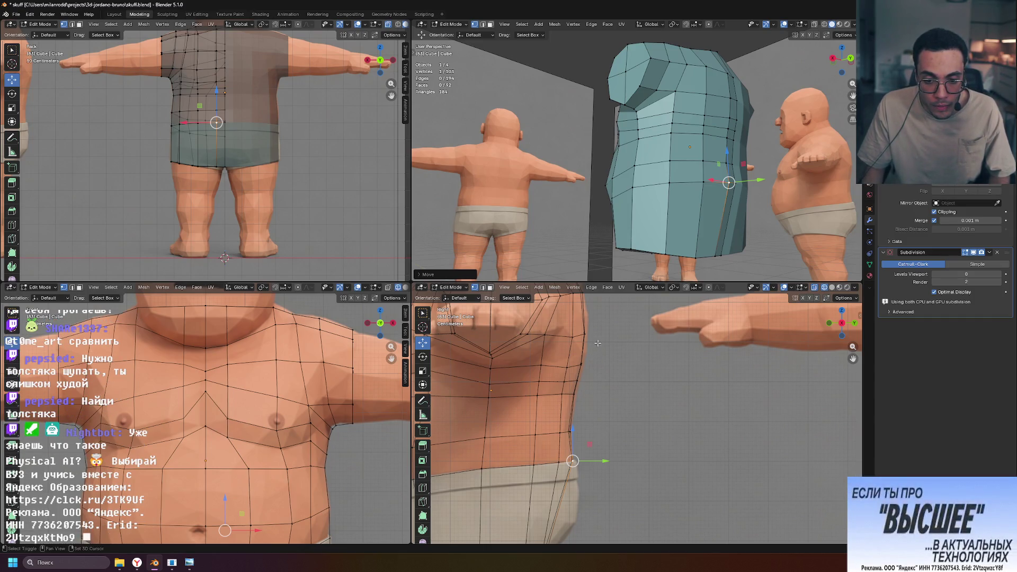
middle_click_drag(598, 343, 598, 398, "shift")
middle_click_drag(760, 115, 729, 100)
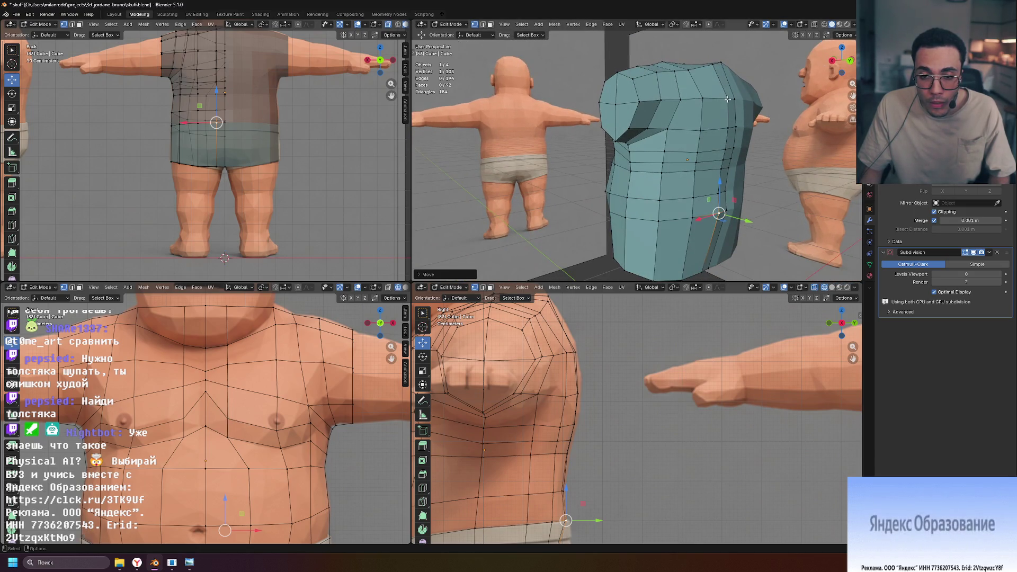
middle_click_drag(733, 117, 759, 142)
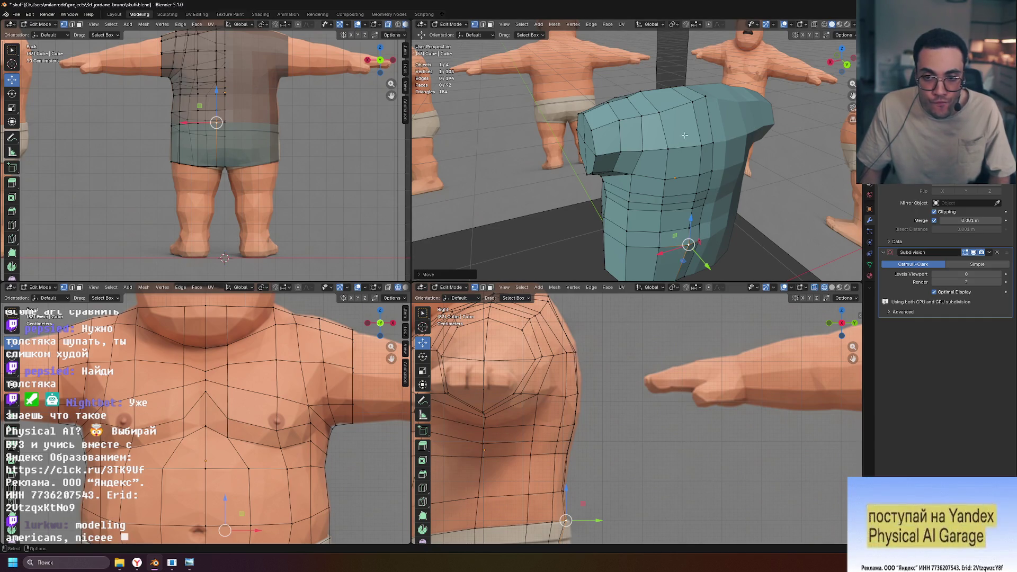
left_click_drag(609, 356, 613, 356)
Toggle X-ray on and off to compare the cage against the body in side view.
scroll(570, 396, "up", 2)
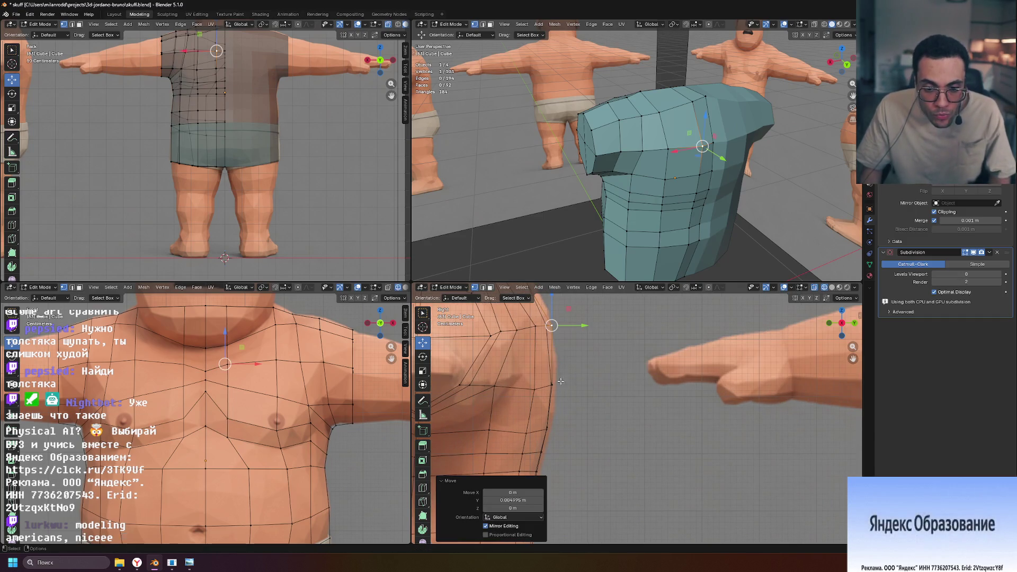
left_click(832, 288)
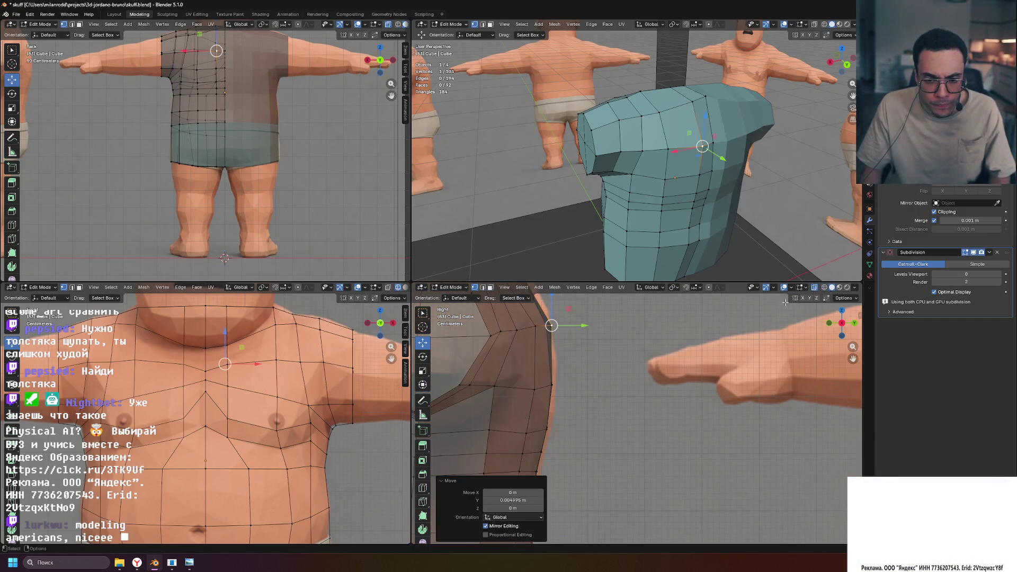
left_click(814, 287)
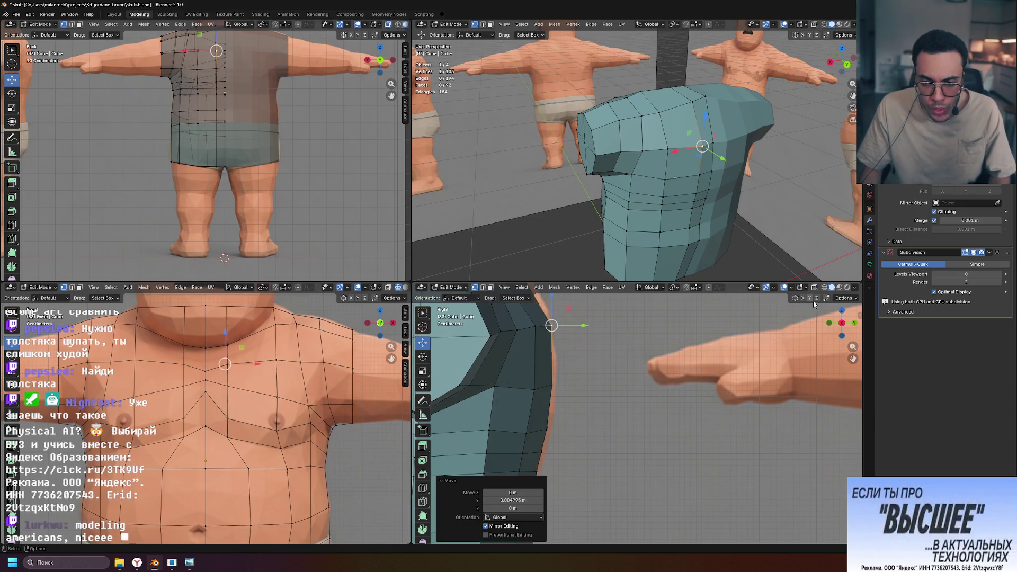
left_click(814, 287)
left_click(814, 287)
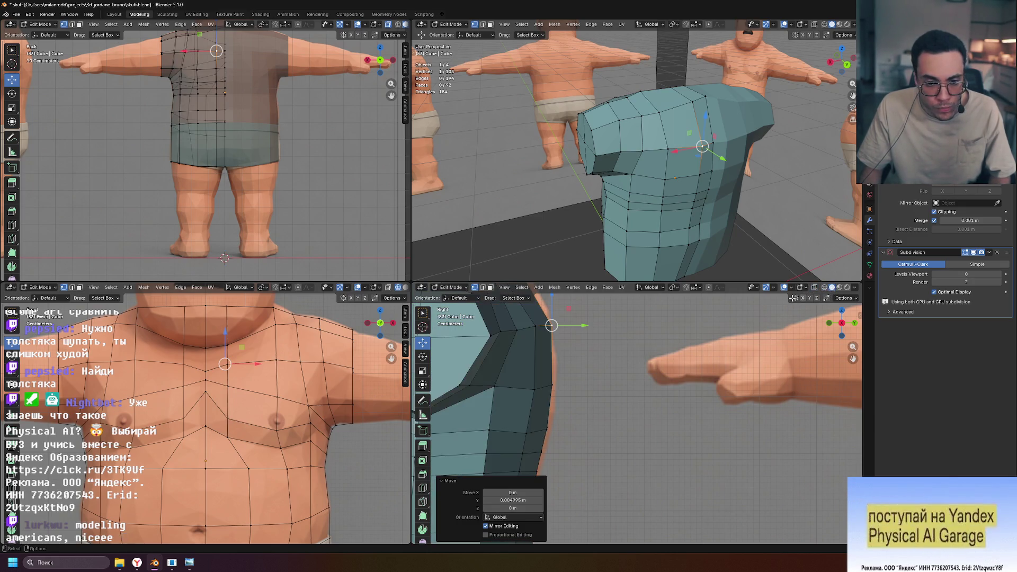
Move another side vertex and the top side vertex along Y to match the silhouette.
left_click(551, 384)
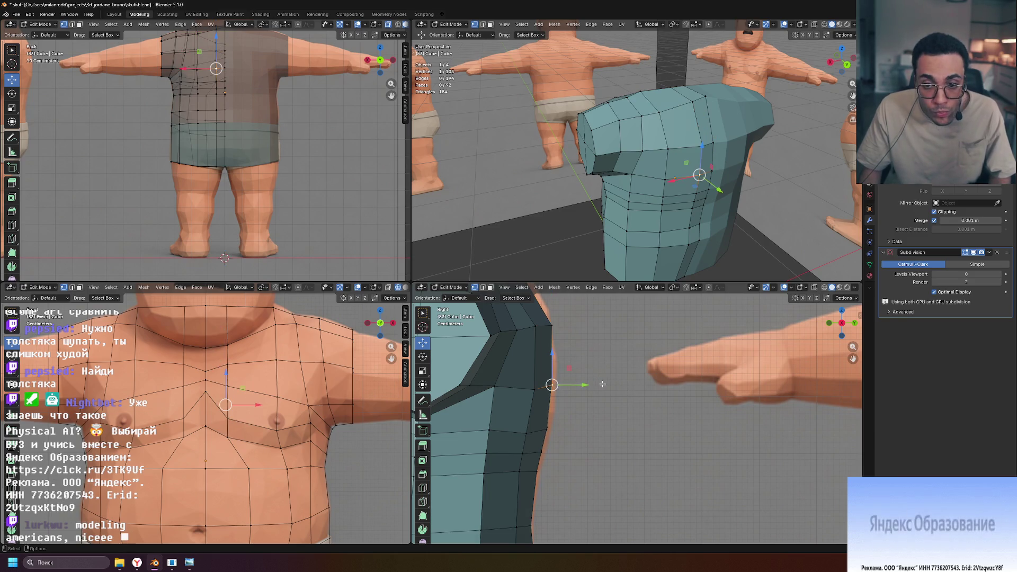
left_click_drag(577, 390, 586, 387)
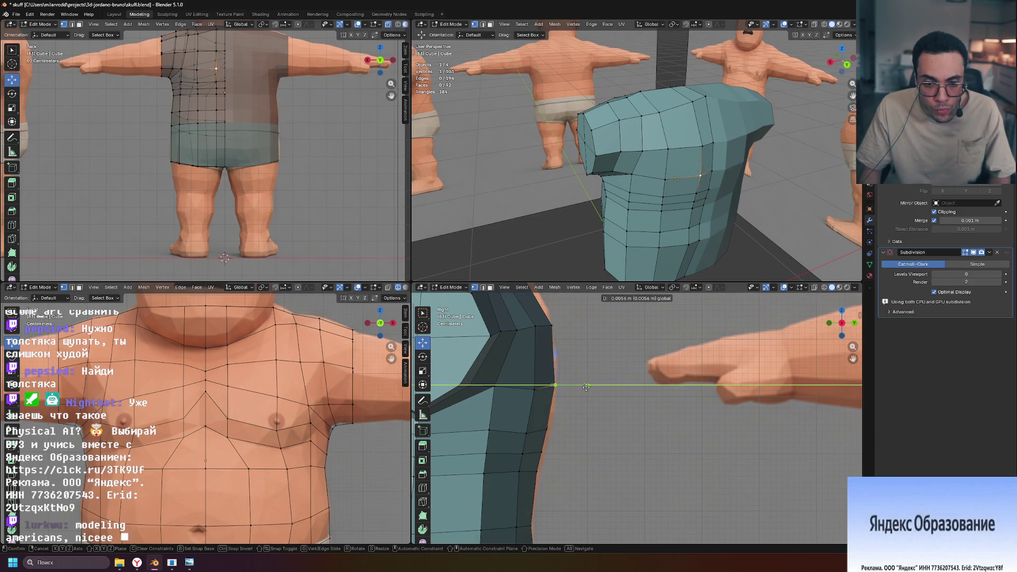
left_click(586, 388)
middle_click_drag(586, 387, 620, 456, "shift")
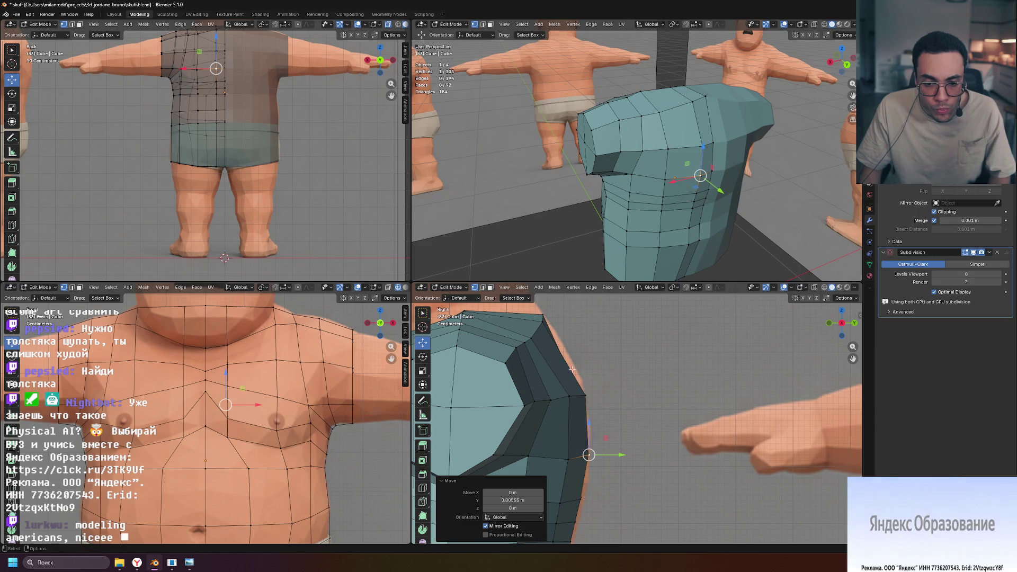
left_click(542, 322)
left_click_drag(571, 322, 583, 323)
middle_click_drag(583, 323, 618, 423, "shift")
left_click_drag(619, 424, 613, 444)
middle_click_drag(614, 444, 620, 349, "shift")
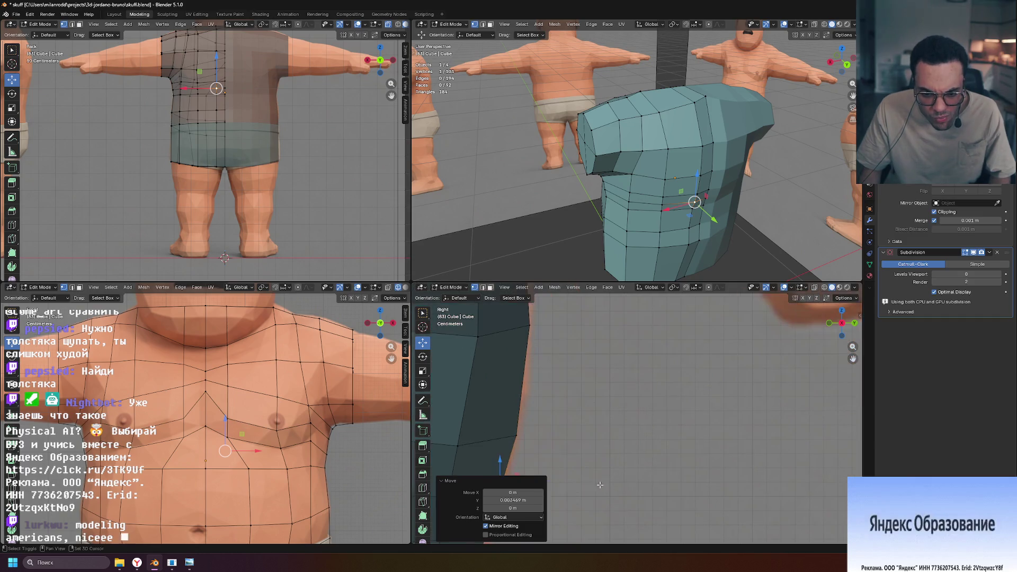
scroll(620, 349, "up", 2)
mouse_move(620, 349)
left_mouse_down()
mouse_move(613, 397)
mouse_move(602, 396)
left_mouse_up()
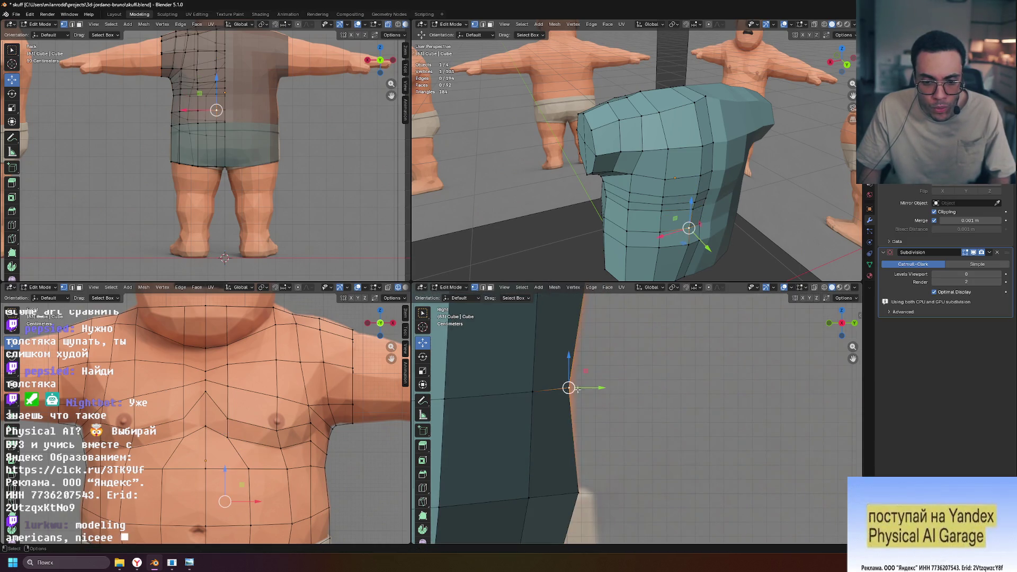
Deselect all, check the torso from a three-quarter view, and return to Object Mode.
left_click(663, 344)
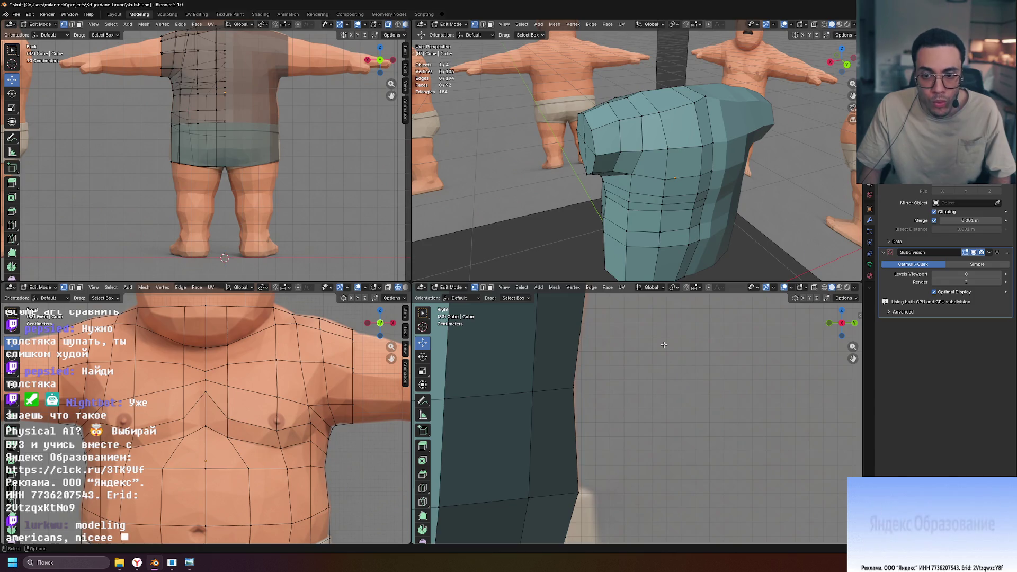
mouse_move(758, 200)
middle_mouse_down()
mouse_move(704, 204)
mouse_move(733, 203)
middle_mouse_up()
scroll(309, 380, "down", 4)
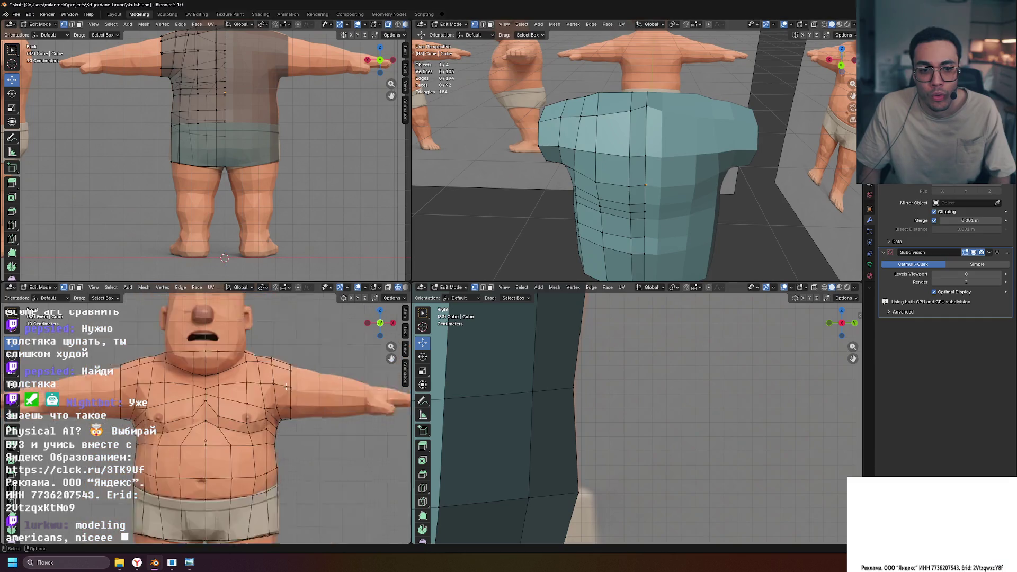
scroll(309, 381, "down", 5)
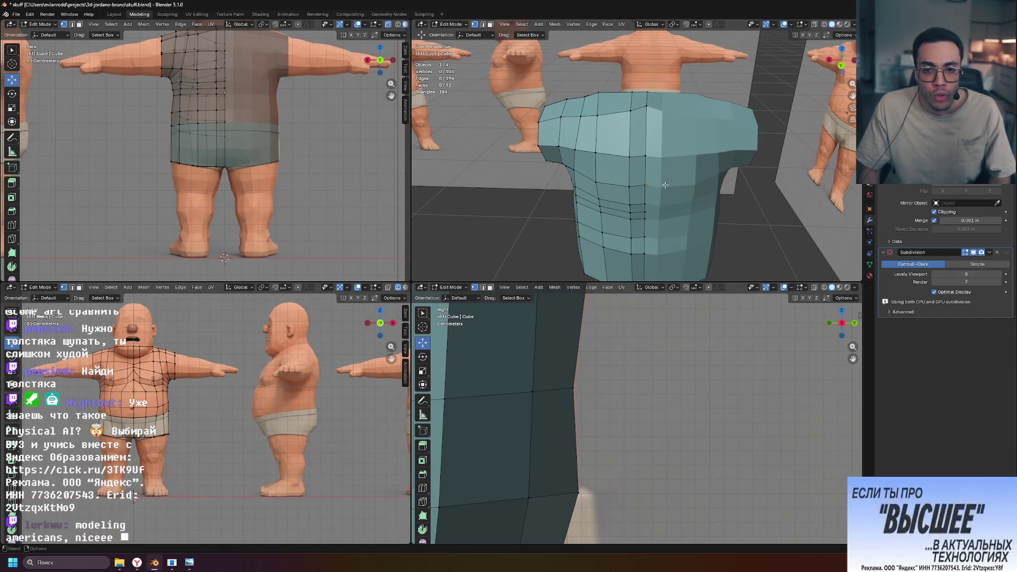
scroll(670, 197, "up", 3)
mouse_move(635, 161)
middle_mouse_down()
mouse_move(803, 150)
mouse_move(675, 142)
mouse_move(759, 271)
mouse_move(740, 237)
mouse_move(816, 248)
middle_mouse_up()
scroll(673, 148, "down", 5)
key("Tab")
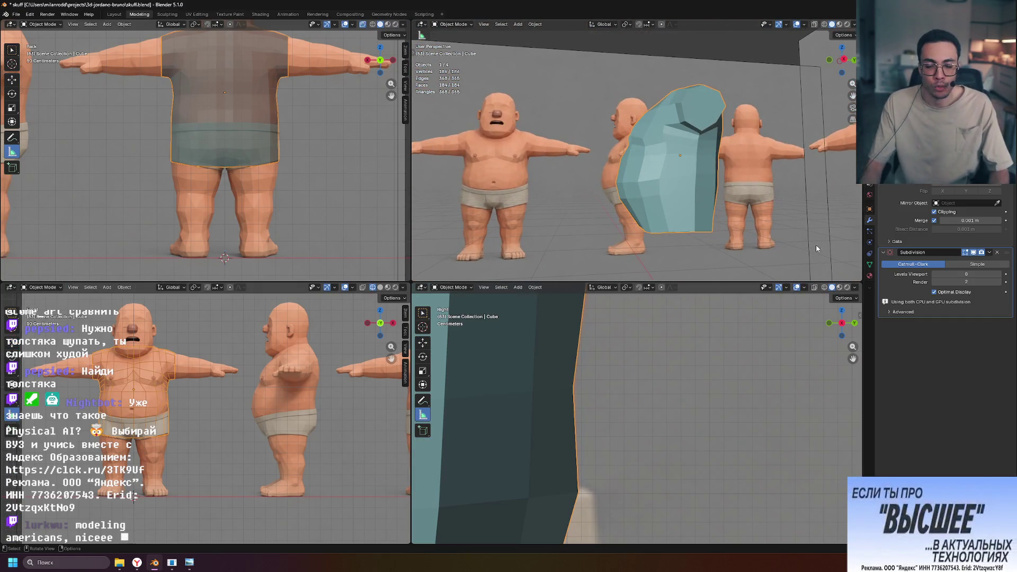
Return to Edit Mode with X-ray enabled in the side view.
key("Tab")
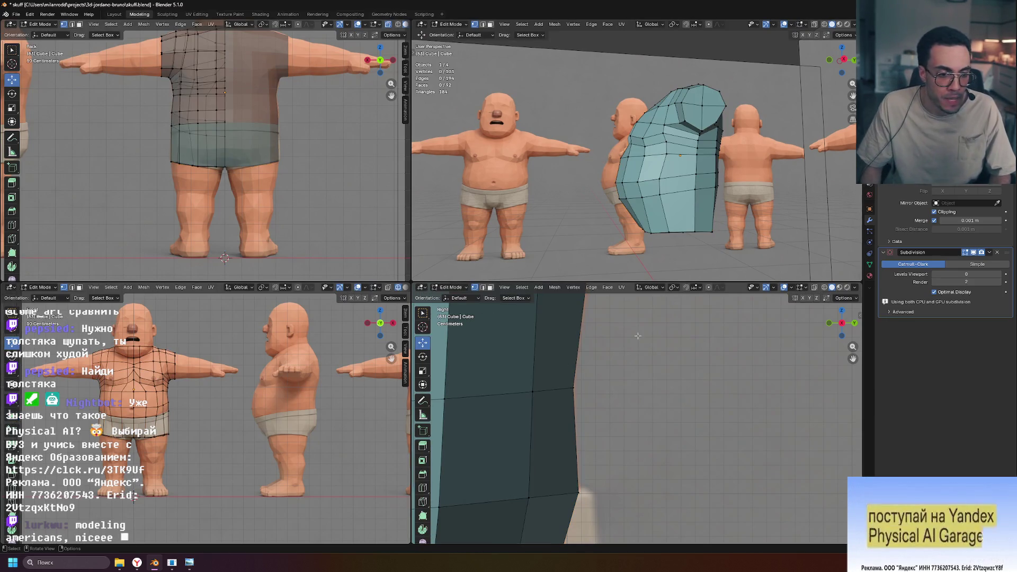
scroll(666, 429, "down", 8)
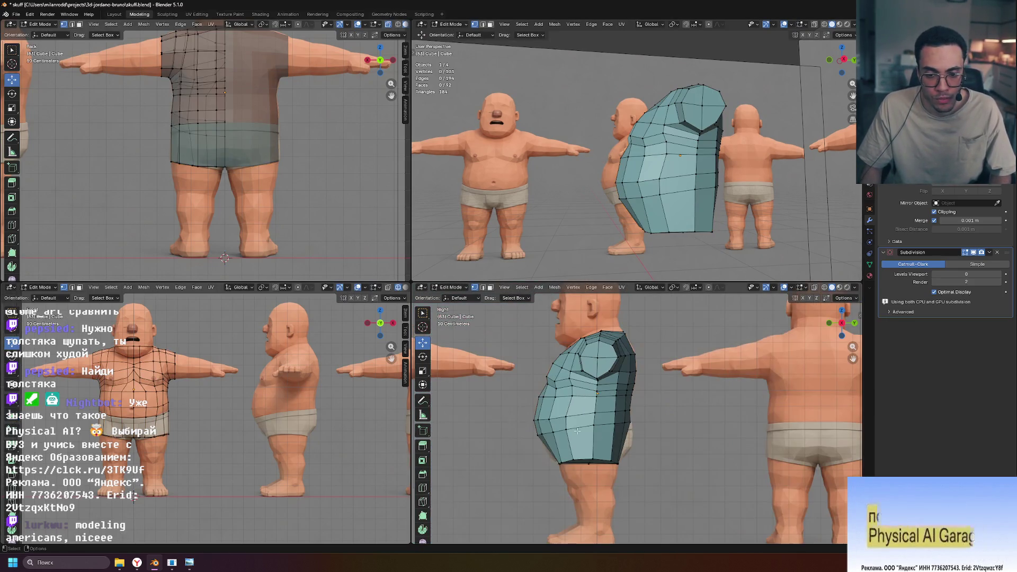
left_click(814, 287)
scroll(692, 431, "up", 8)
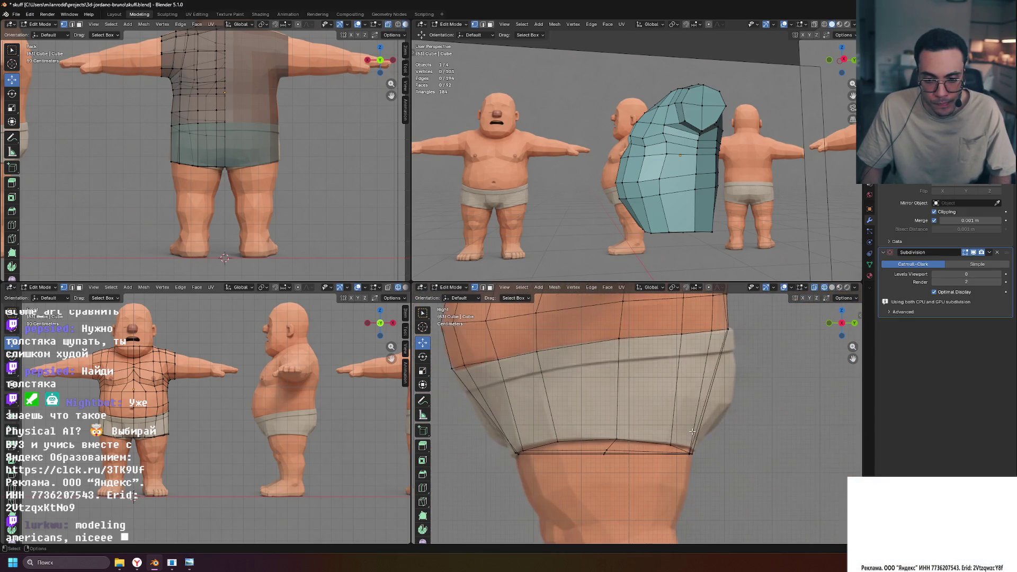
Try a trial edge loop across the shorts, adjust it, then undo it away.
left_click(674, 389)
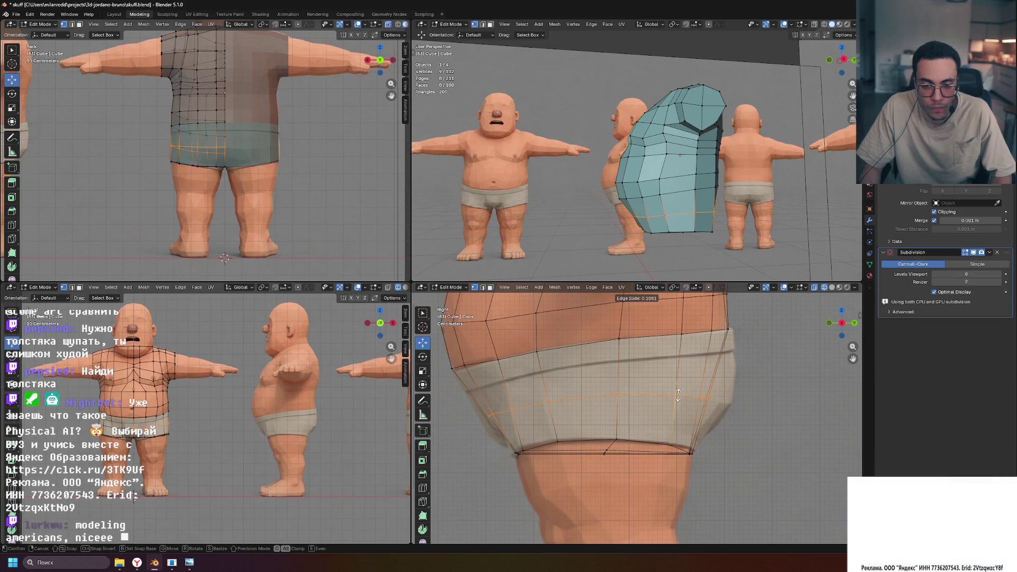
left_click(678, 395)
key("s")
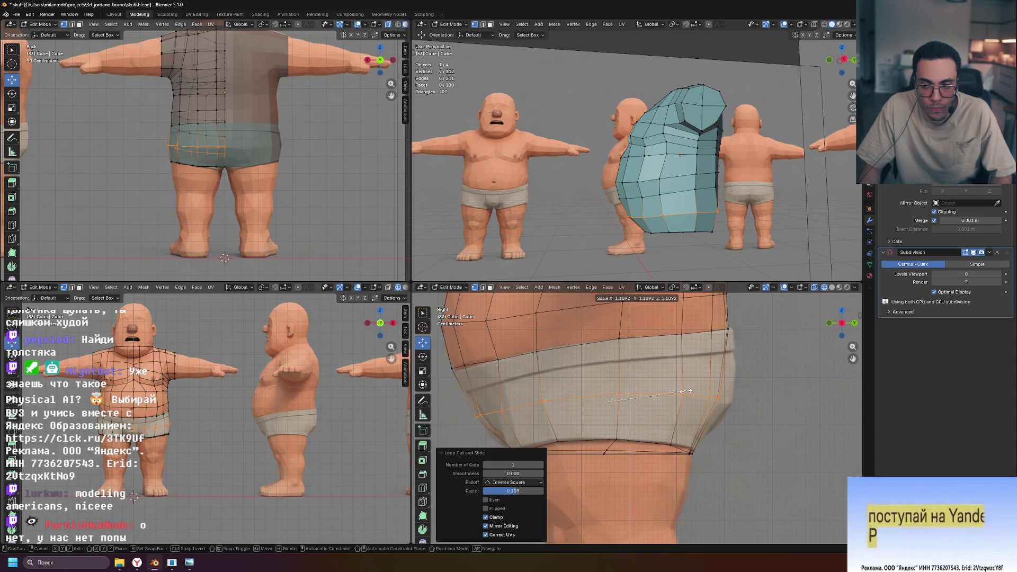
left_click(685, 392)
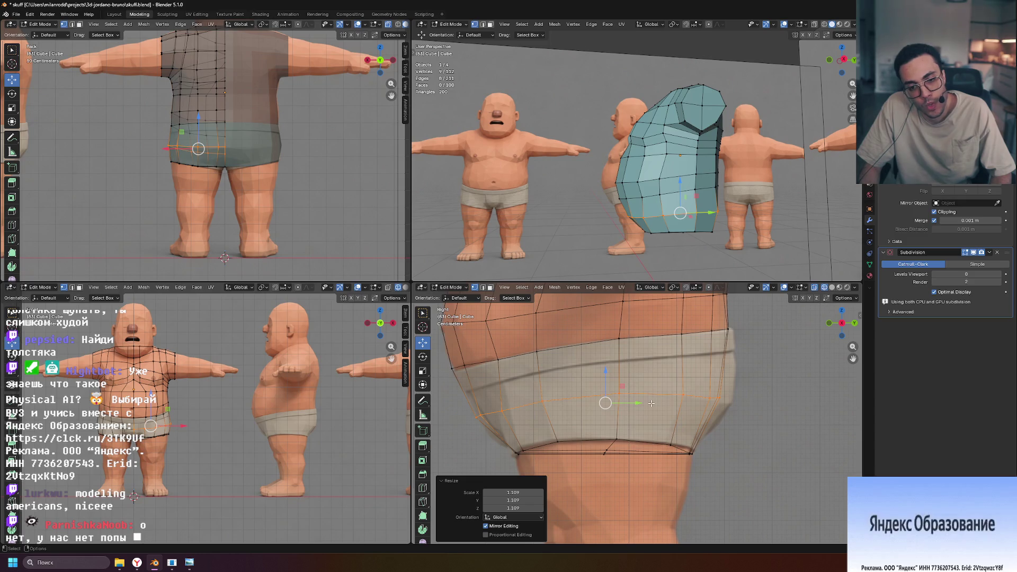
key("g")
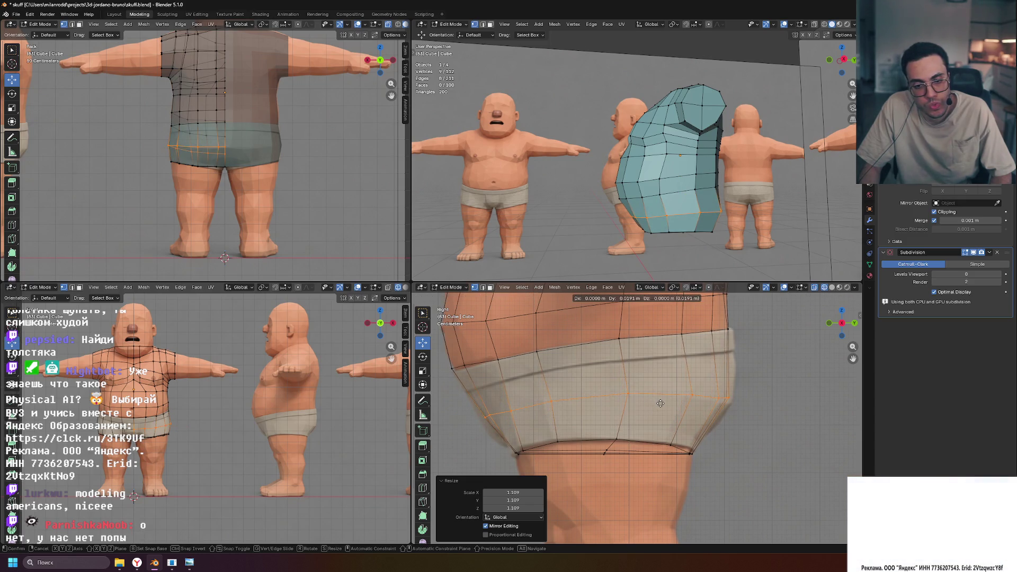
left_click(660, 403)
key("s")
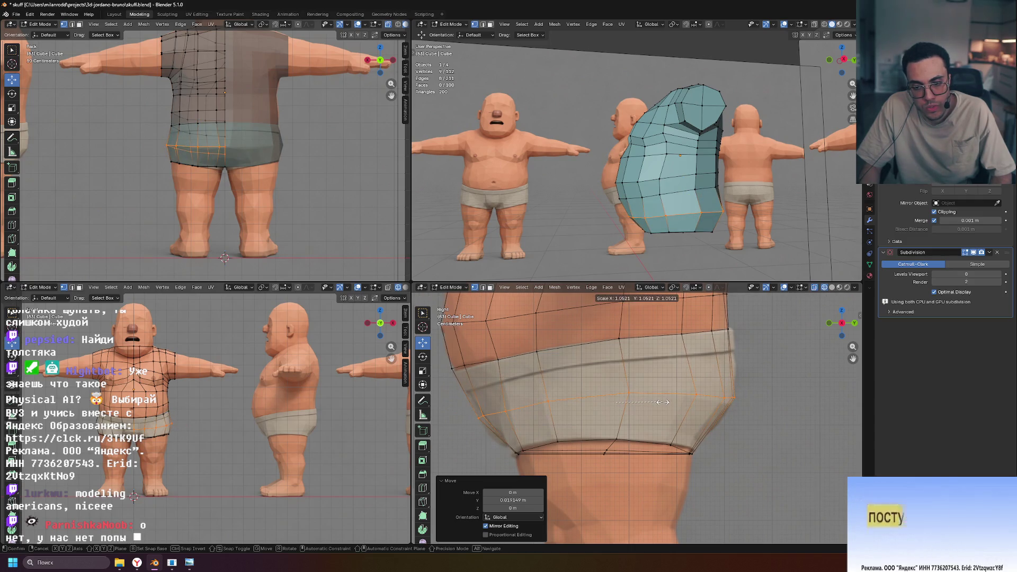
left_click(662, 402)
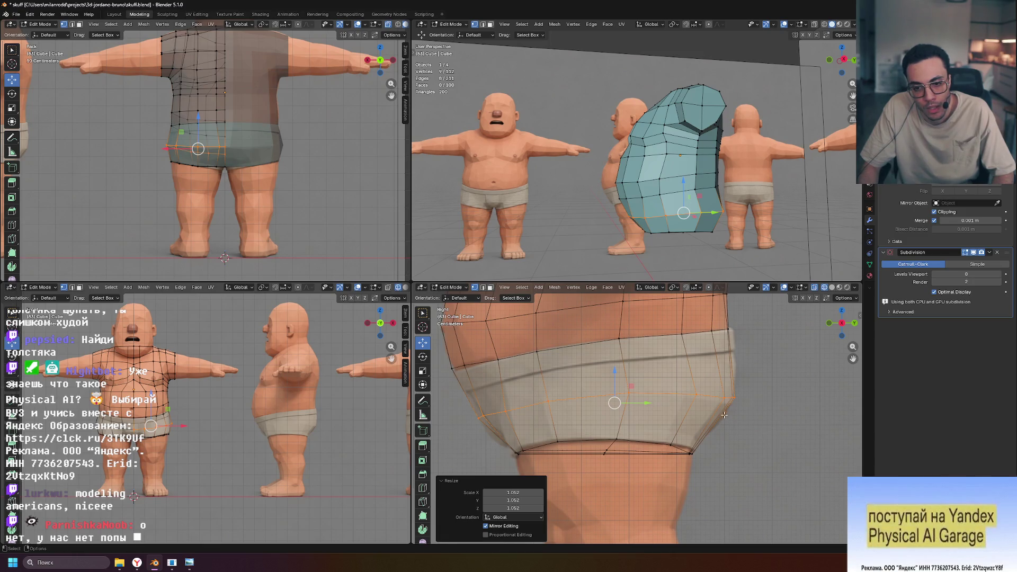
mouse_move(615, 370)
left_mouse_down()
mouse_move(612, 350)
mouse_move(617, 369)
left_mouse_up()
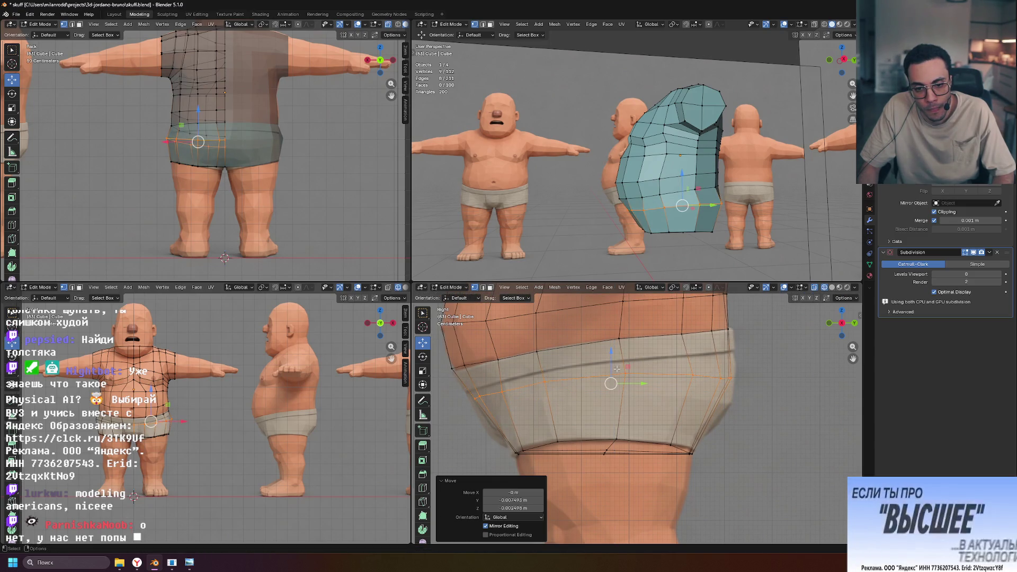
key("ctrl+z")
key("ctrl+z")
key("ctrl+z")
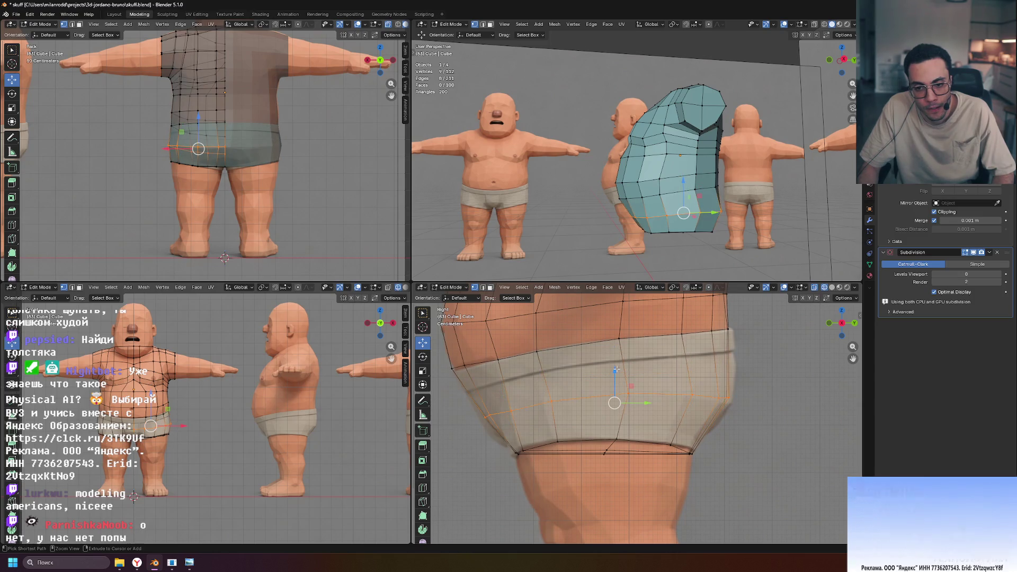
key("ctrl+z")
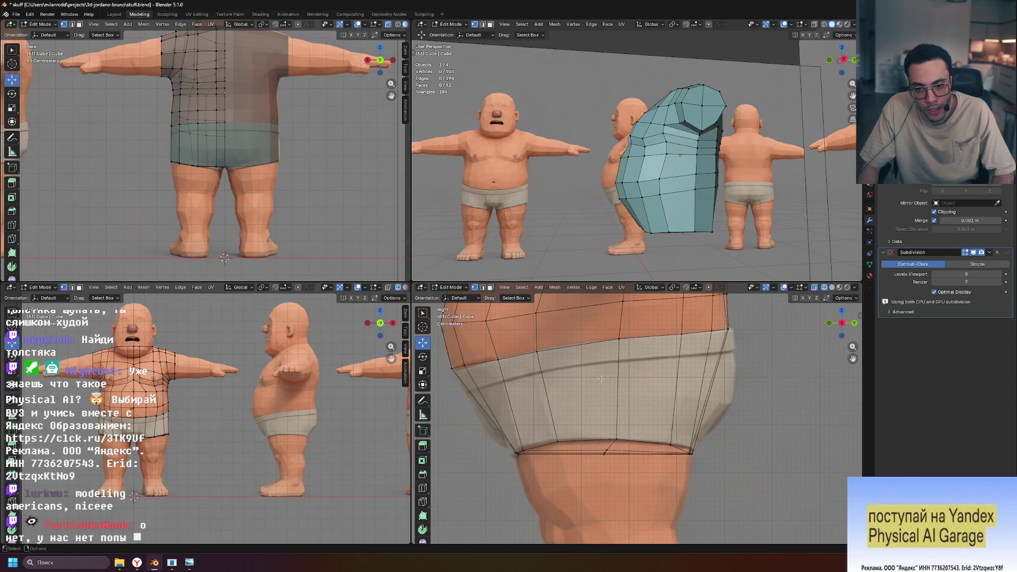
Add two Ctrl+R loop cuts across the shorts and band.
key("ctrl+r")
left_click(629, 368)
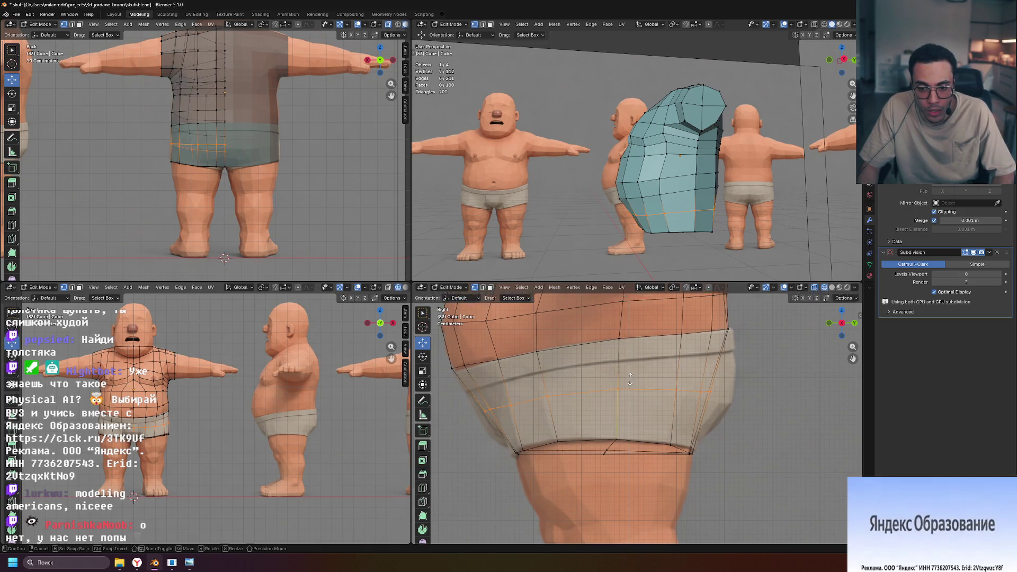
left_click(686, 363)
key("ctrl+r")
left_click(660, 408)
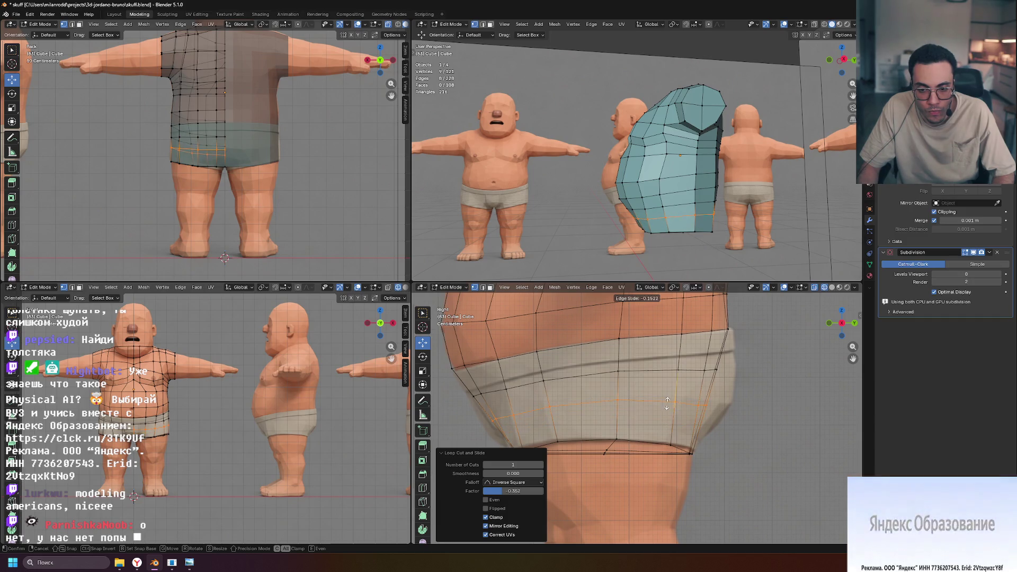
left_click(667, 401)
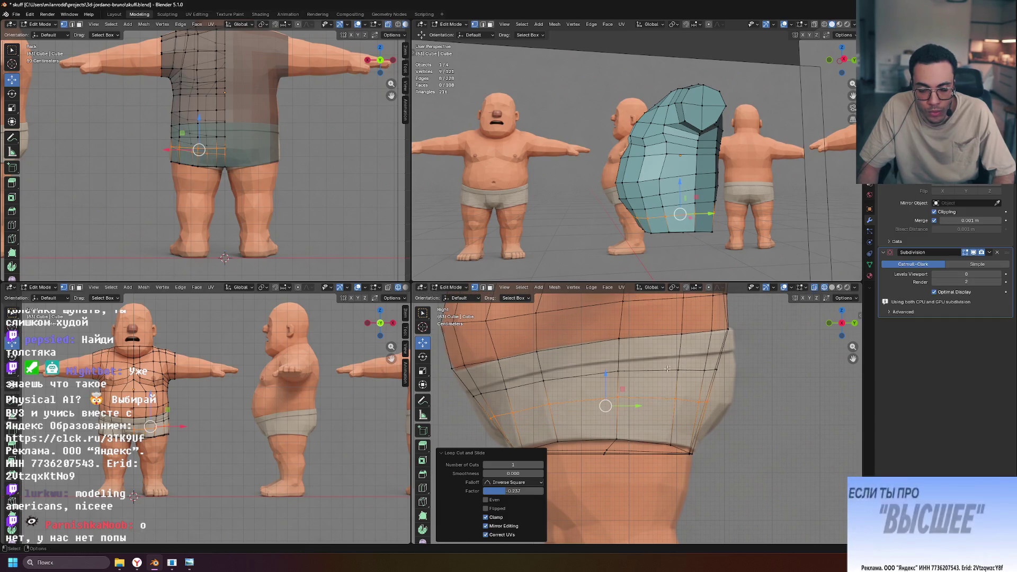
Scale and move the upper waistband loop, then nudge a side vertex outward.
left_click(551, 379, "alt")
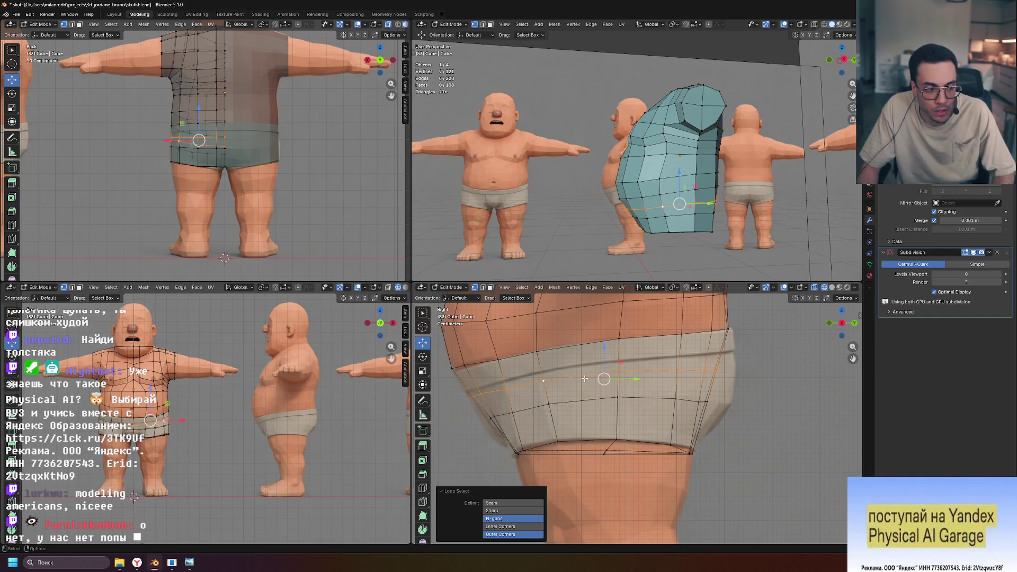
key("s")
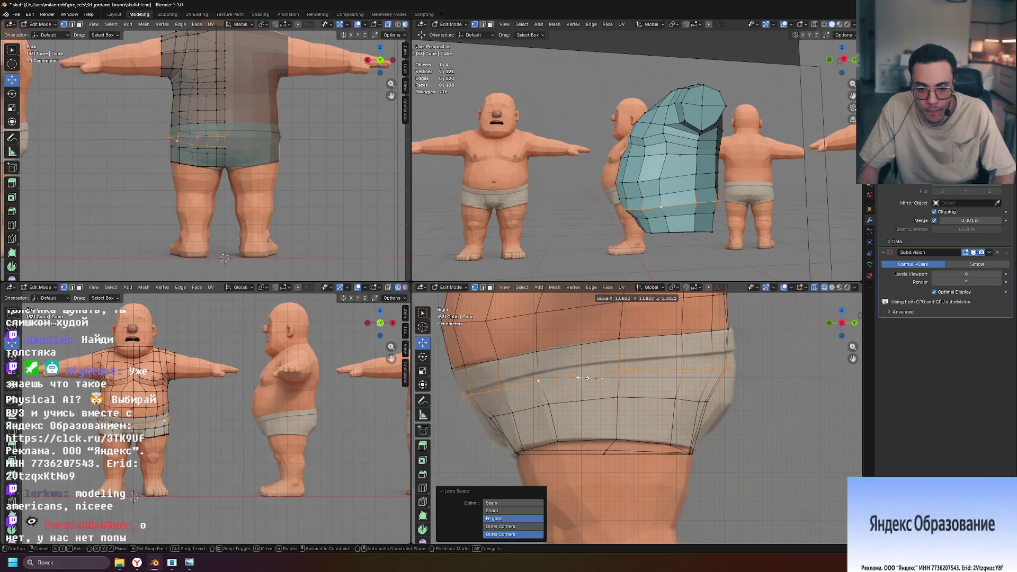
left_click(586, 377)
key("g")
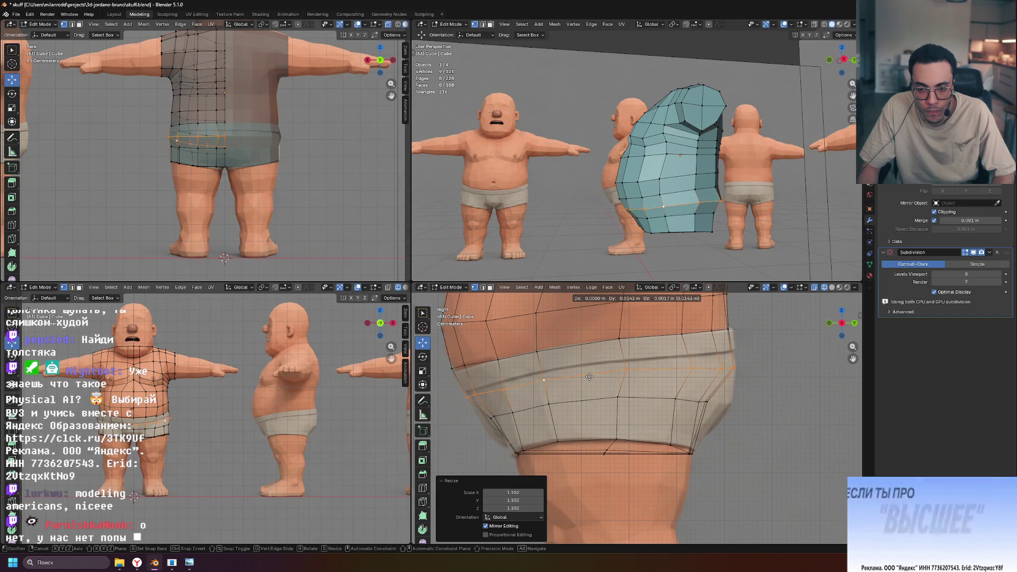
left_click(585, 377)
key("s")
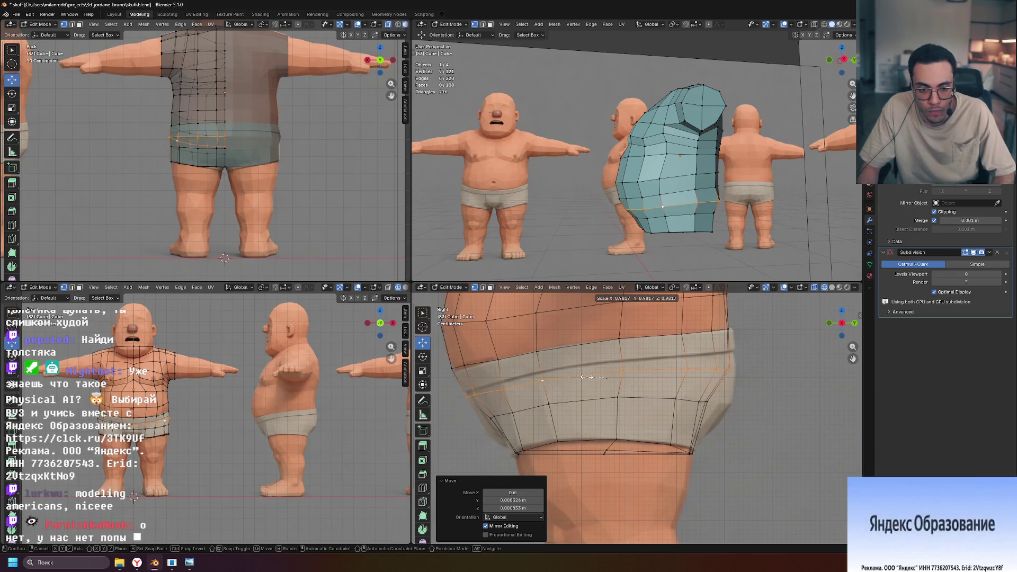
left_click(584, 377)
key("ctrl+z")
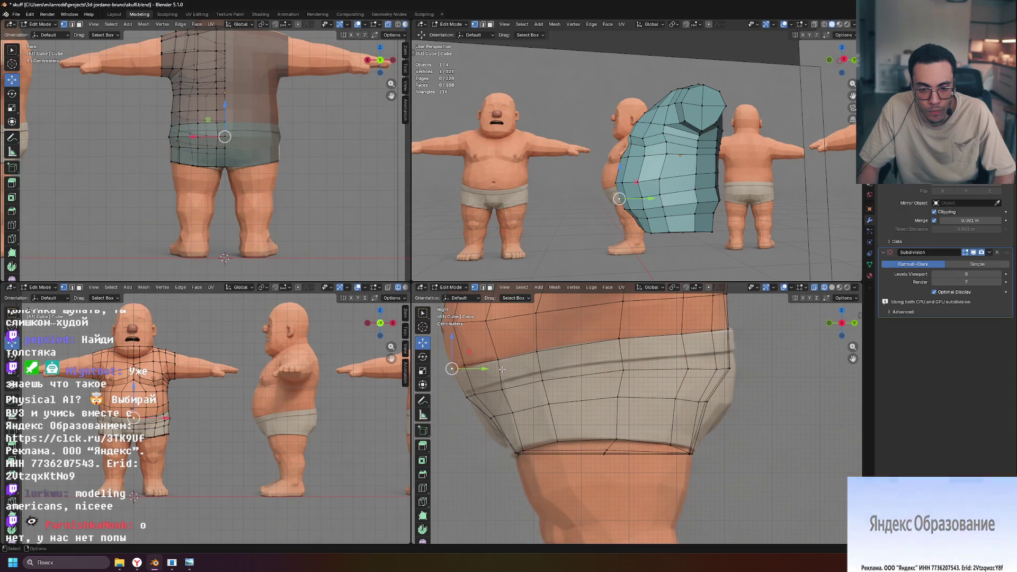
scroll(558, 387, "up", 2)
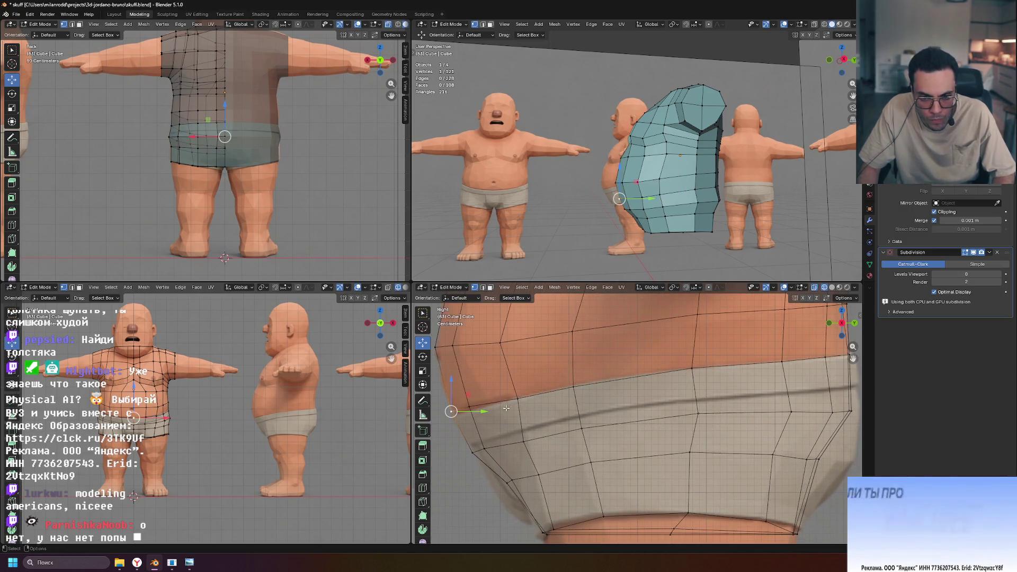
left_click_drag(484, 412, 486, 412)
scroll(626, 406, "down", 3)
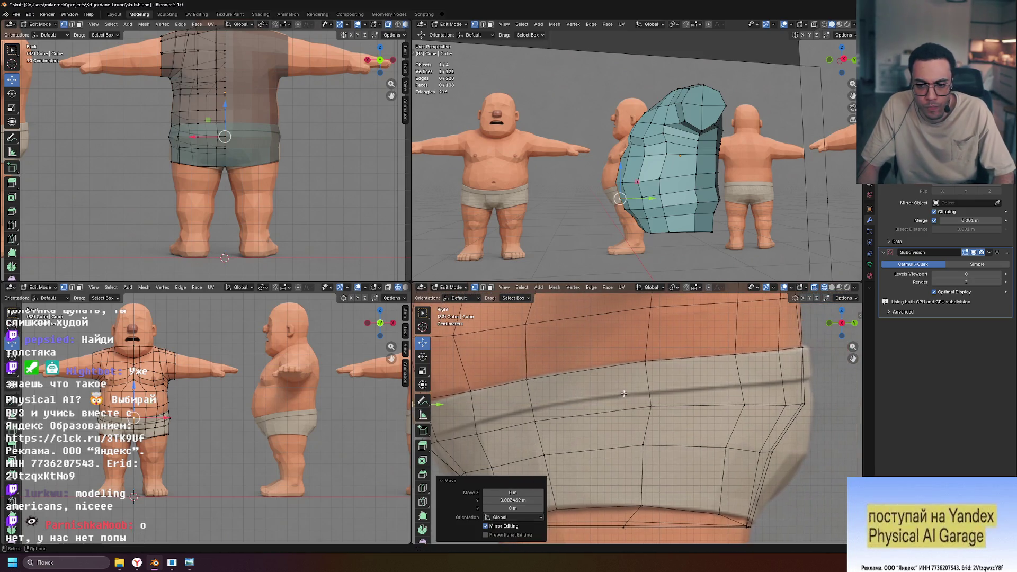
Resize, move and slide the leg band loop to fit the underwear.
left_click(606, 441, "alt")
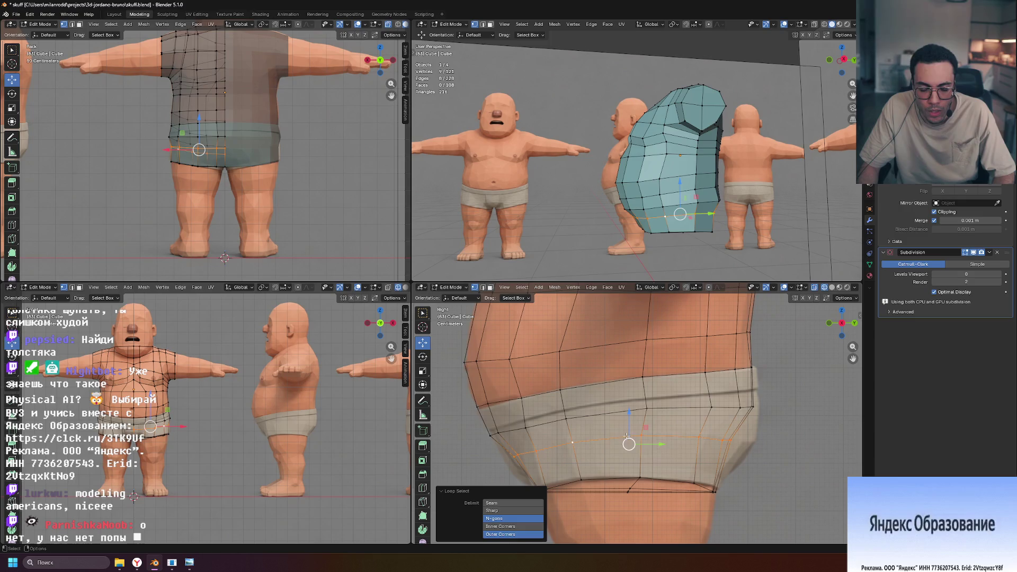
key("g")
key("s")
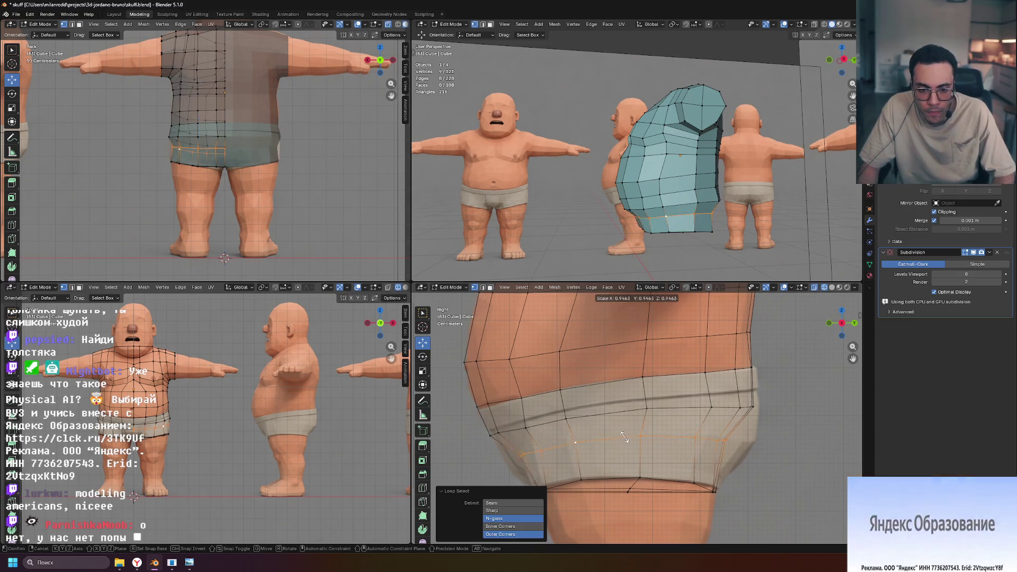
left_click(621, 437)
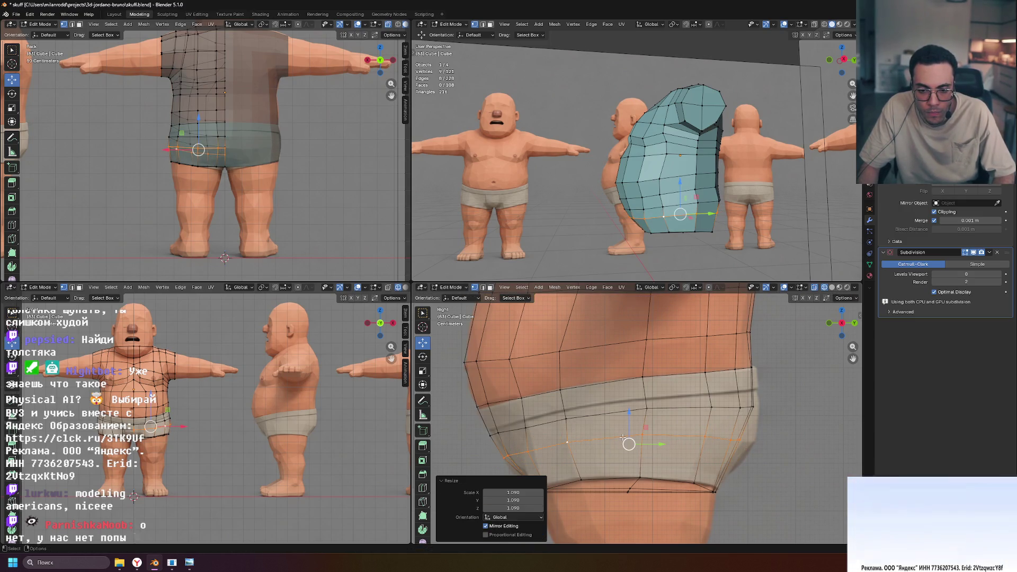
key("s")
left_click(711, 392)
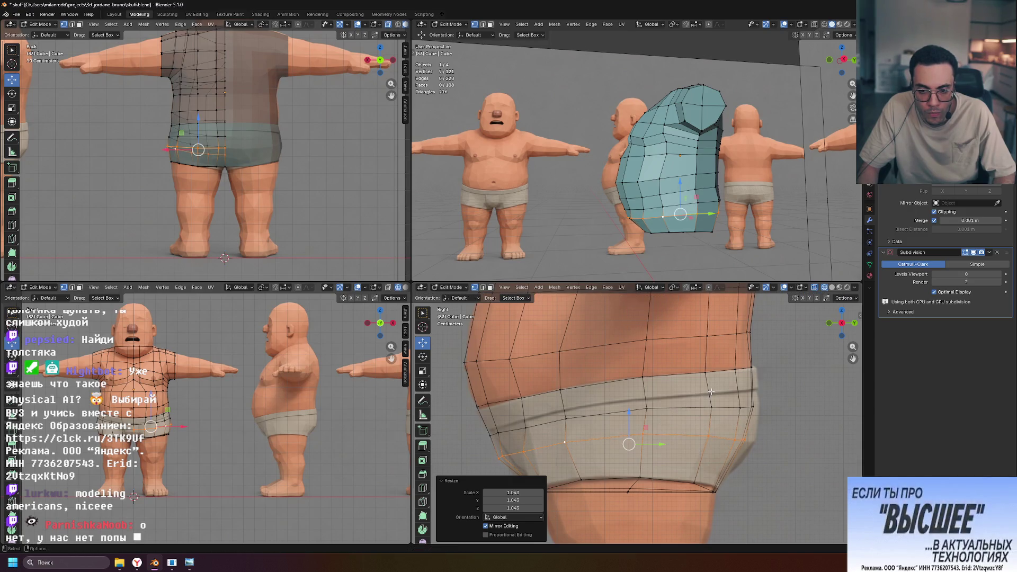
key("g")
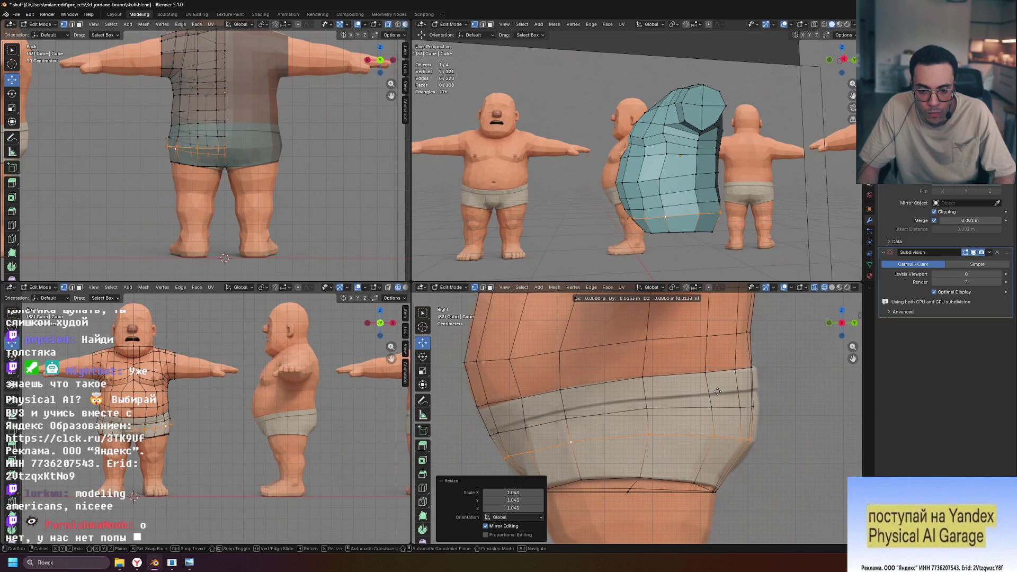
left_click(719, 391)
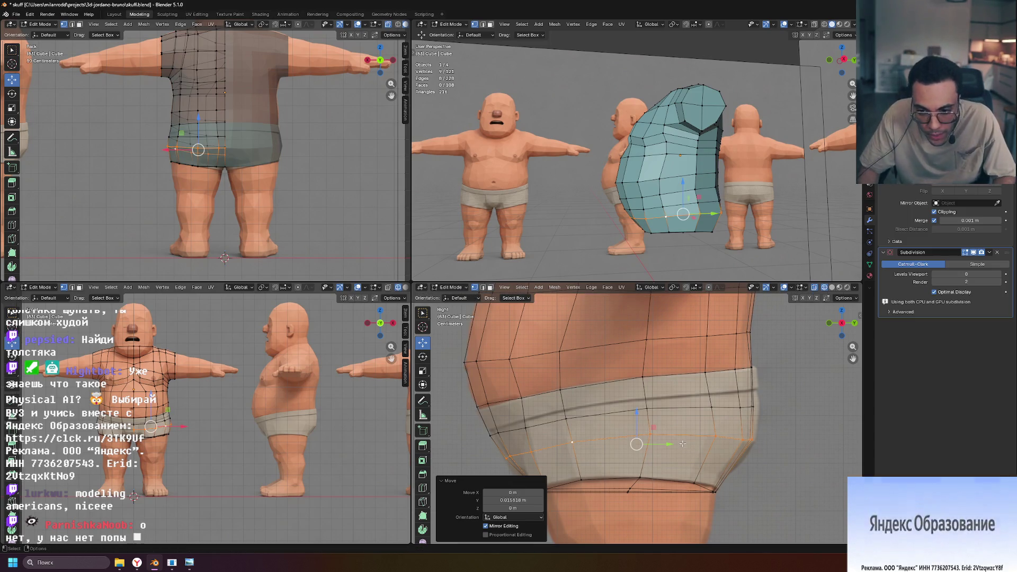
key("g")
key("g")
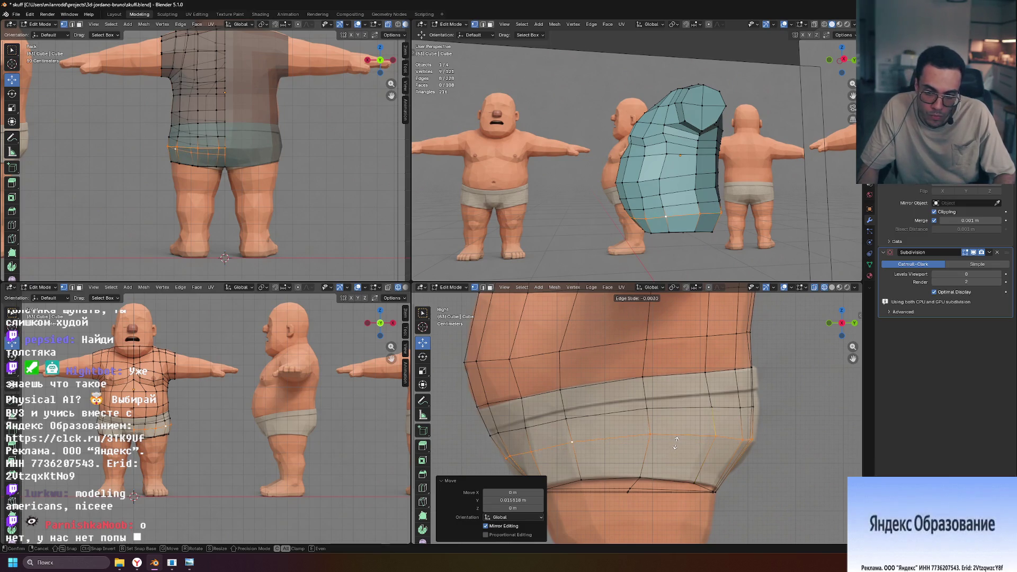
left_click(675, 443)
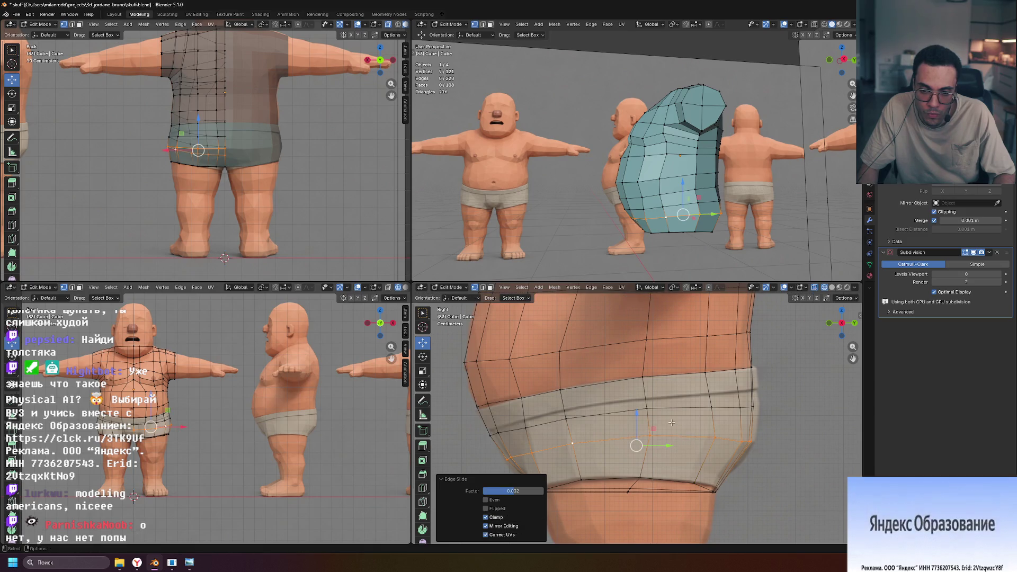
Move the band's top edge loop into place, then deselect everything.
left_click(670, 408, "ctrl")
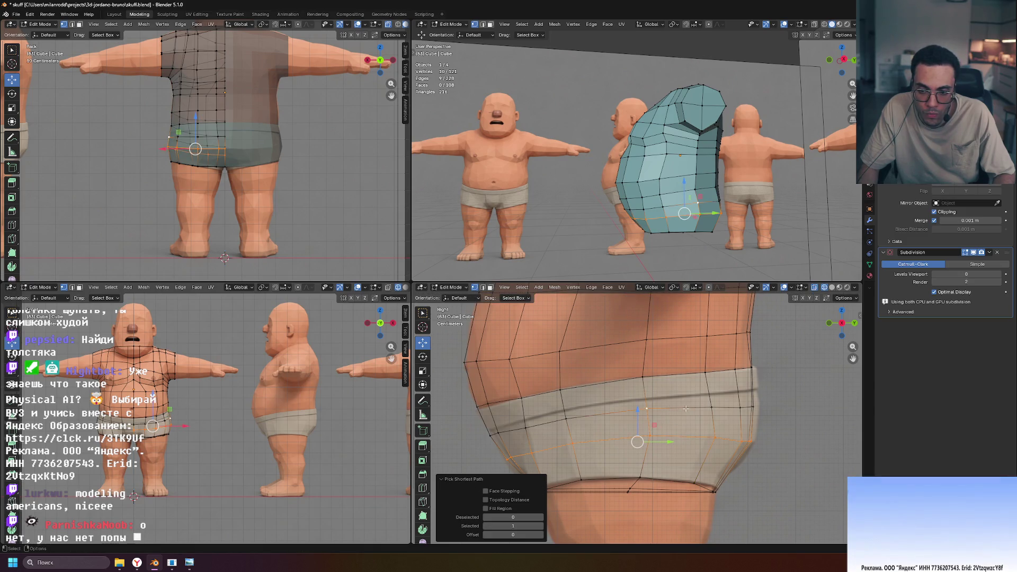
left_click(686, 409, "alt")
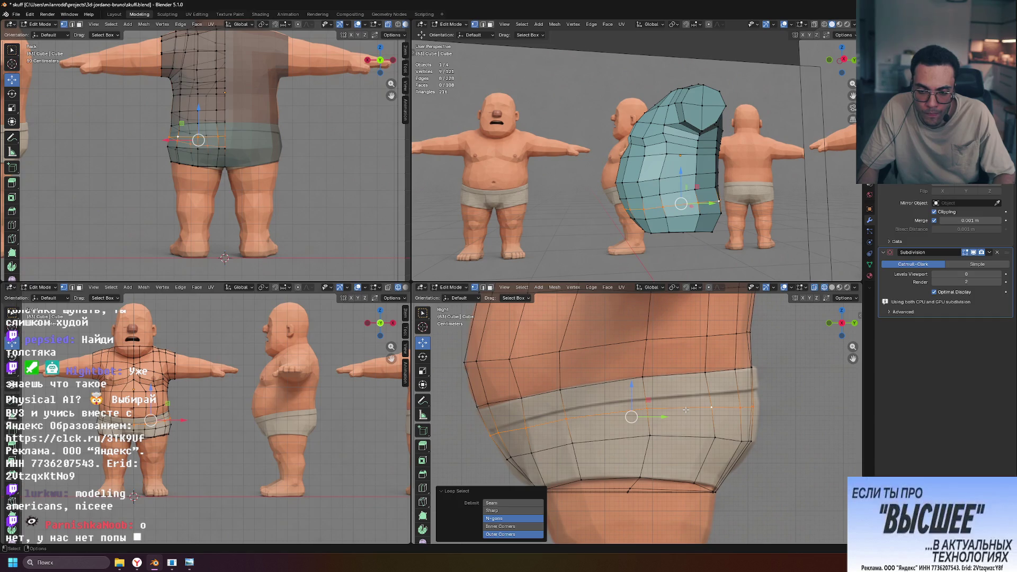
key("g")
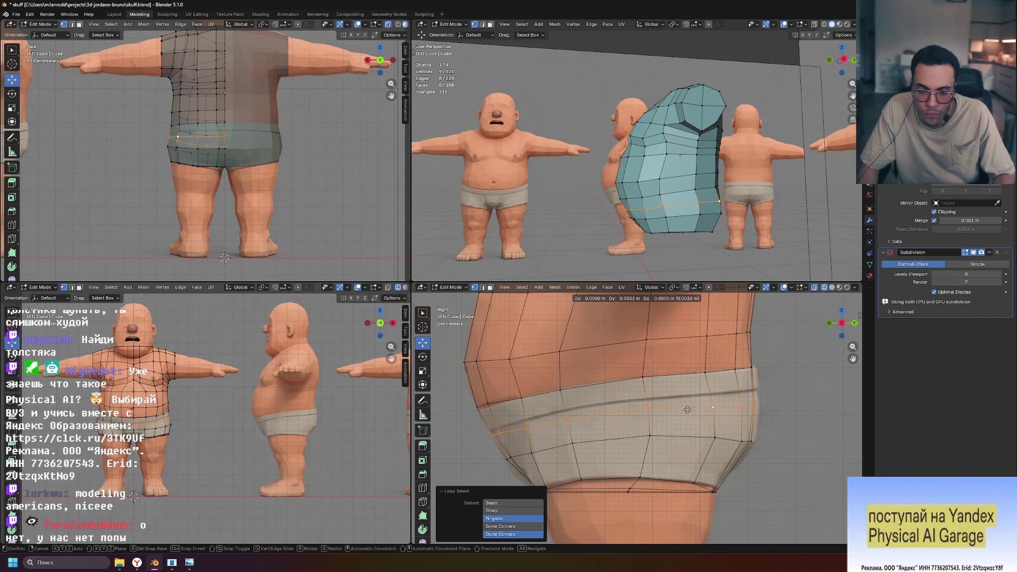
left_click(688, 409)
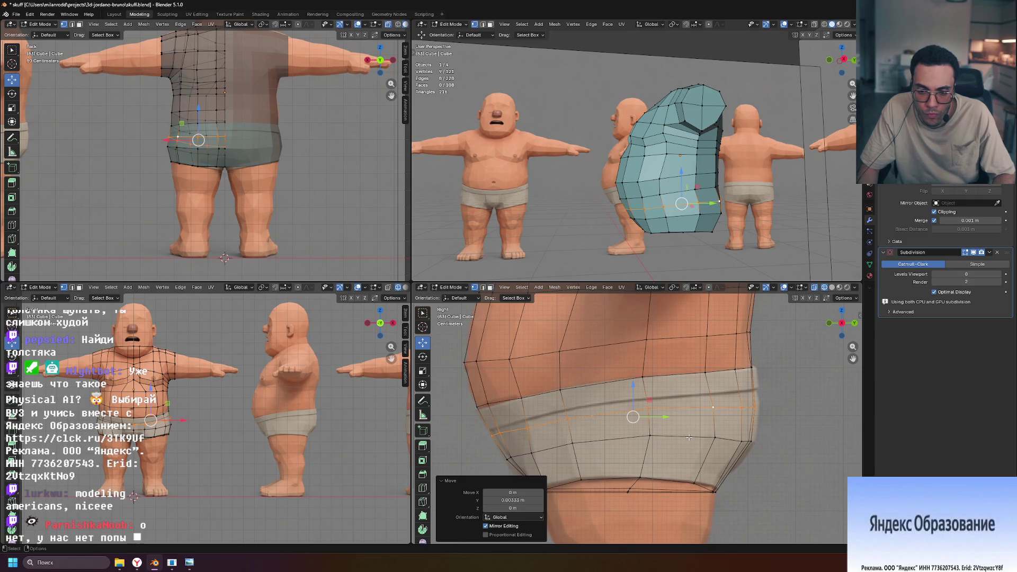
left_click(689, 437, "alt")
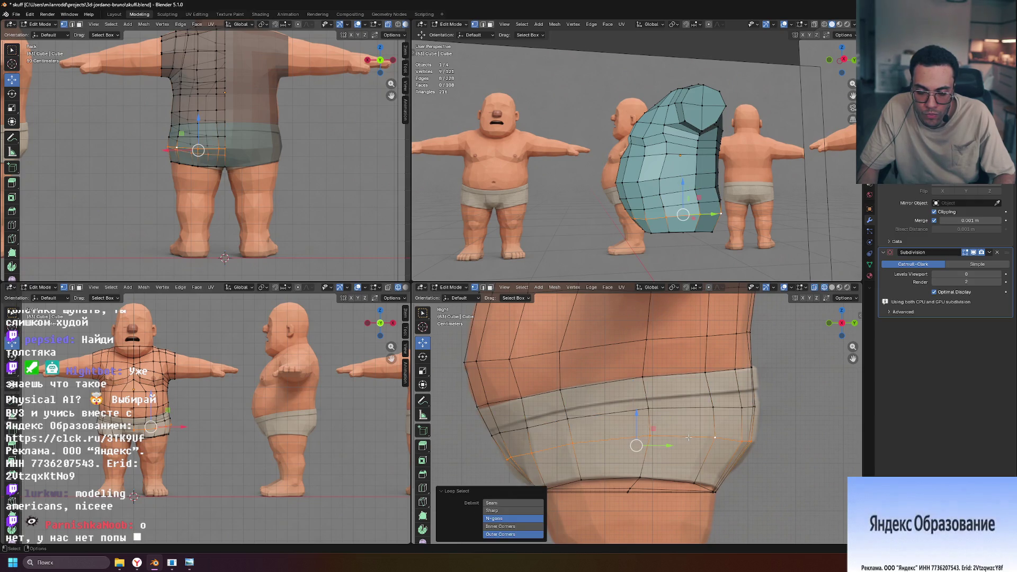
key("alt+a")
scroll(685, 450, "down", 2)
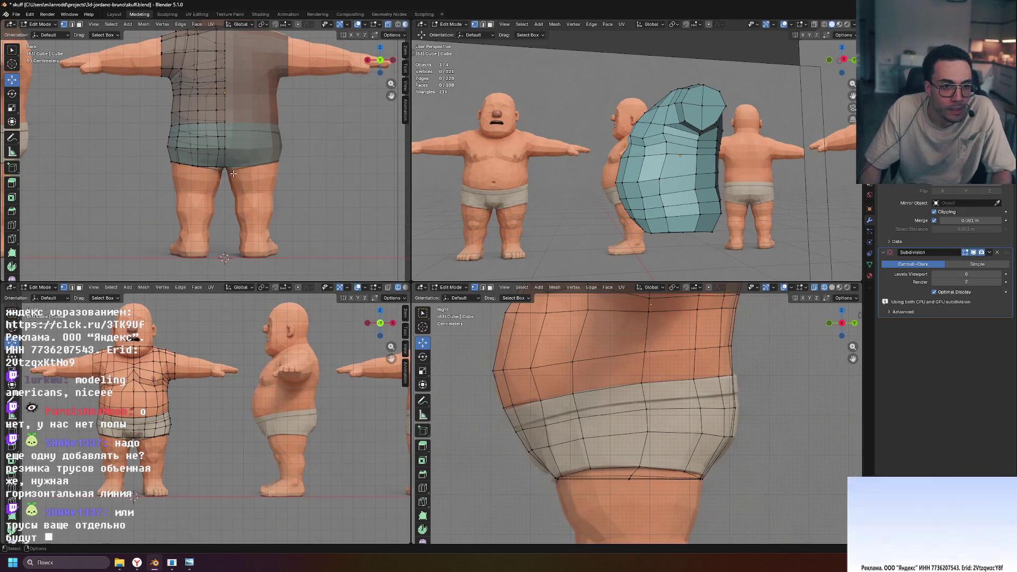
Narrow a horizontal loop around the shorts along the X axis.
scroll(233, 173, "up", 5)
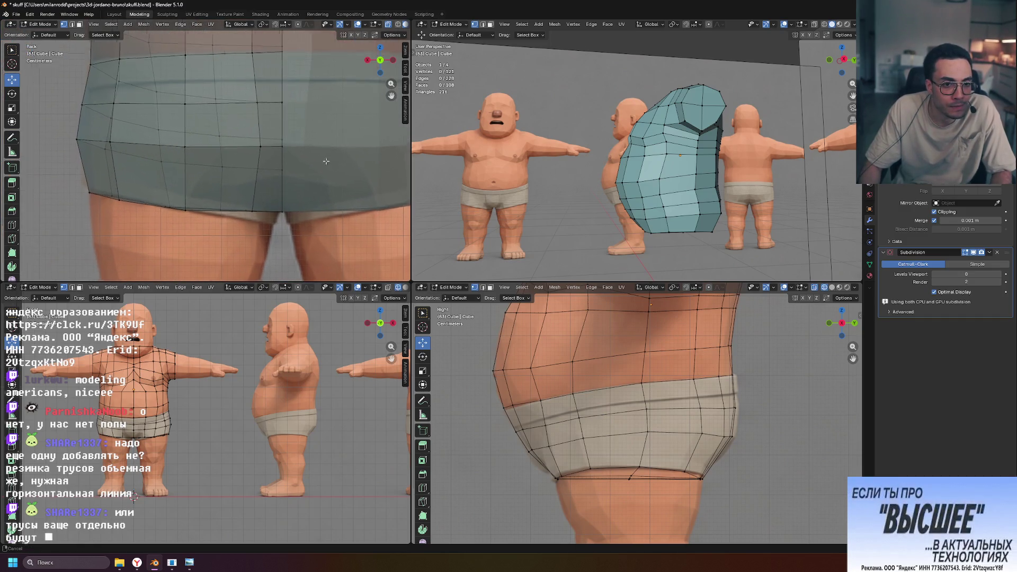
middle_click_drag(325, 161, 384, 191, "shift")
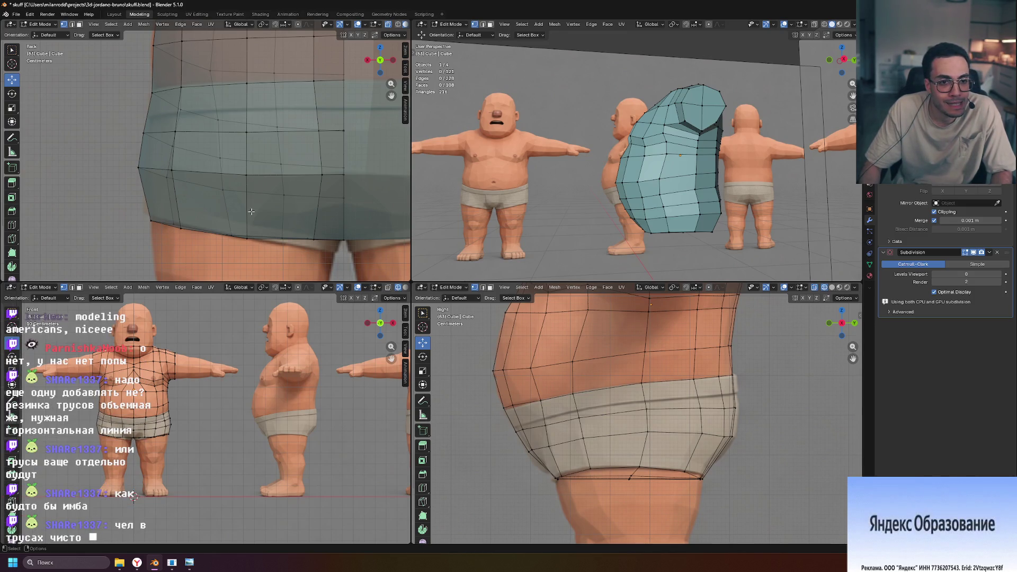
left_click(204, 173, "alt")
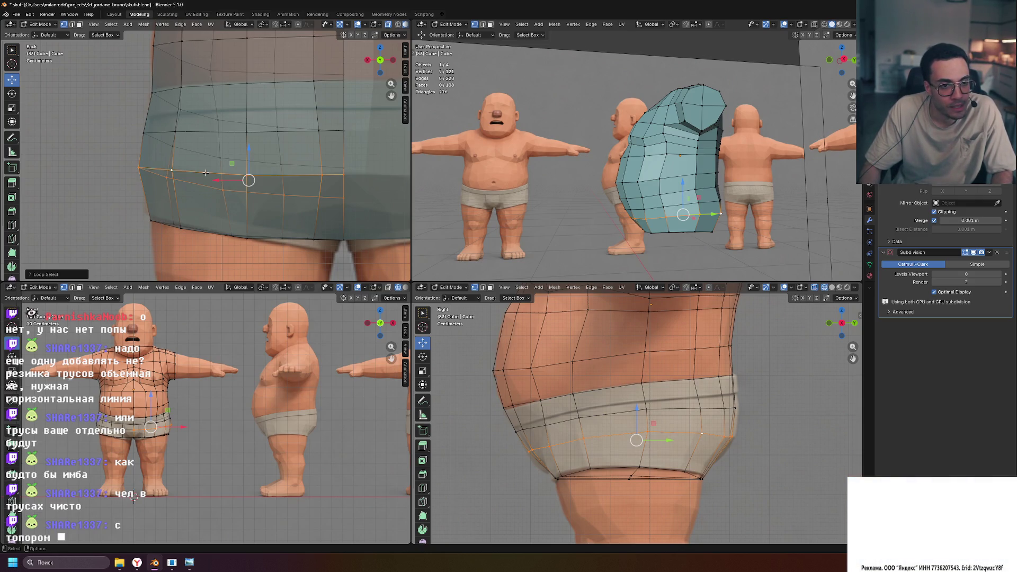
key("s")
key("x")
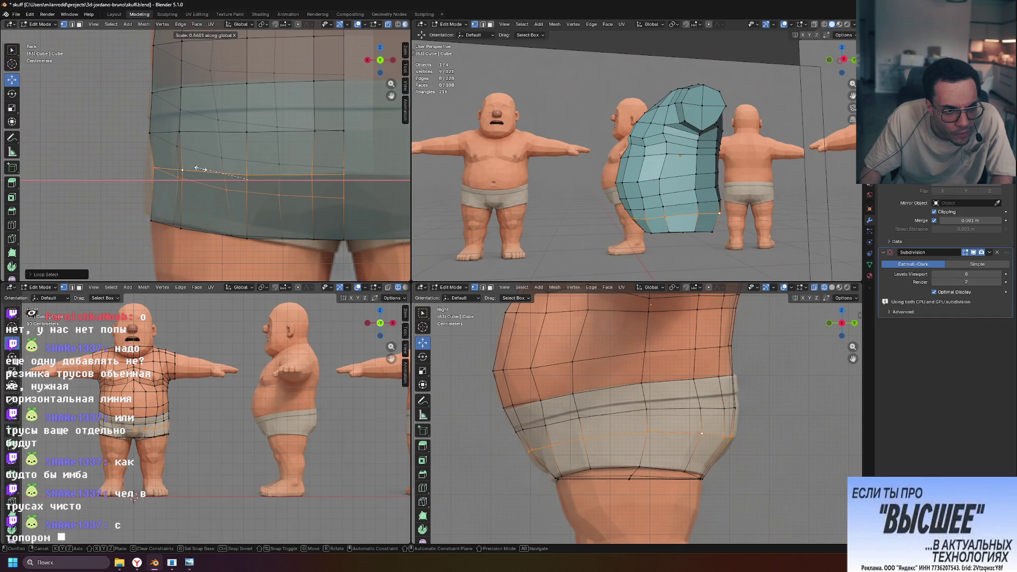
left_click(197, 169)
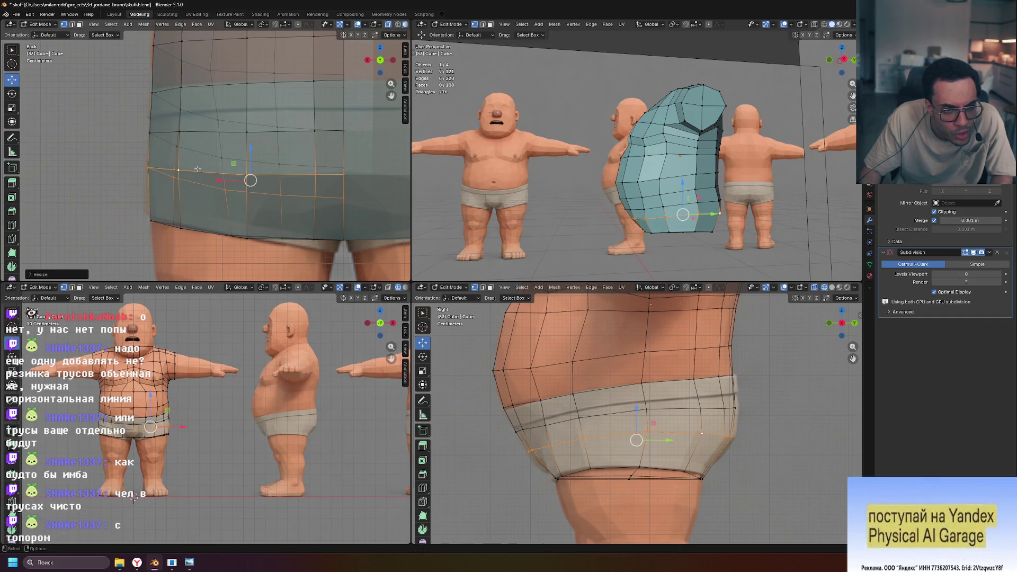
left_click(779, 429)
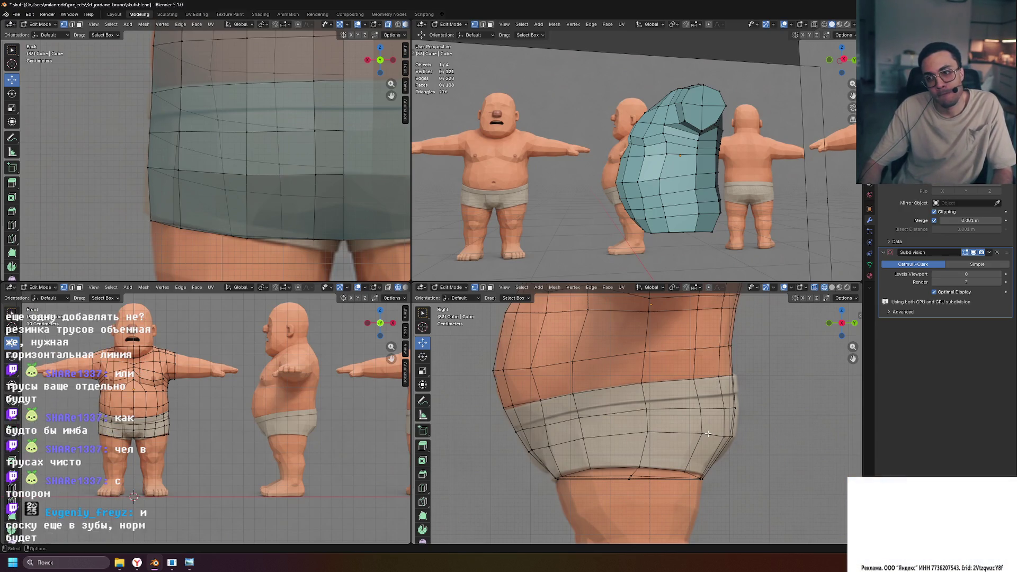
Widen the underwear band loop slightly along Y and shift the waistband loop.
left_click(677, 407, "alt")
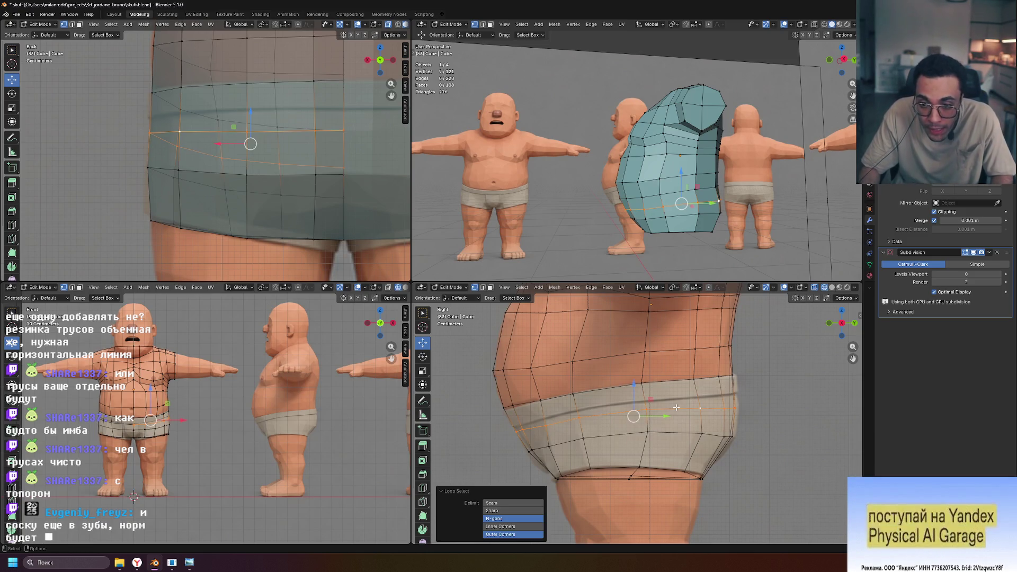
key("s")
key("y")
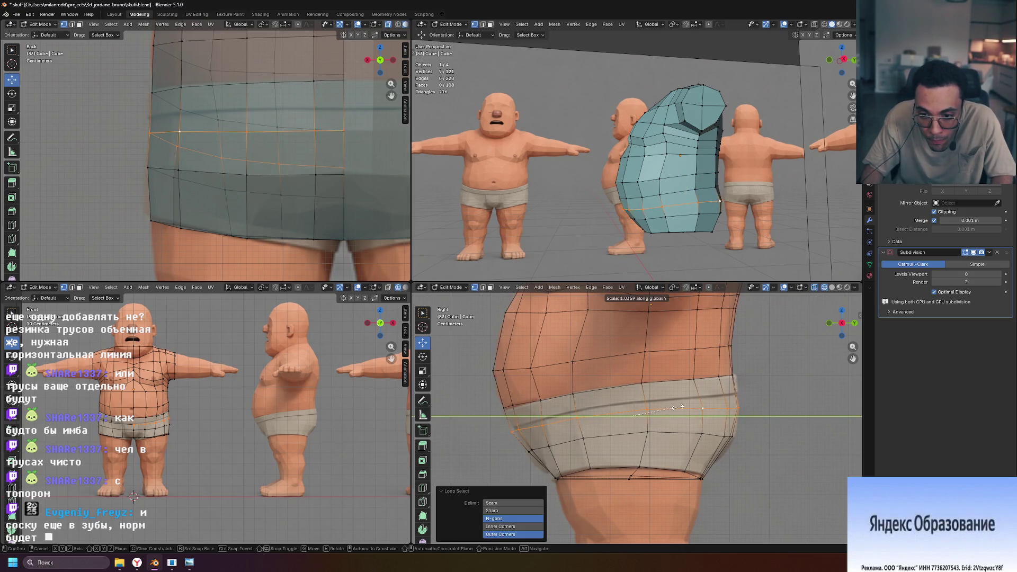
left_click(676, 407)
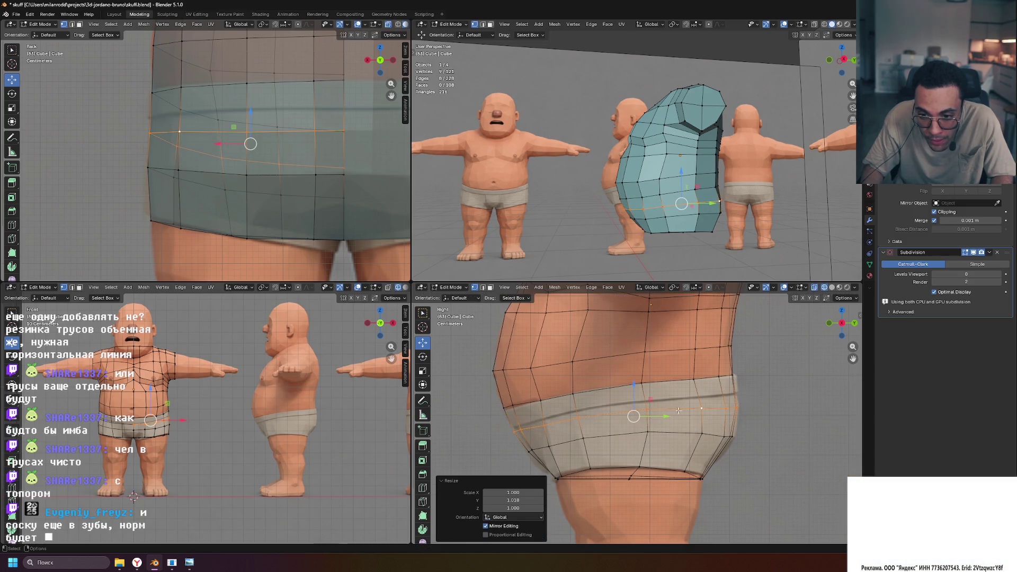
left_click(683, 433, "alt")
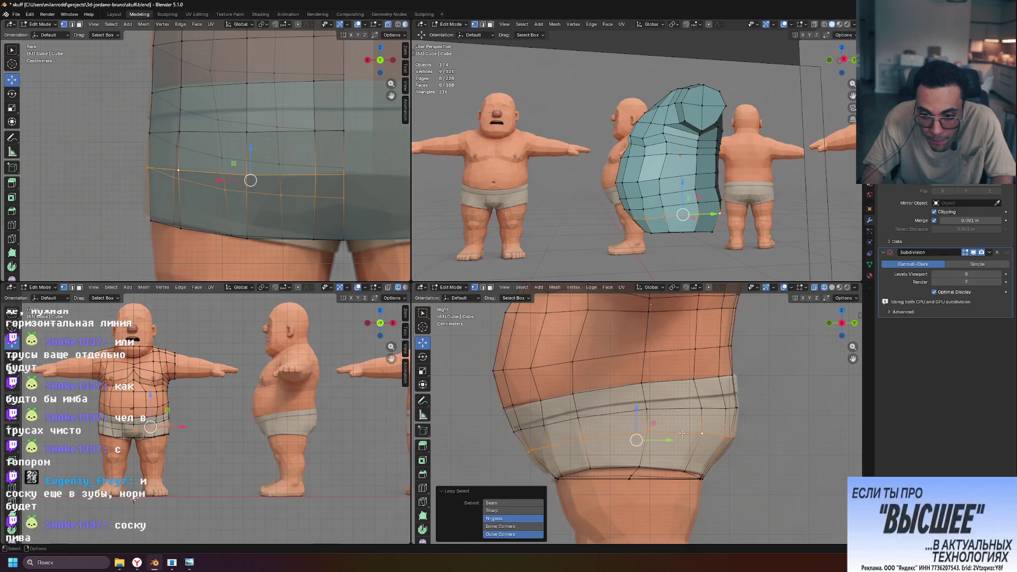
left_click(647, 409)
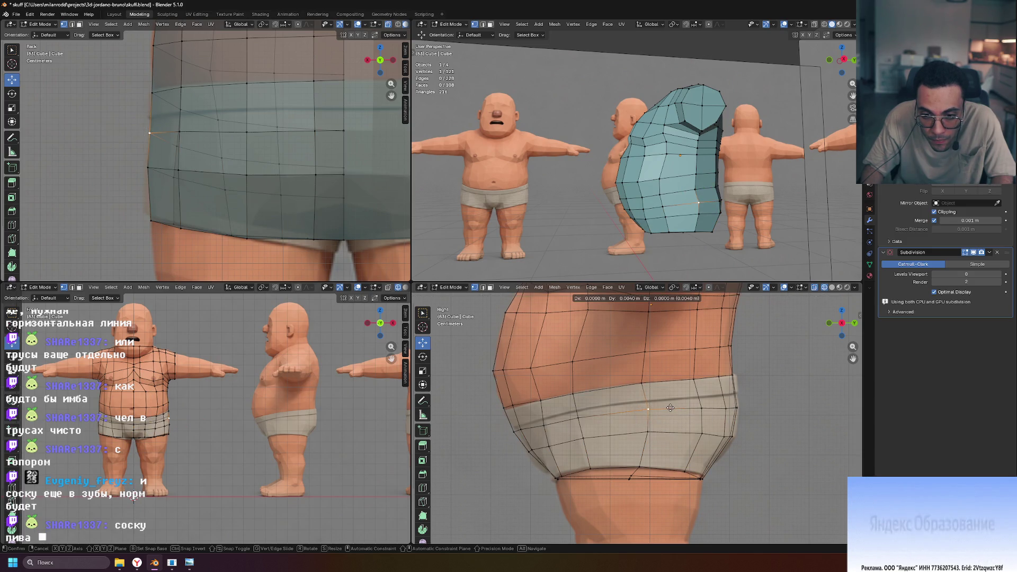
left_click(683, 408, "alt")
key("g")
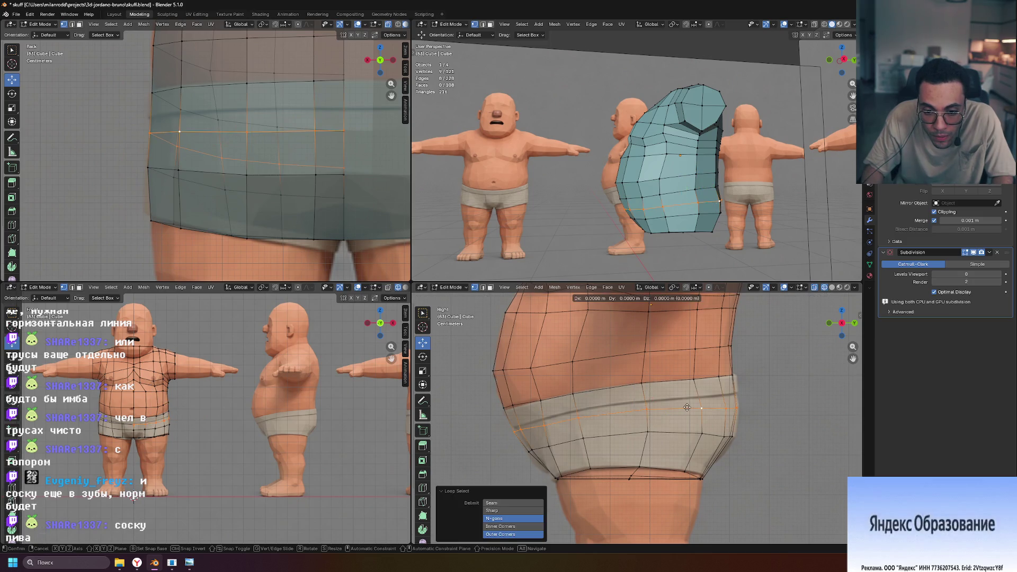
left_click(688, 407)
Scale the lower waistband loop to 1.028 along Y, cancelling the stray move.
left_click(679, 434, "alt")
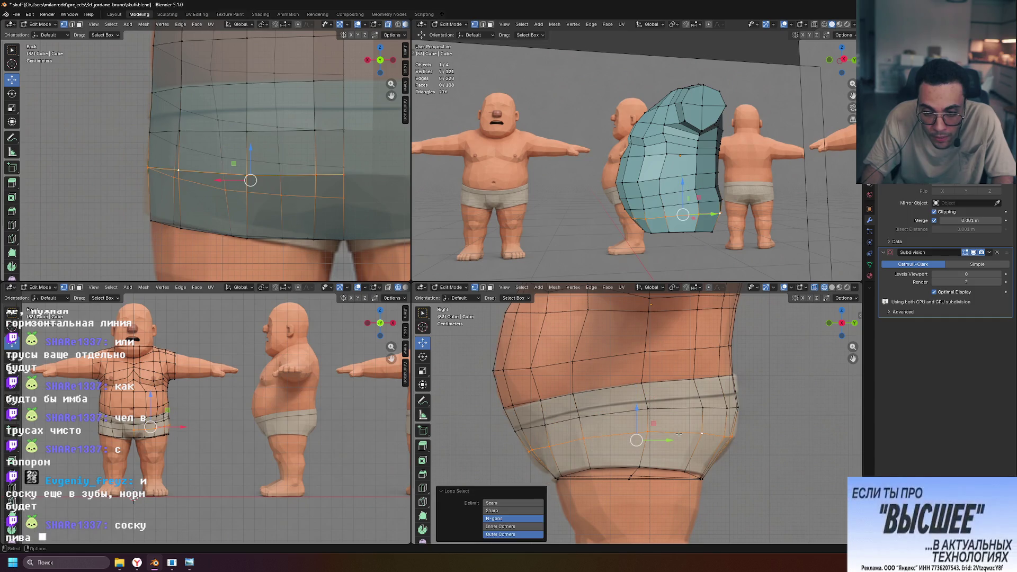
key("s")
key("y")
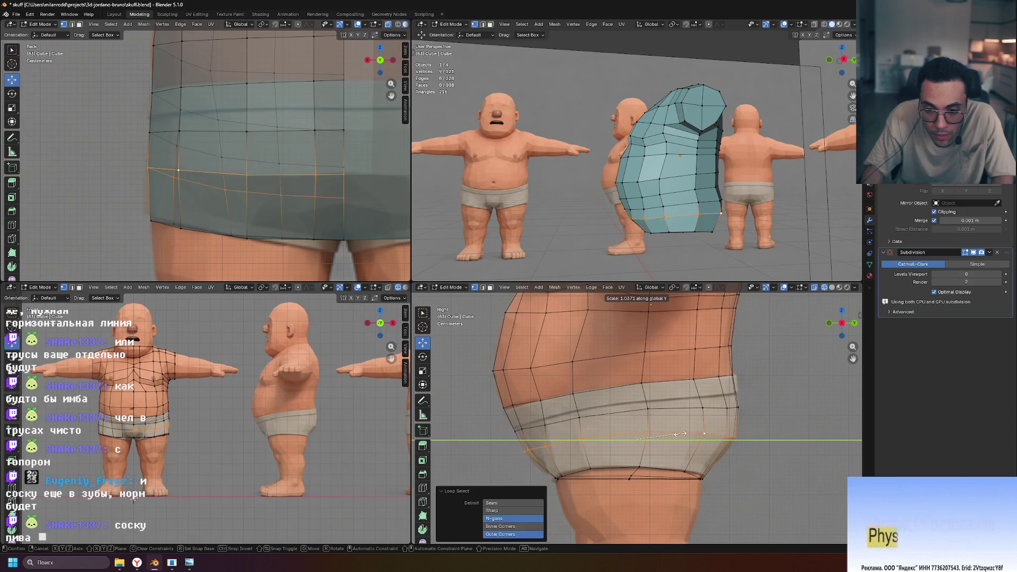
left_click(680, 434)
key("g")
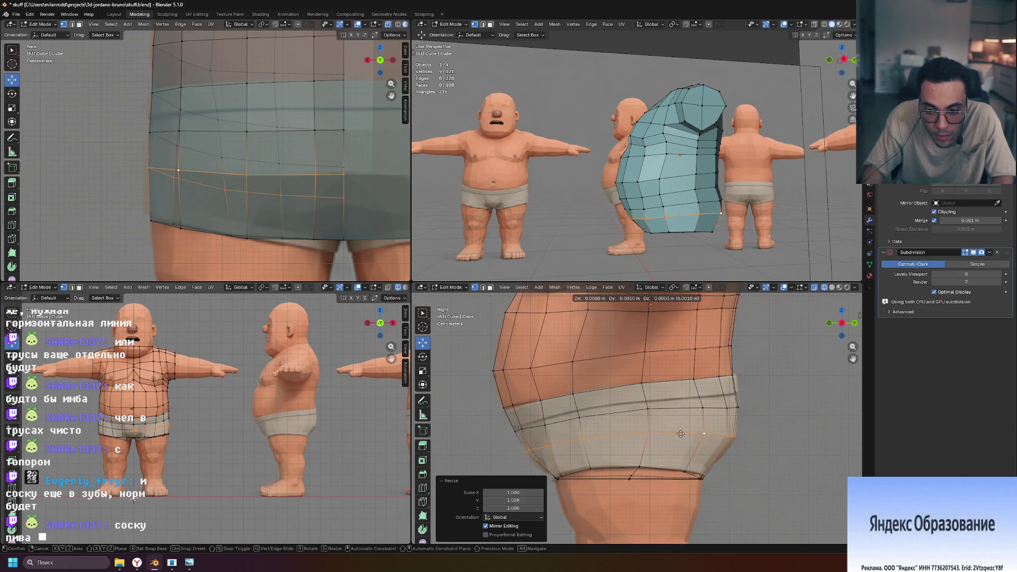
right_click(680, 434)
left_click(806, 407)
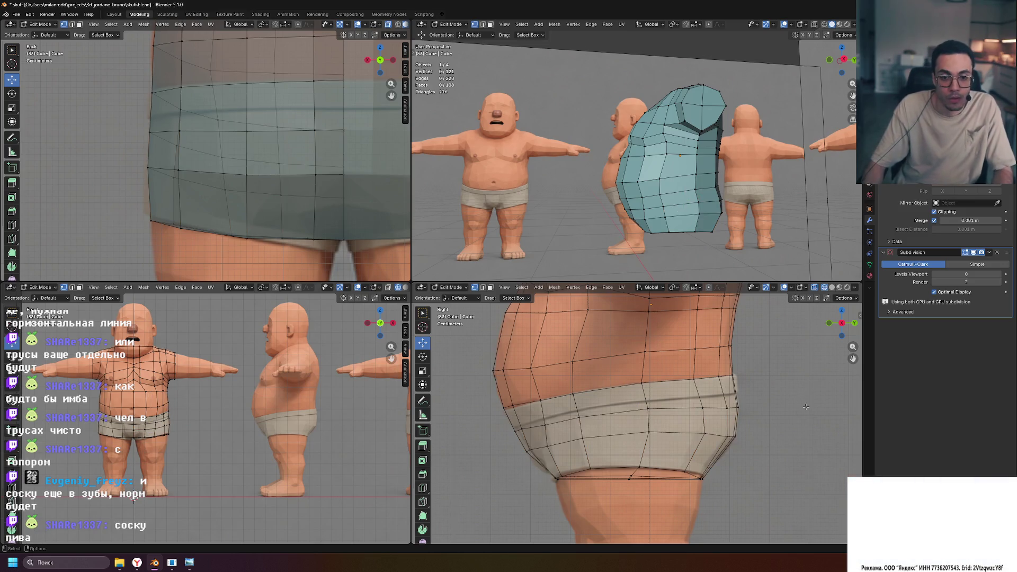
scroll(530, 475, "up", 4)
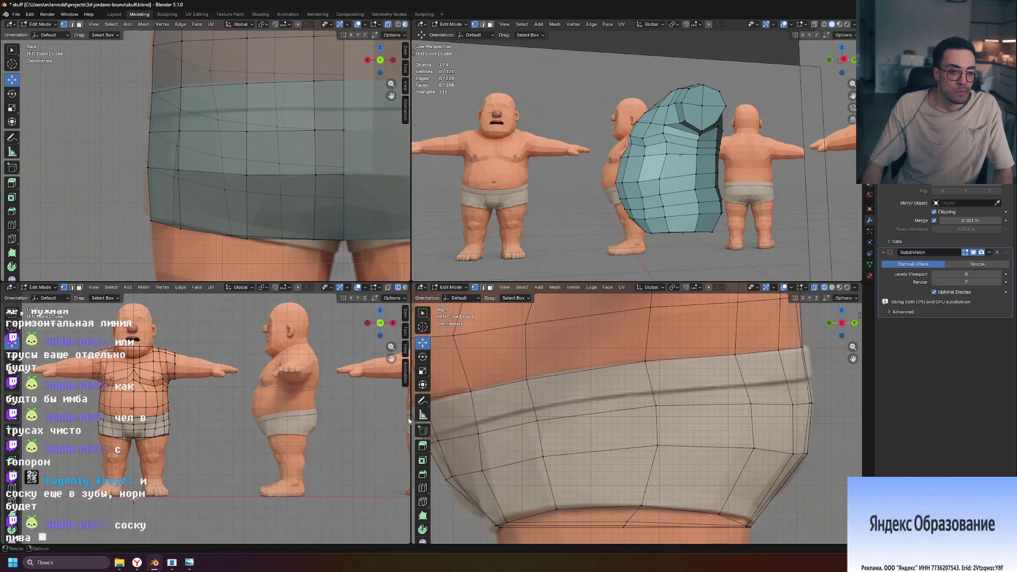
Raise and lower belt vertices along Z so they sit on the belt line.
scroll(240, 421, "up", 5)
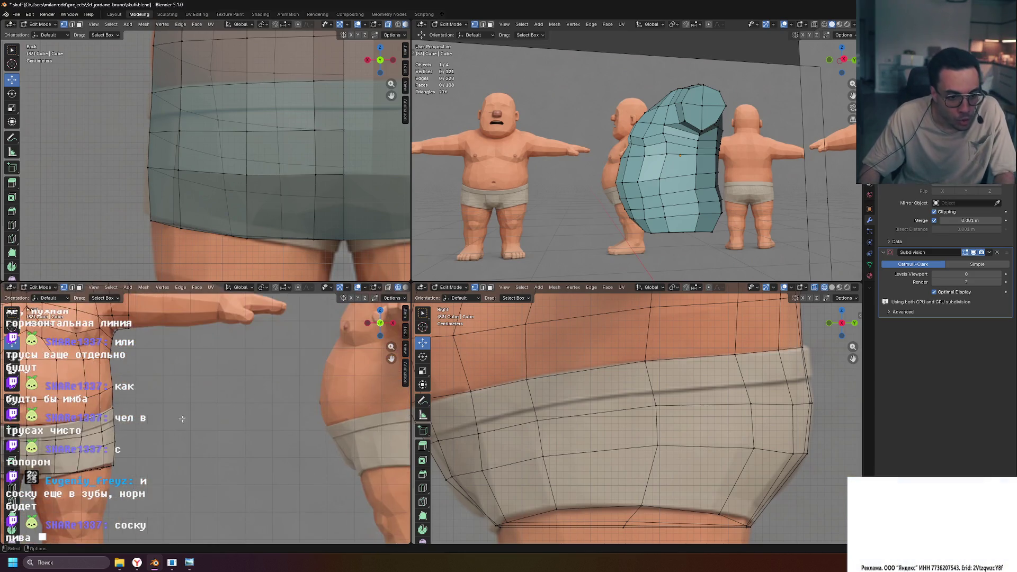
scroll(241, 421, "up", 3)
left_click(248, 426)
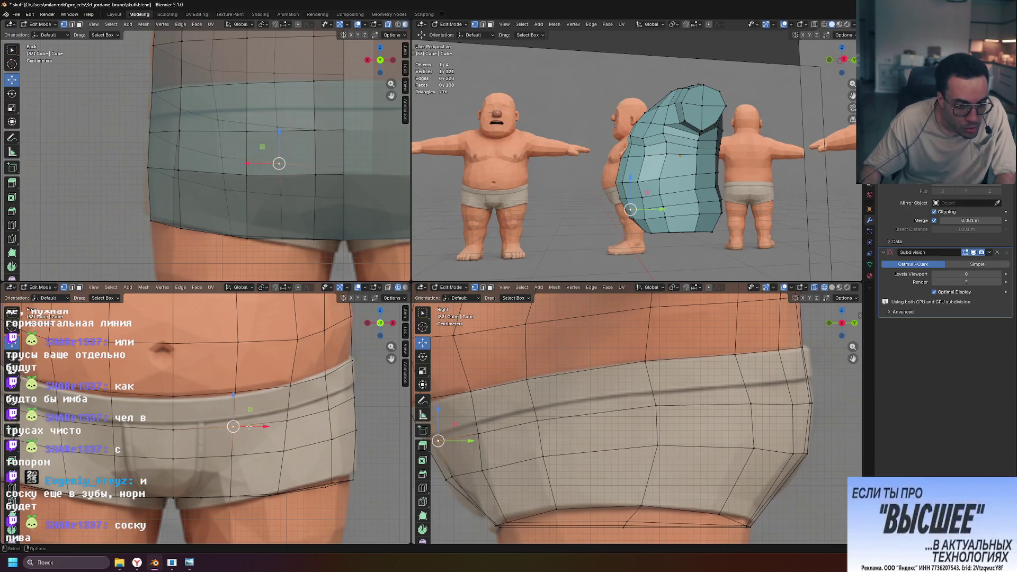
middle_click_drag(543, 380, 601, 378, "shift")
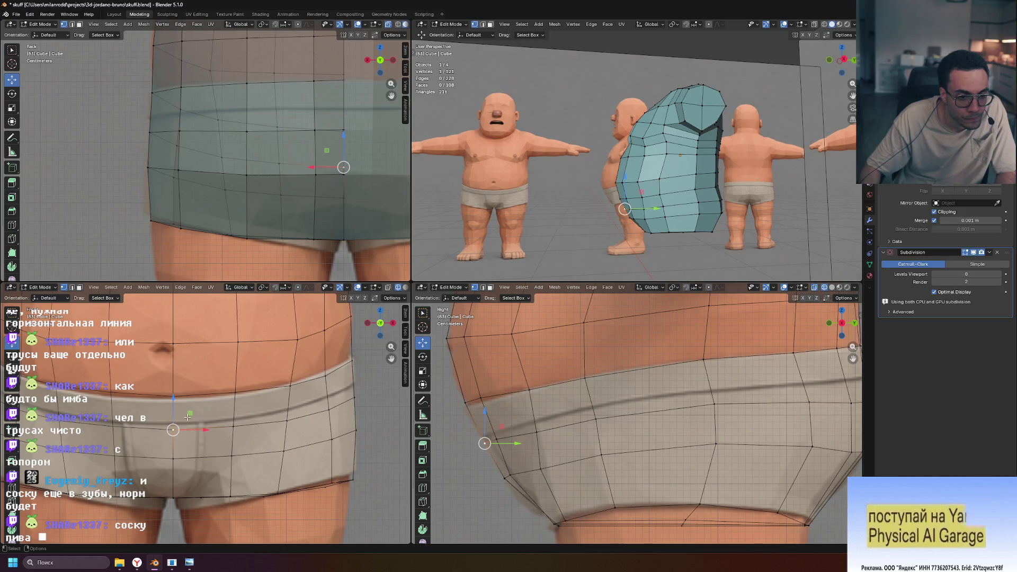
left_click_drag(173, 397, 173, 396)
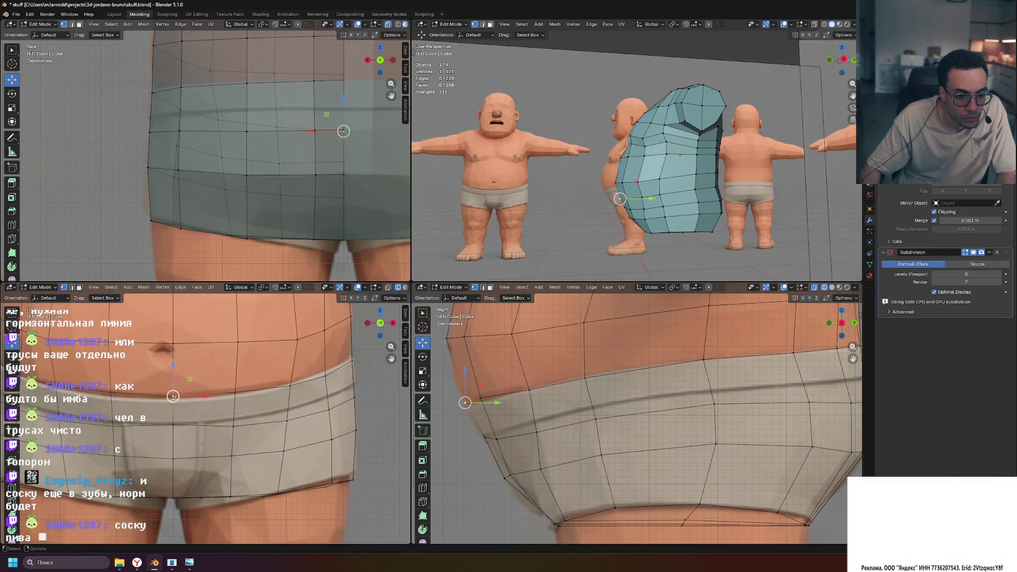
mouse_move(168, 376)
middle_mouse_down("ctrl")
mouse_move(277, 417)
mouse_move(212, 413)
middle_mouse_up("ctrl")
left_click(207, 413)
left_click_drag(207, 377, 261, 369)
left_click(262, 403)
middle_click_drag(300, 385, 238, 402)
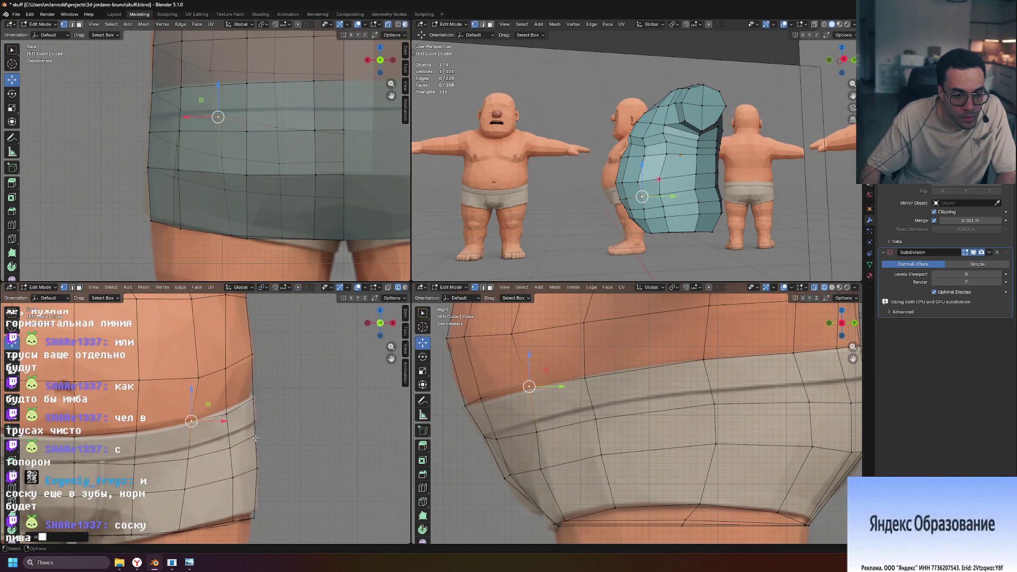
left_click_drag(225, 414, 190, 390)
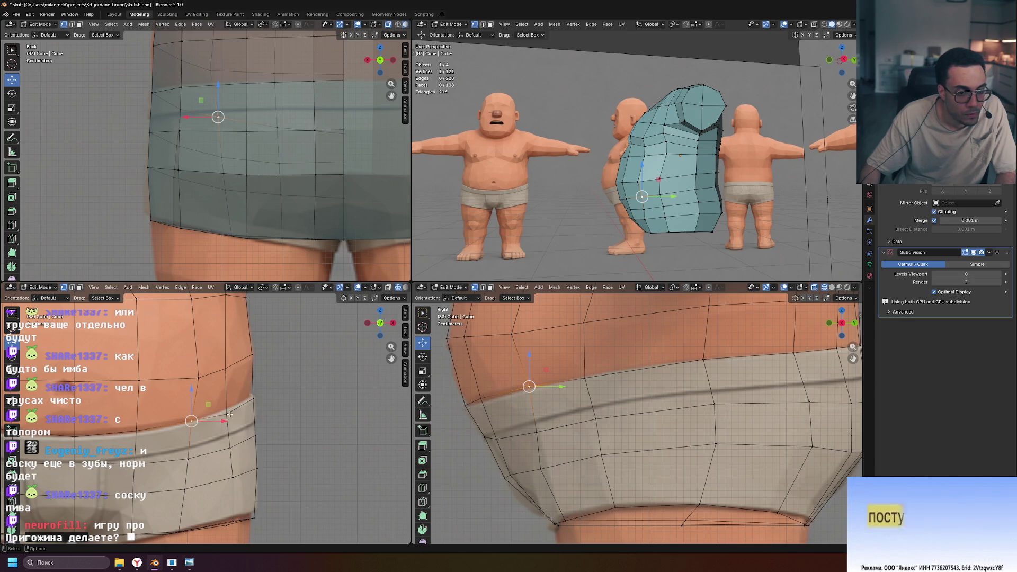
mouse_move(232, 408)
left_mouse_down()
mouse_move(227, 375)
mouse_move(254, 363)
left_mouse_up()
left_click(299, 381)
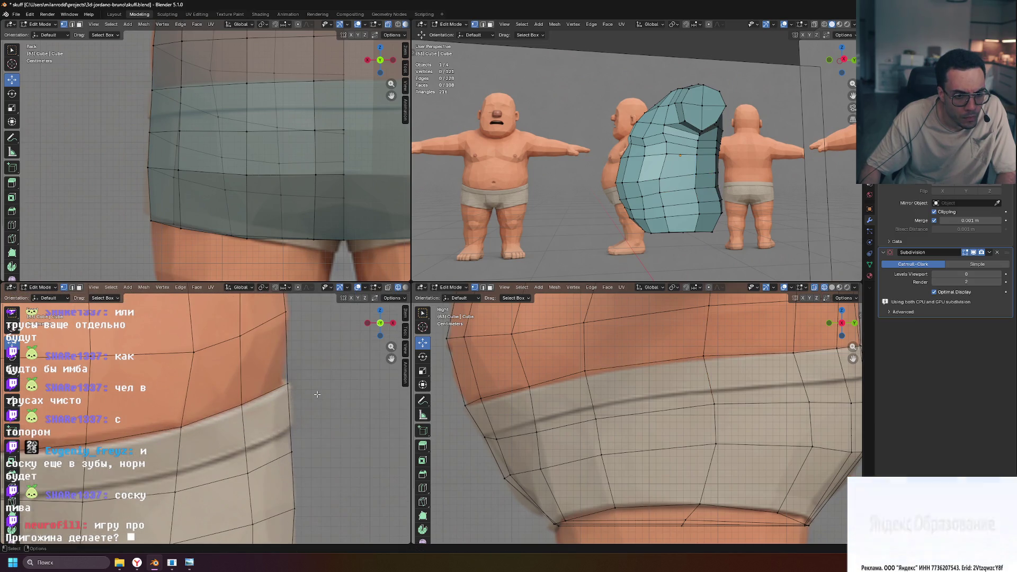
Shift three hip-edge belt vertices in and out along X, then view the front.
left_click(254, 354)
left_click_drag(281, 354, 286, 355)
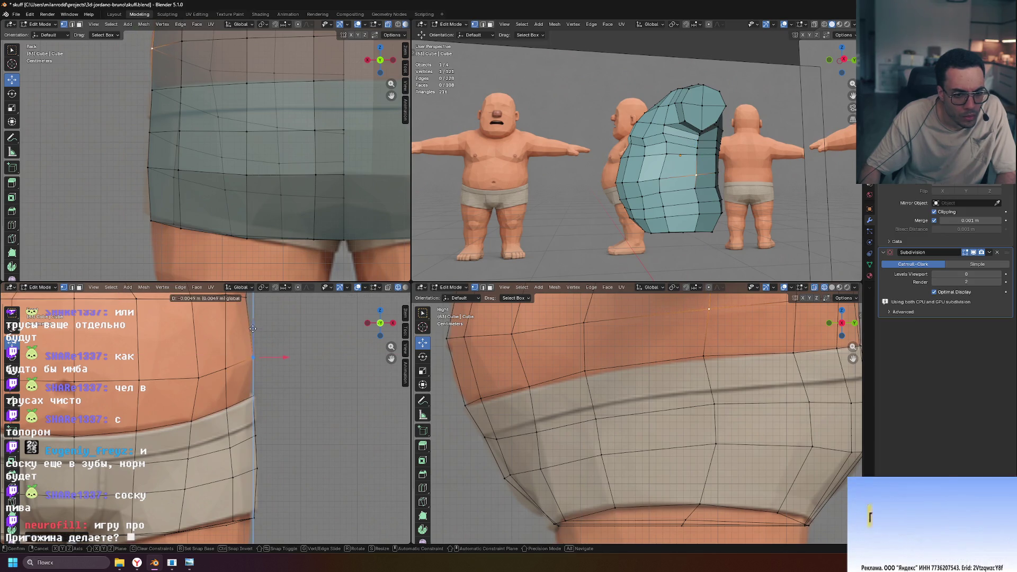
left_click(227, 369)
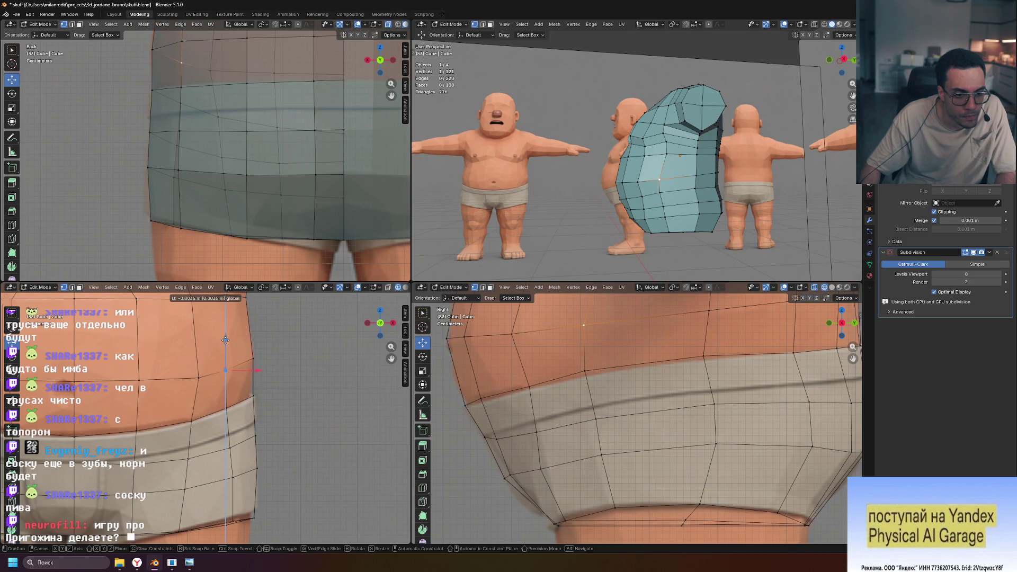
left_click_drag(259, 371, 265, 368)
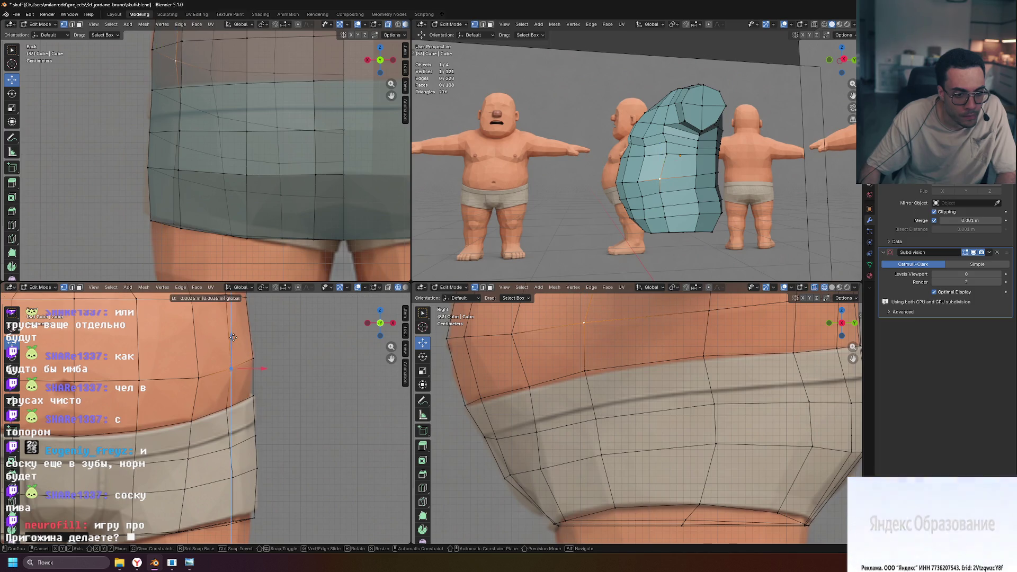
left_click(240, 407)
left_click(252, 396)
left_click_drag(281, 396, 279, 397)
left_click(307, 390)
key("KP_1")
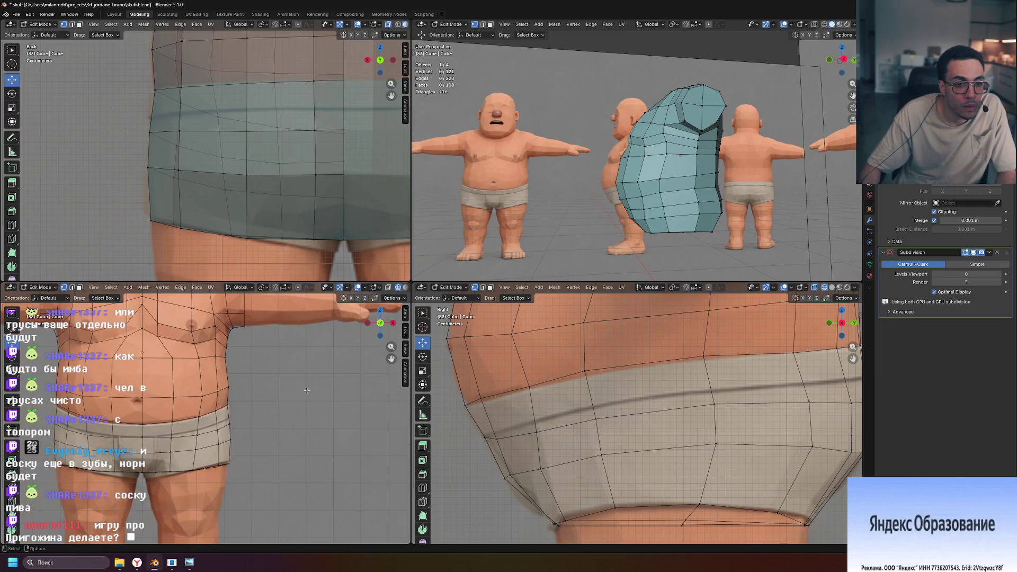
Slide the selected waistband vertices along their edges, then slide another band vertex.
scroll(302, 397, "up", 6)
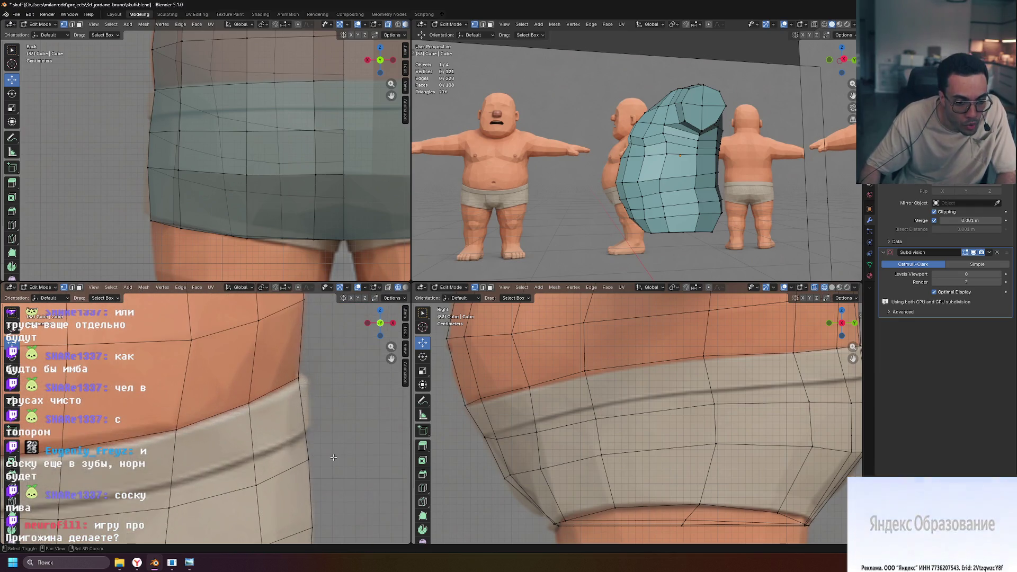
scroll(336, 427, "down", 3)
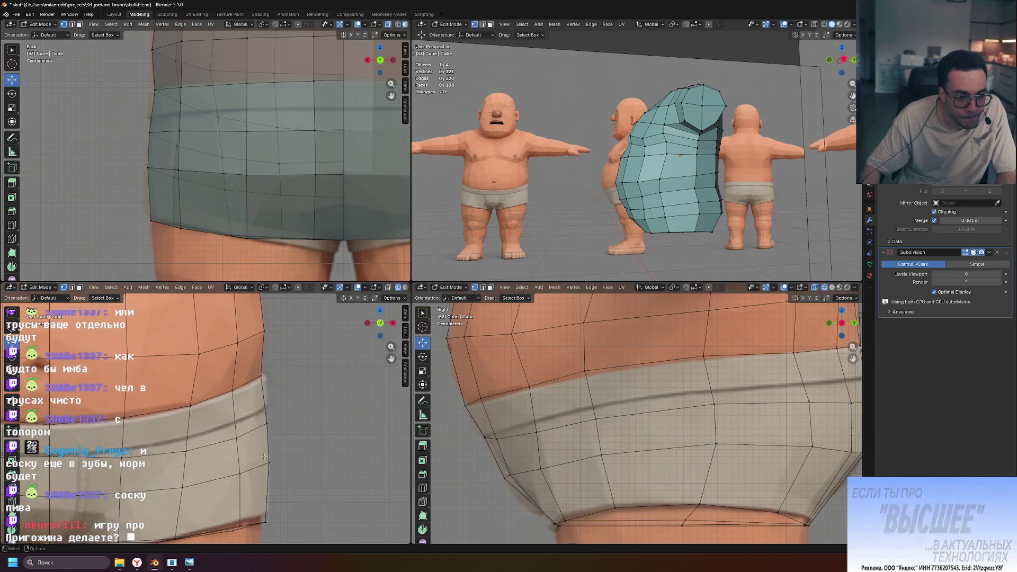
left_click(241, 523, "ctrl")
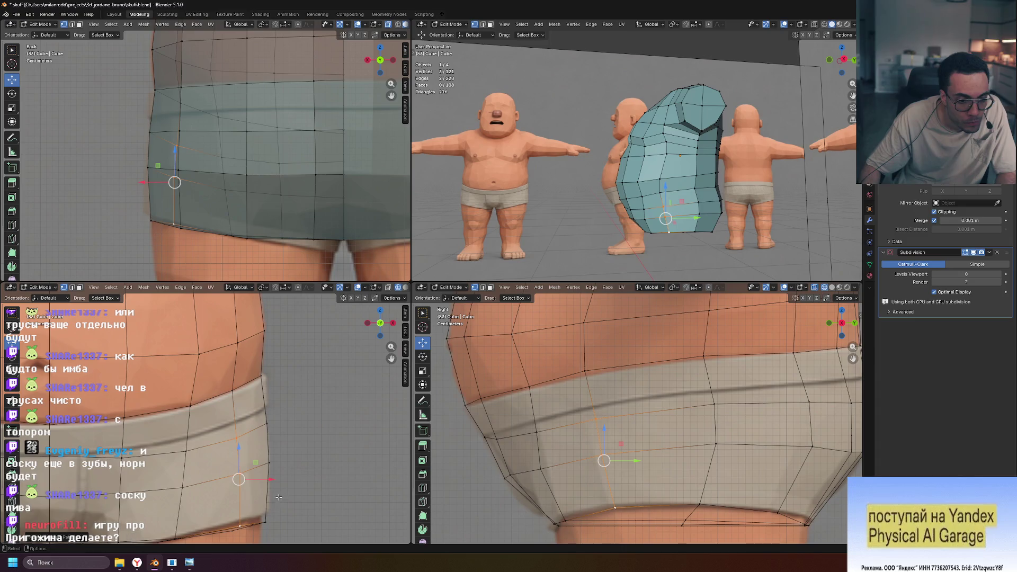
key("g")
key("g")
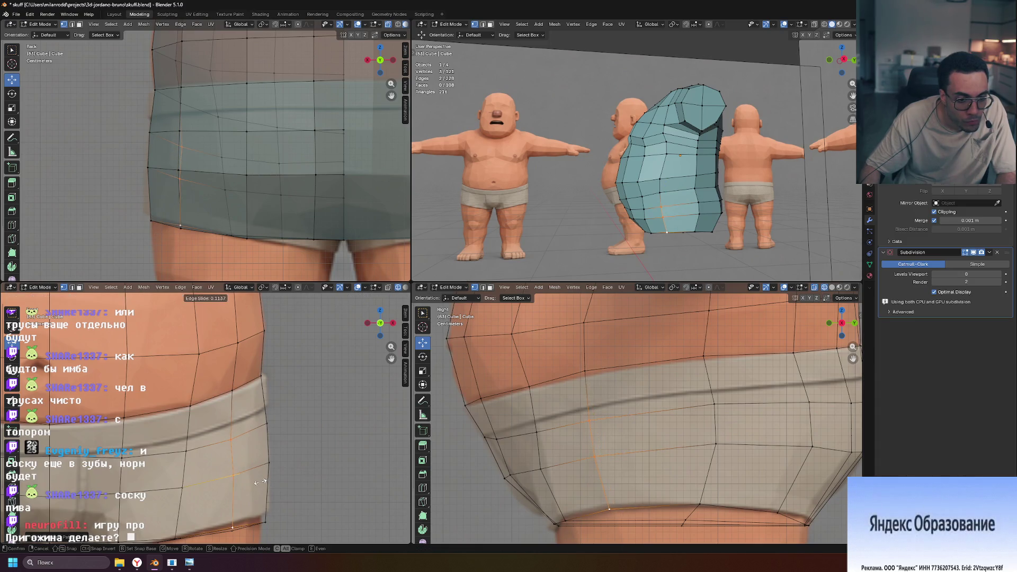
left_click(259, 481)
left_click(370, 478)
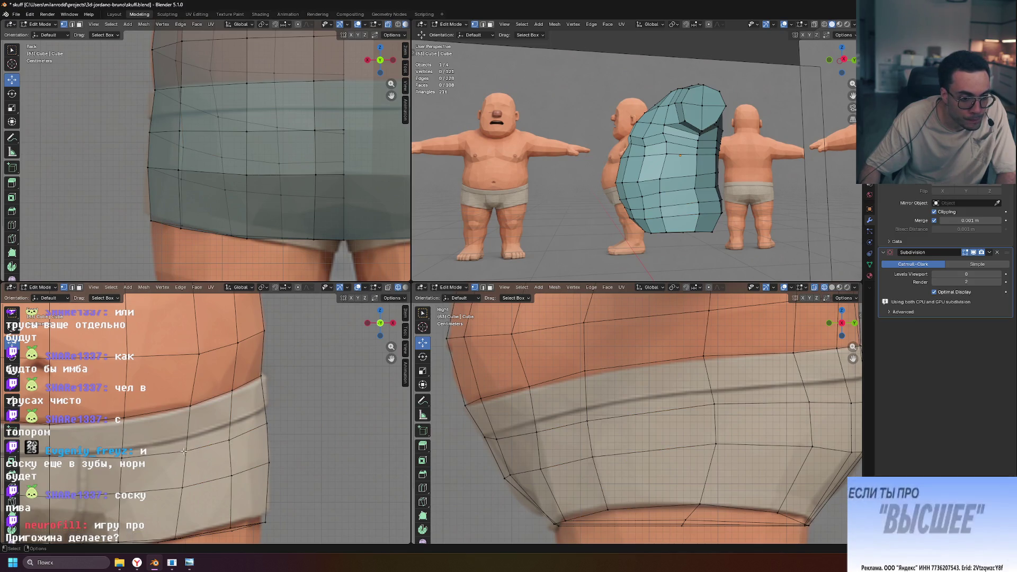
left_click(229, 437, "ctrl")
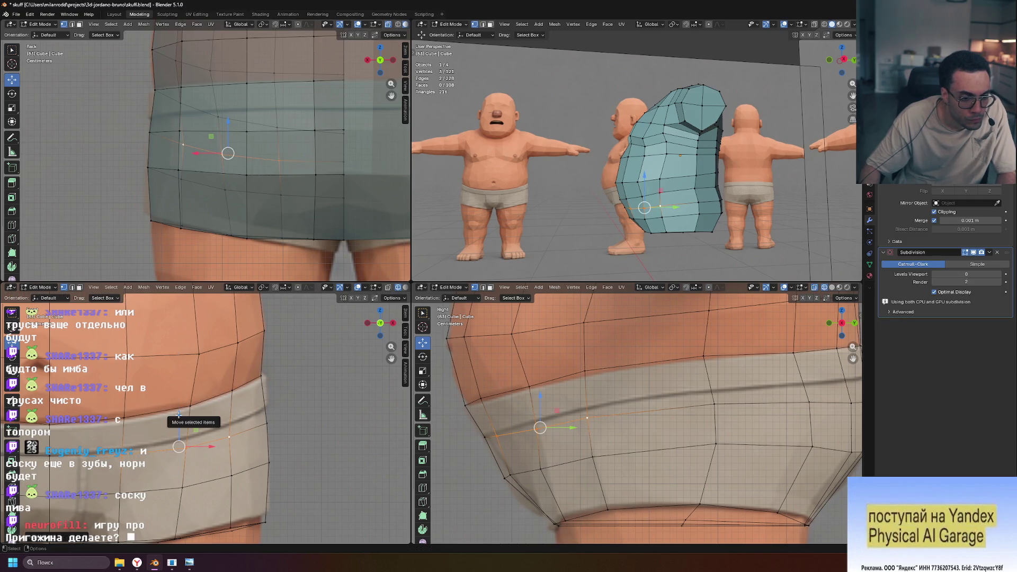
key("g")
key("g")
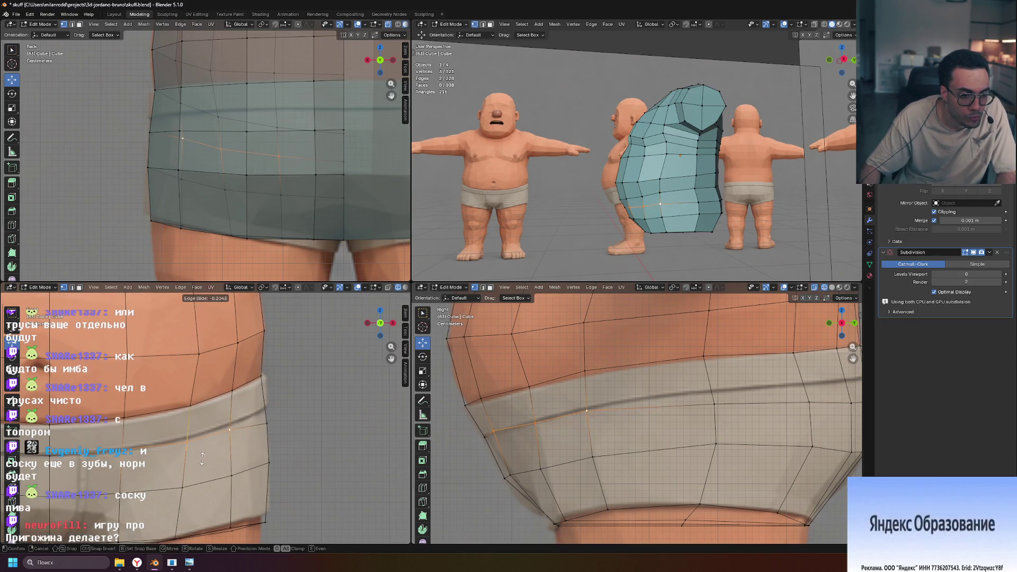
left_click(211, 454)
Slide two band vertices along the band and move the right-edge vertex onto the band edge.
left_click(232, 432, "shift")
key("g")
key("g")
left_click(224, 425)
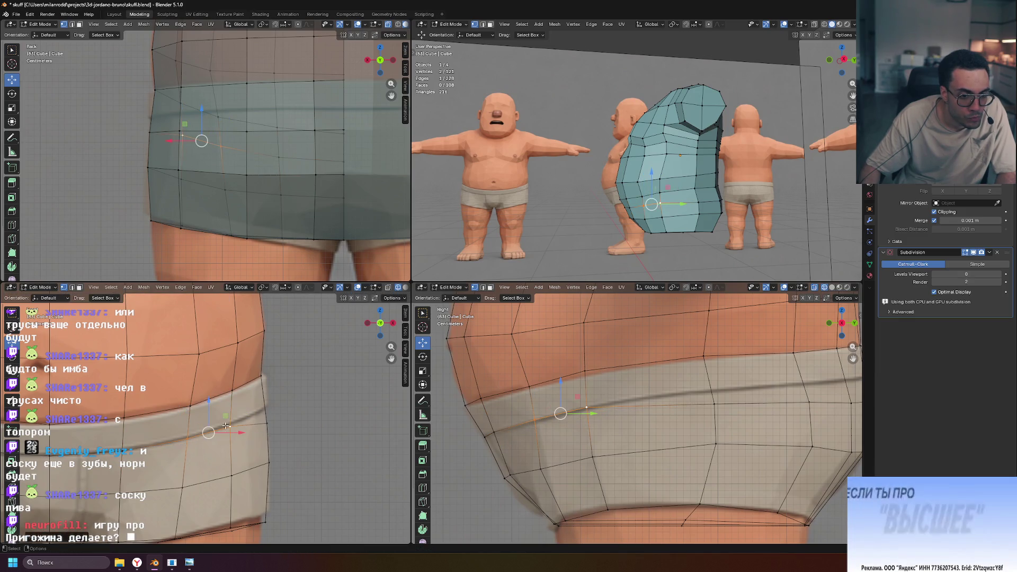
left_click(229, 425)
key("g")
key("g")
left_click(229, 424)
left_click(264, 418)
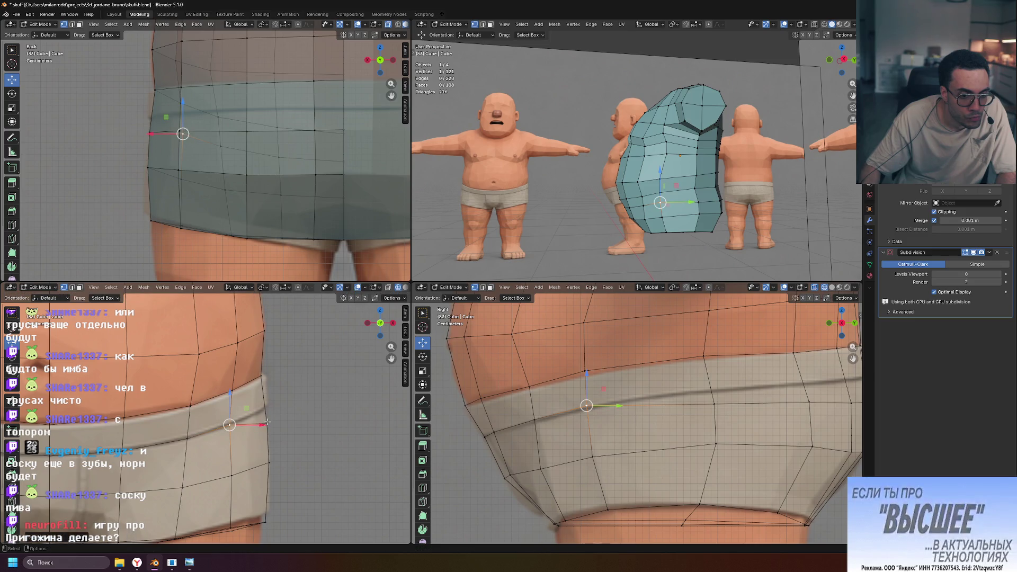
key("g")
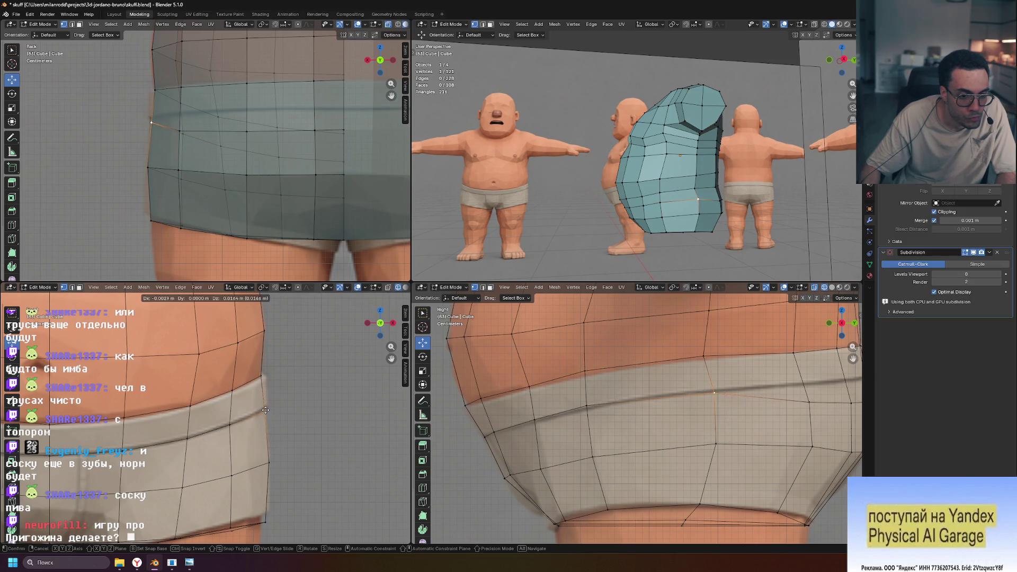
left_click(266, 409)
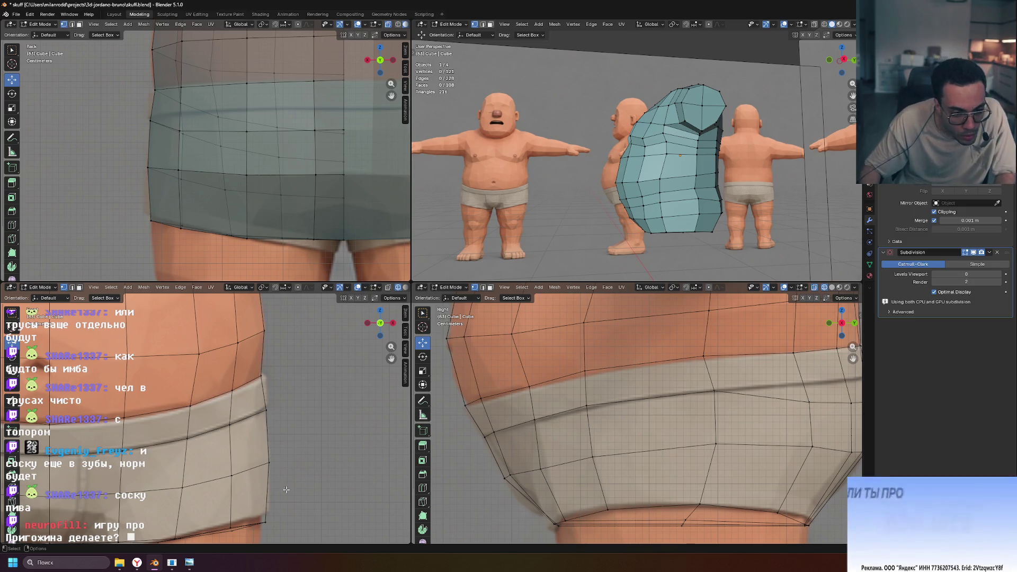
In front view, slide the side vertex and a vertex pair onto the hip outline.
key("KP_1")
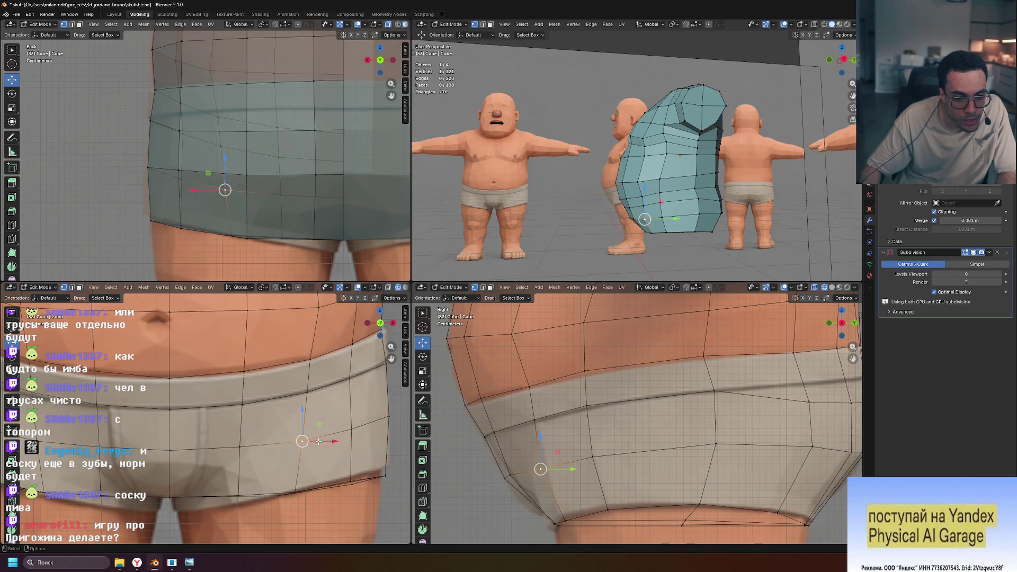
key("shift+v")
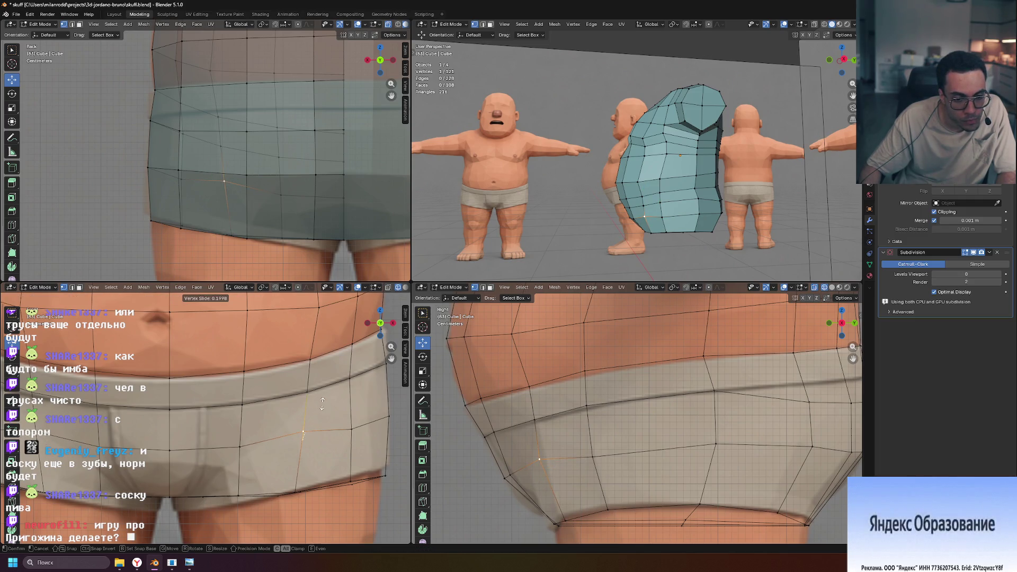
left_click(322, 404)
left_click(351, 429, "shift")
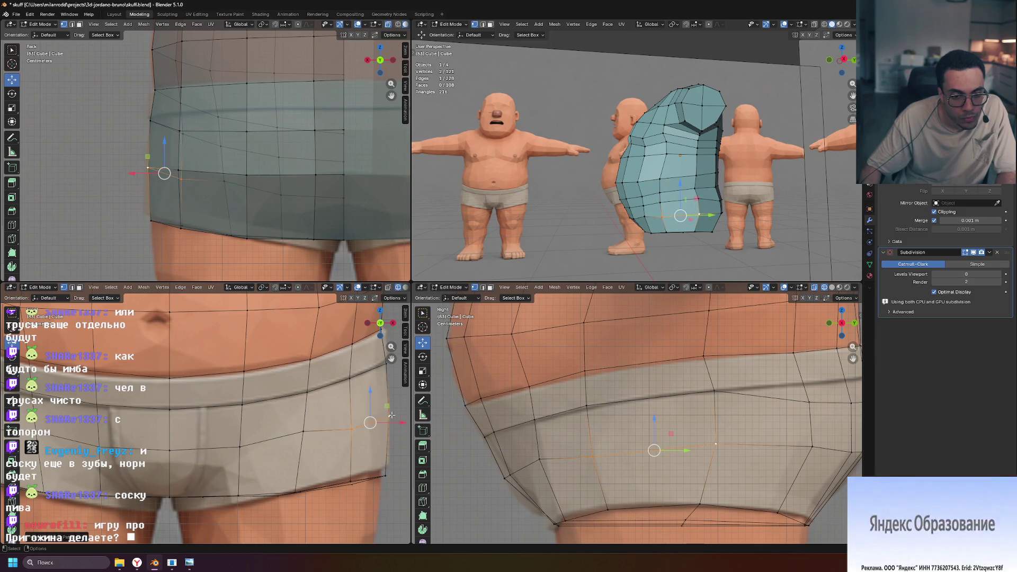
key("g")
key("g")
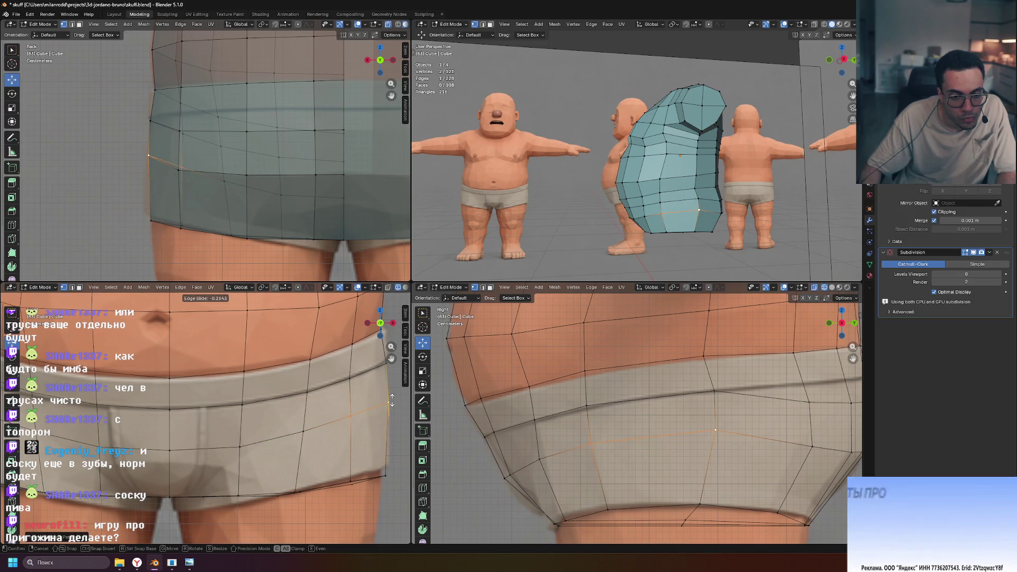
left_click(391, 405)
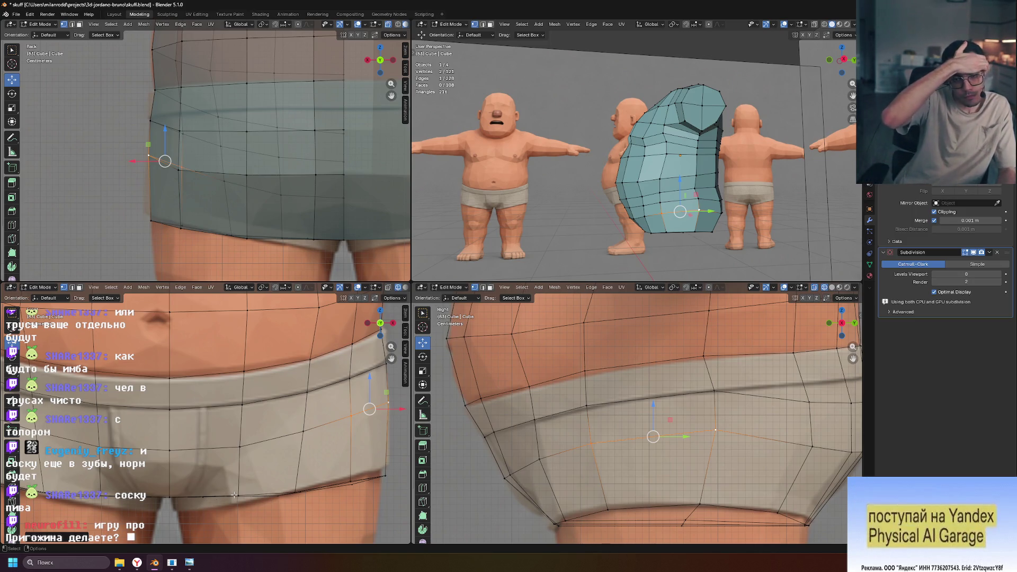
scroll(244, 472, "down", 4)
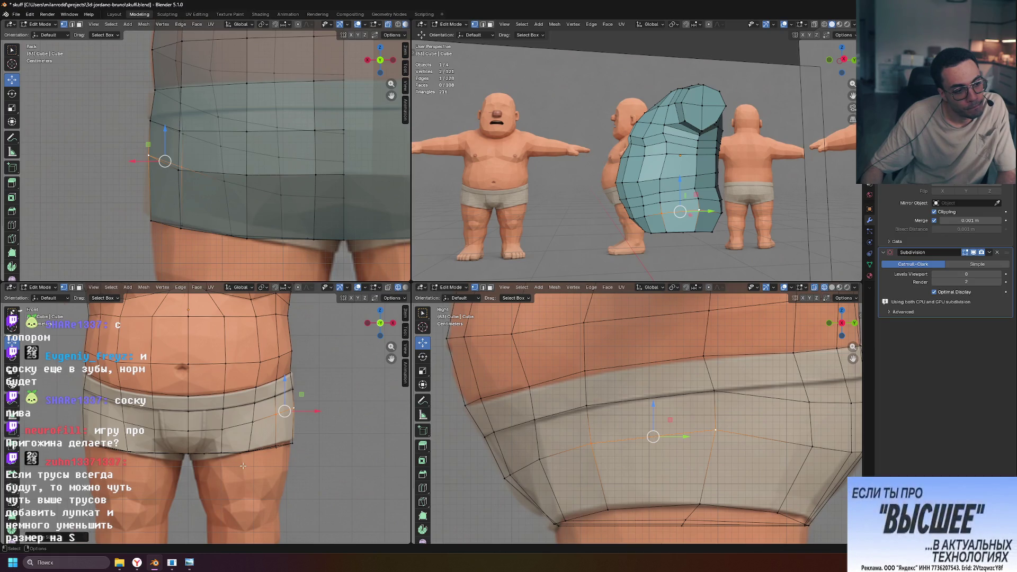
scroll(243, 466, "up", 2)
scroll(243, 466, "up", 1)
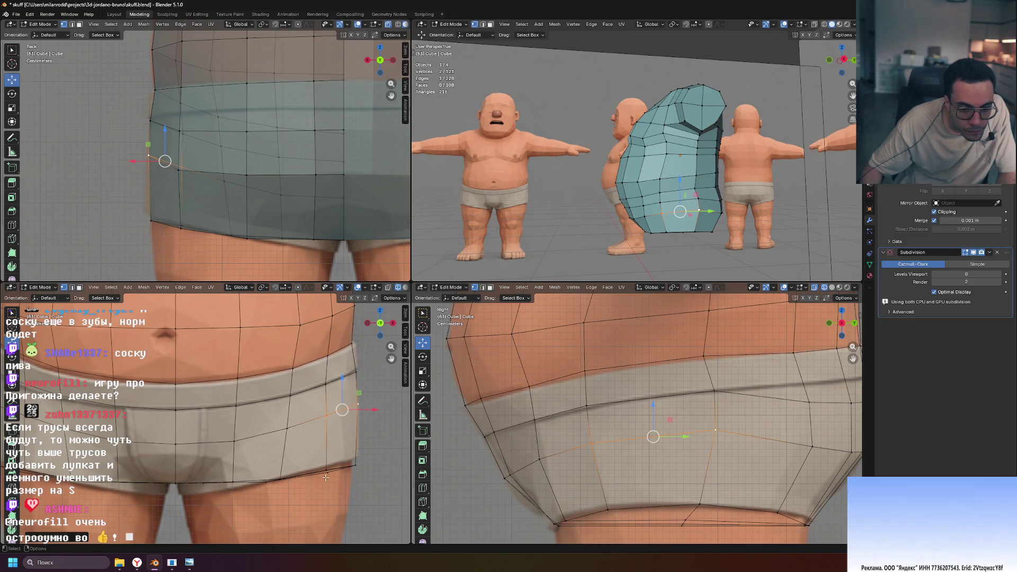
left_click(176, 482, "alt")
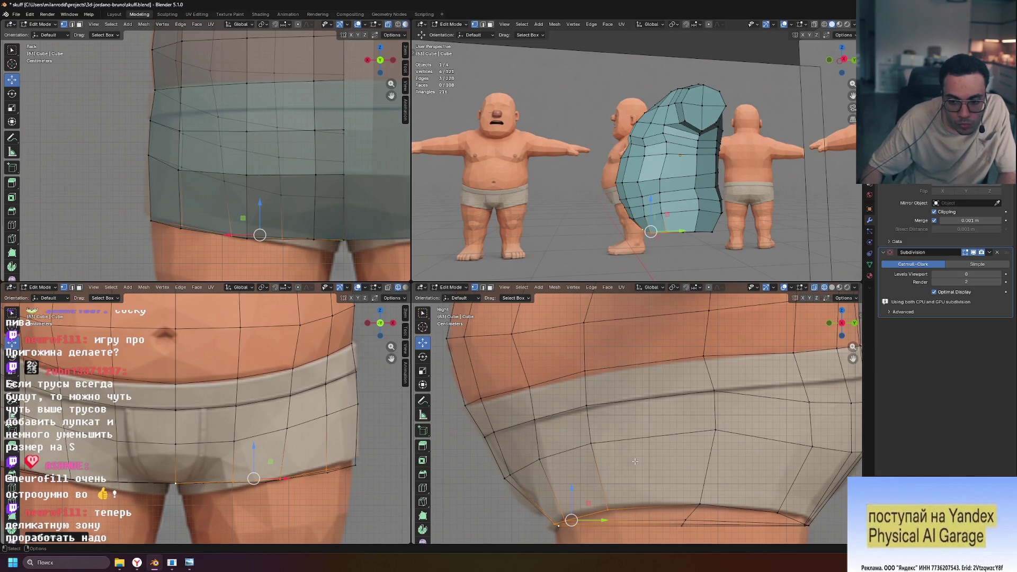
scroll(732, 463, "down", 3)
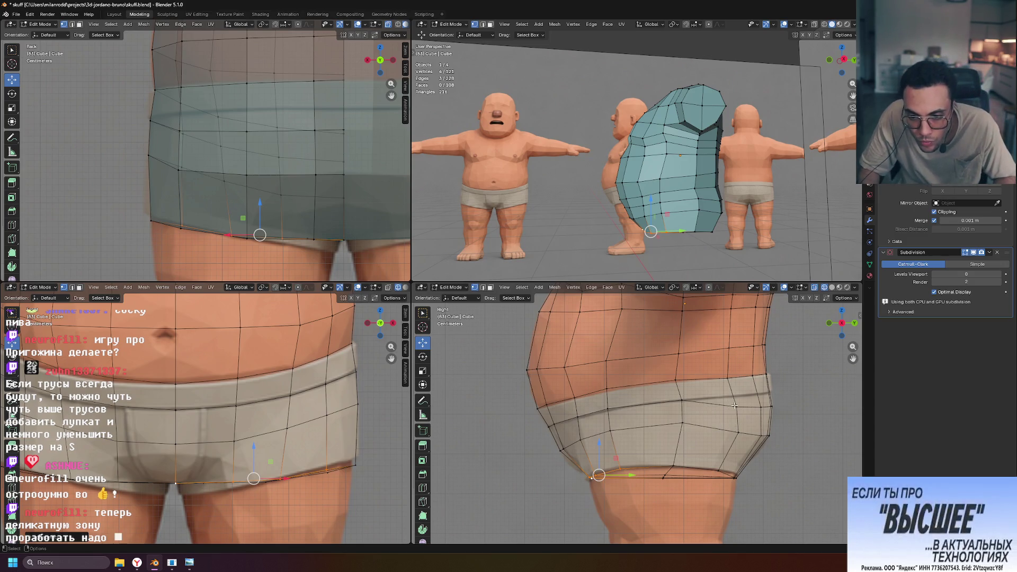
scroll(318, 159, "down", 5)
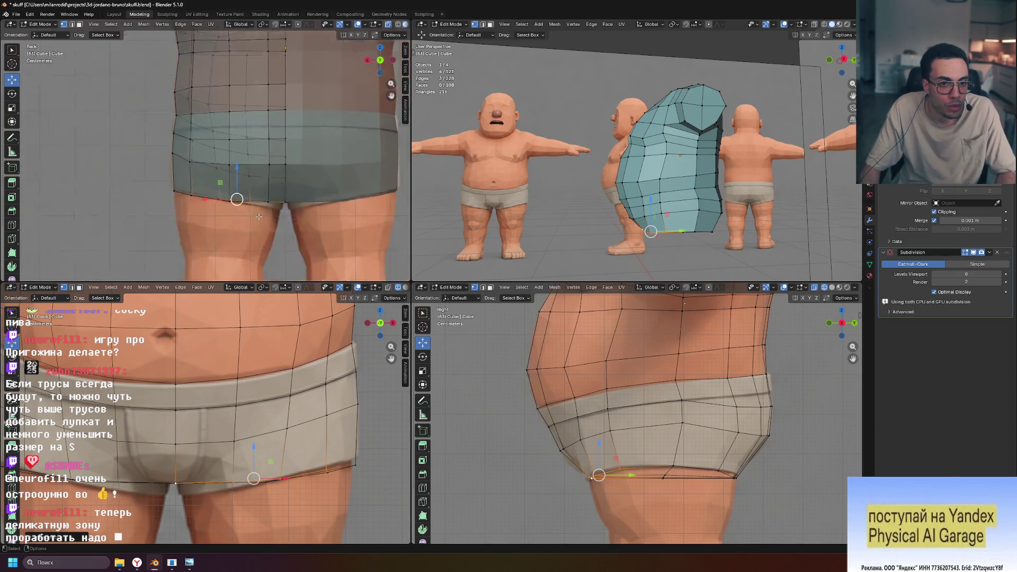
left_click(390, 25)
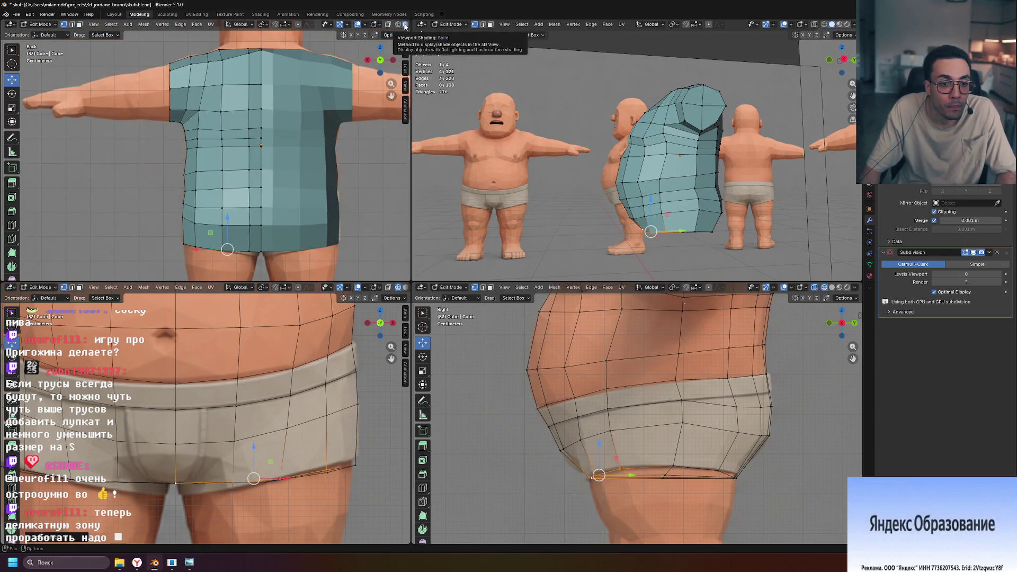
In the back view, select the waistband path between two vertices and slide it upward.
left_click(388, 24)
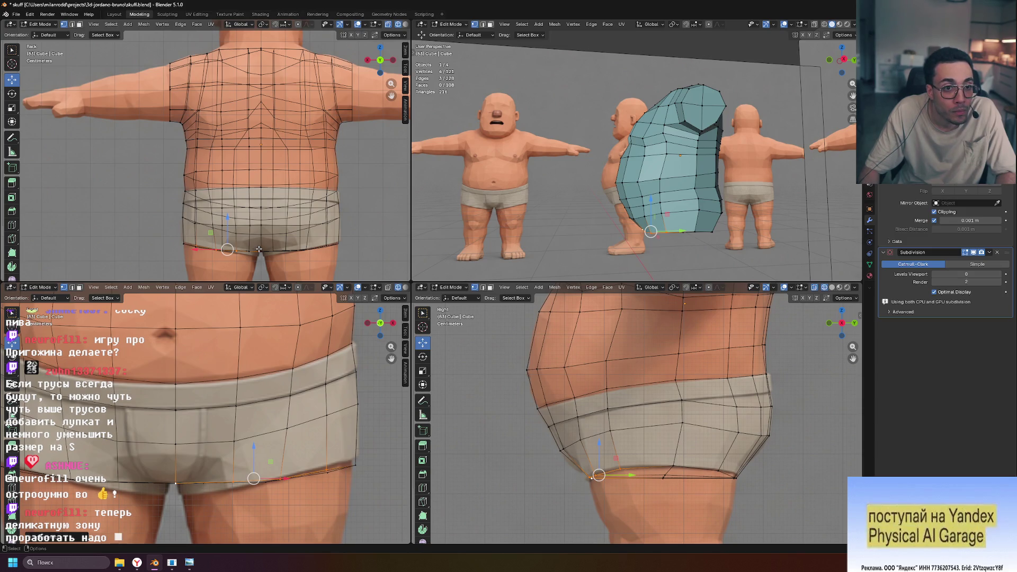
left_click(388, 25)
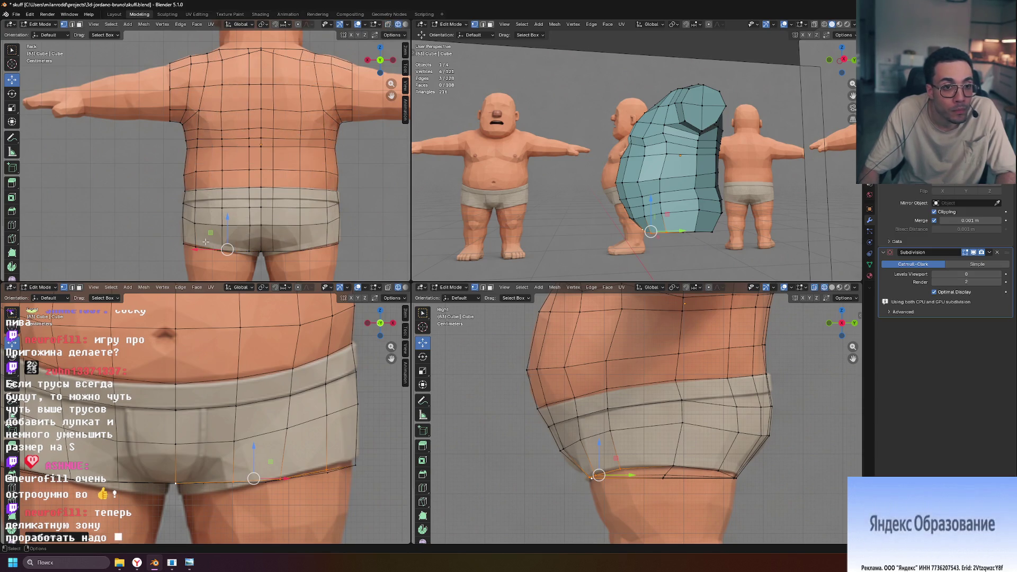
scroll(193, 210, "up", 5)
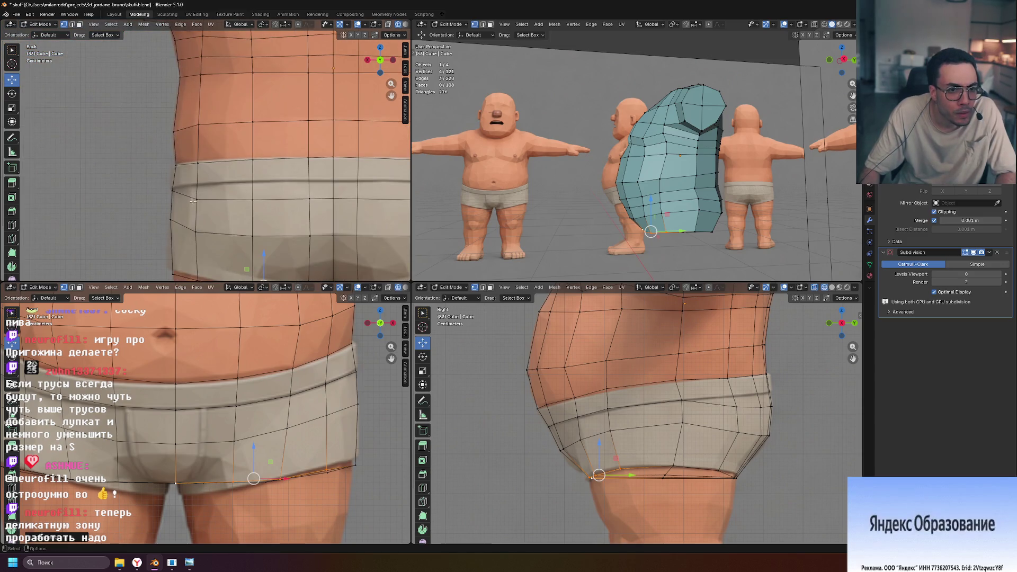
left_click(195, 200)
left_click(333, 199, "shift")
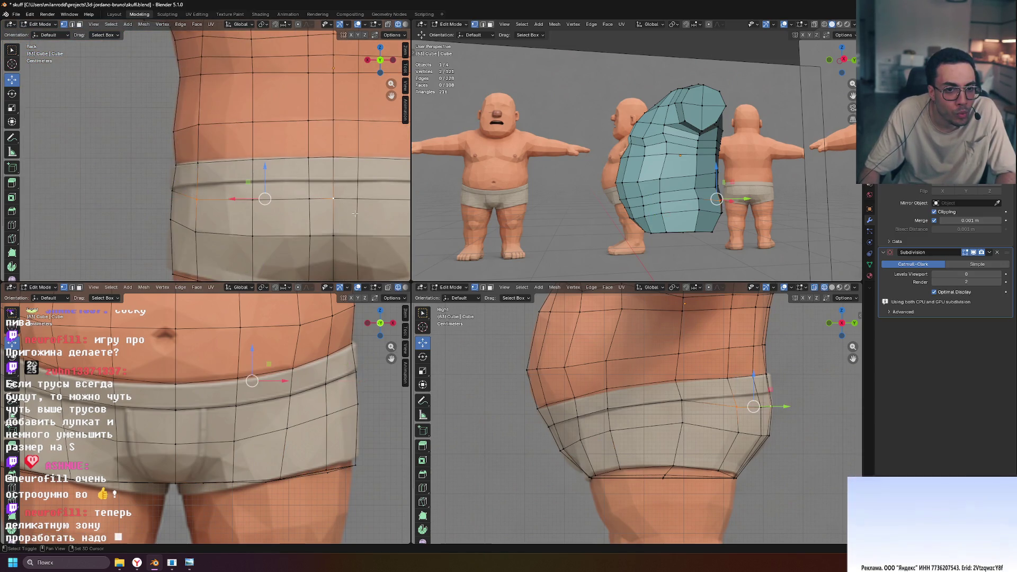
left_click(333, 198, "ctrl")
key("g")
key("g")
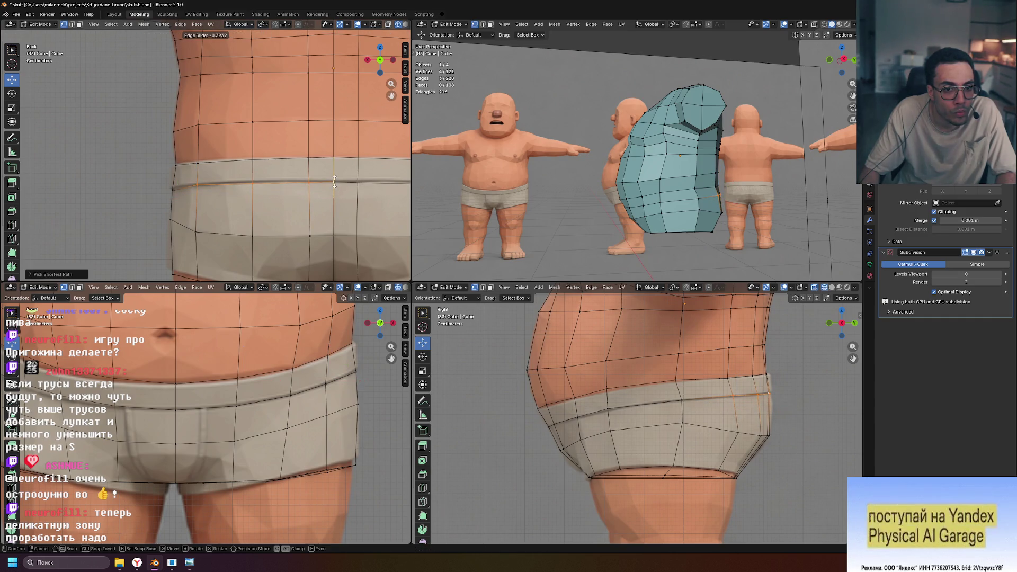
left_click(334, 182)
Vertex-slide the vertex near the armpit along its edge.
left_click(195, 231)
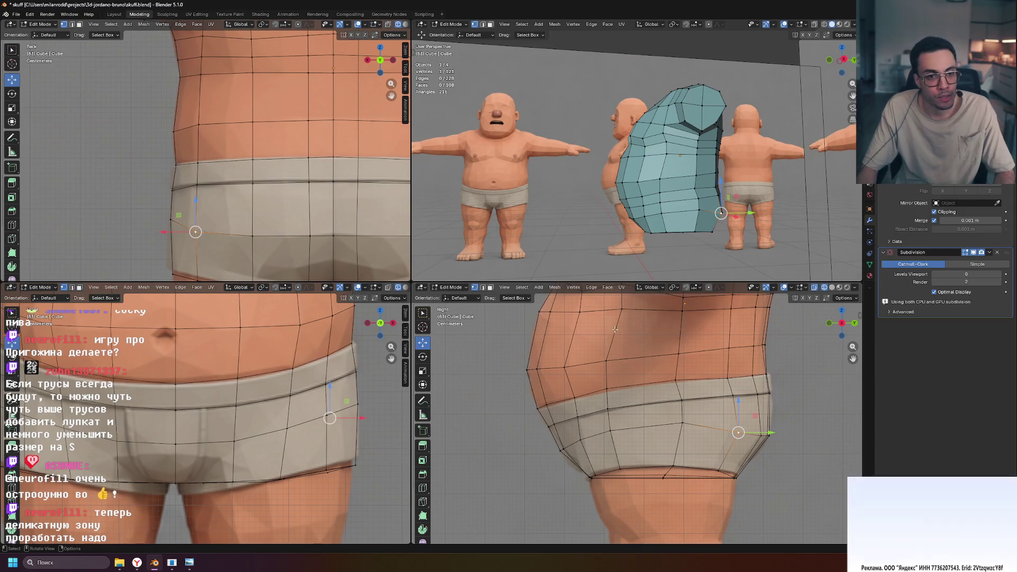
middle_click_drag(216, 195, 222, 292, "shift")
left_click(235, 210)
key("g")
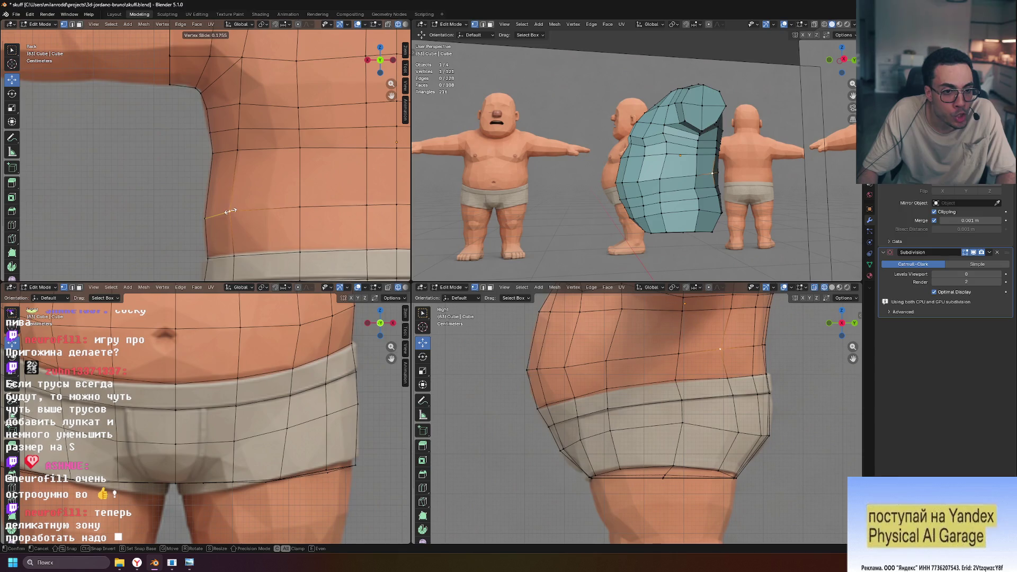
key("g")
left_click(231, 254)
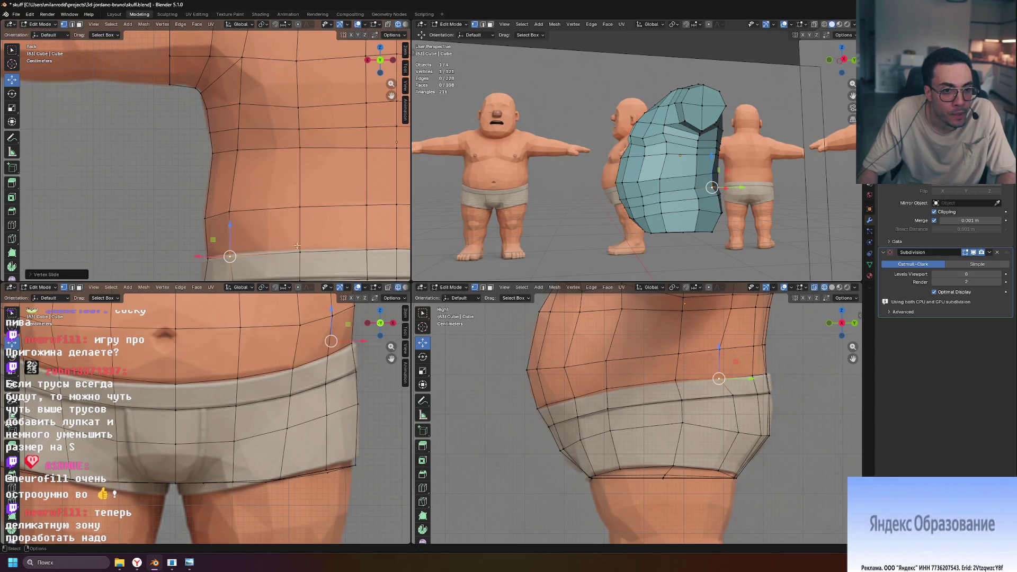
Slide the side-of-waist vertex along its edges, then up its edge.
scroll(274, 199, "down", 2)
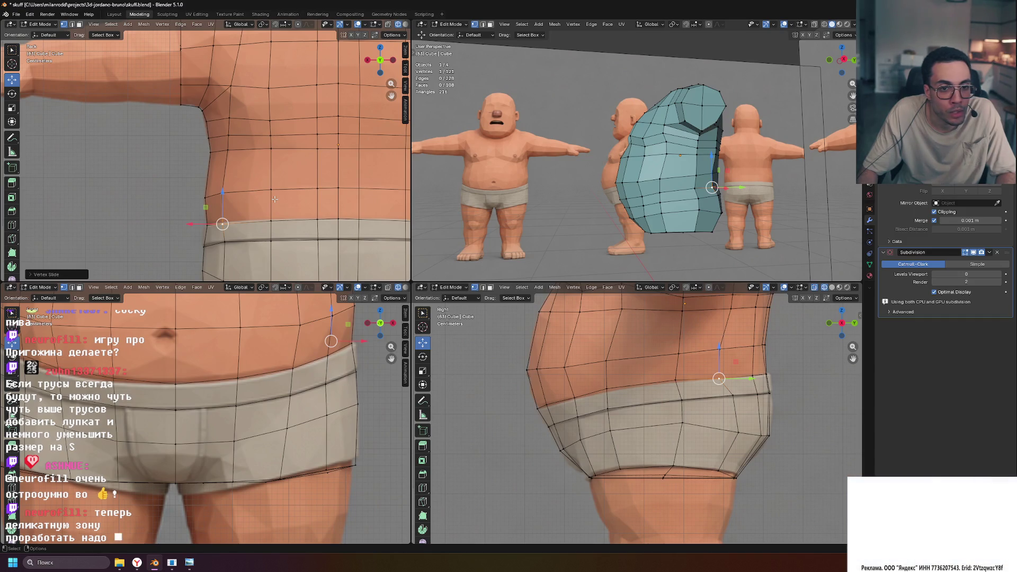
mouse_move(656, 180)
middle_mouse_down()
mouse_move(688, 238)
mouse_move(752, 224)
mouse_move(725, 191)
middle_mouse_up()
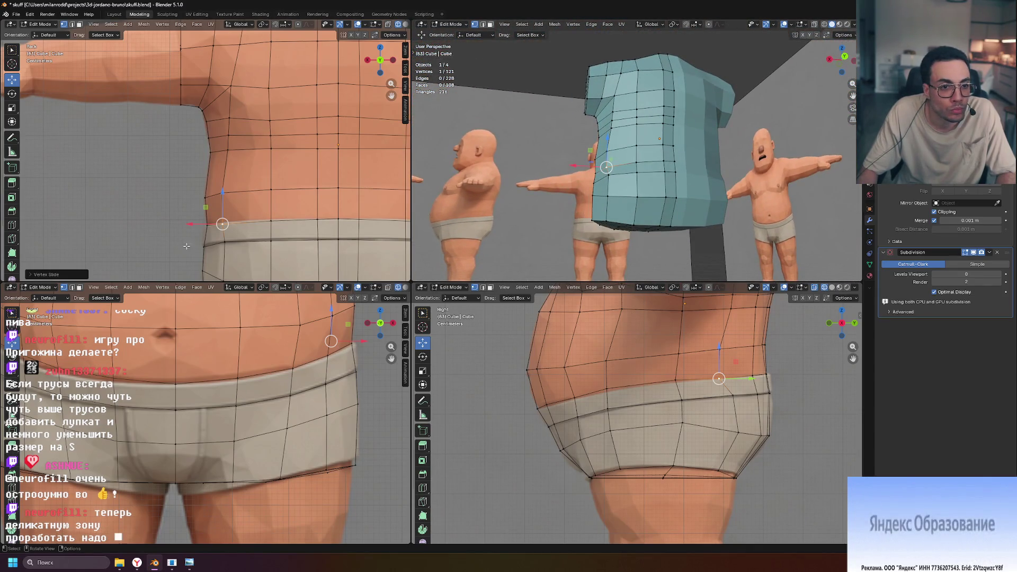
middle_click_drag(271, 253, 285, 198, "shift")
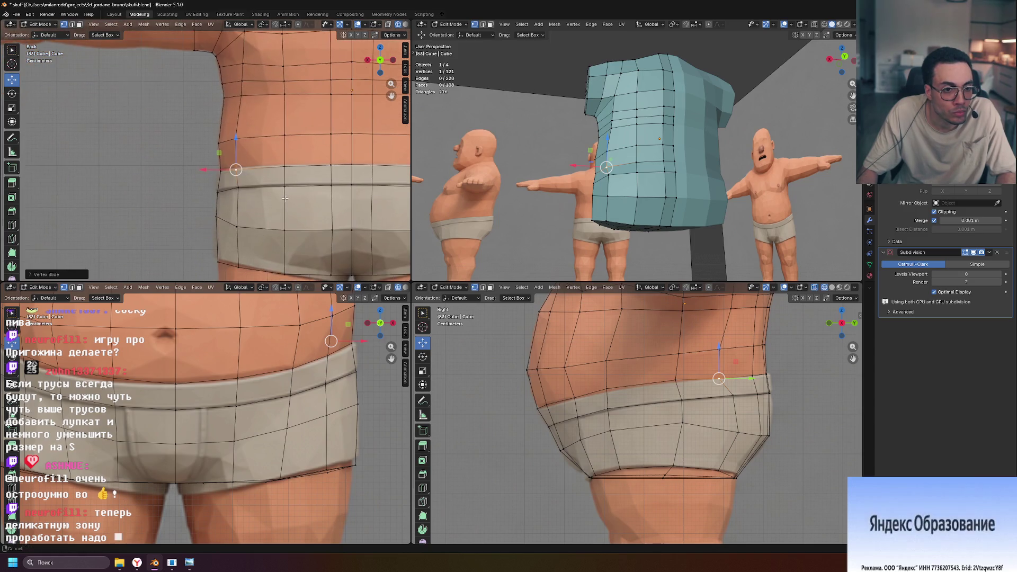
left_click(237, 226)
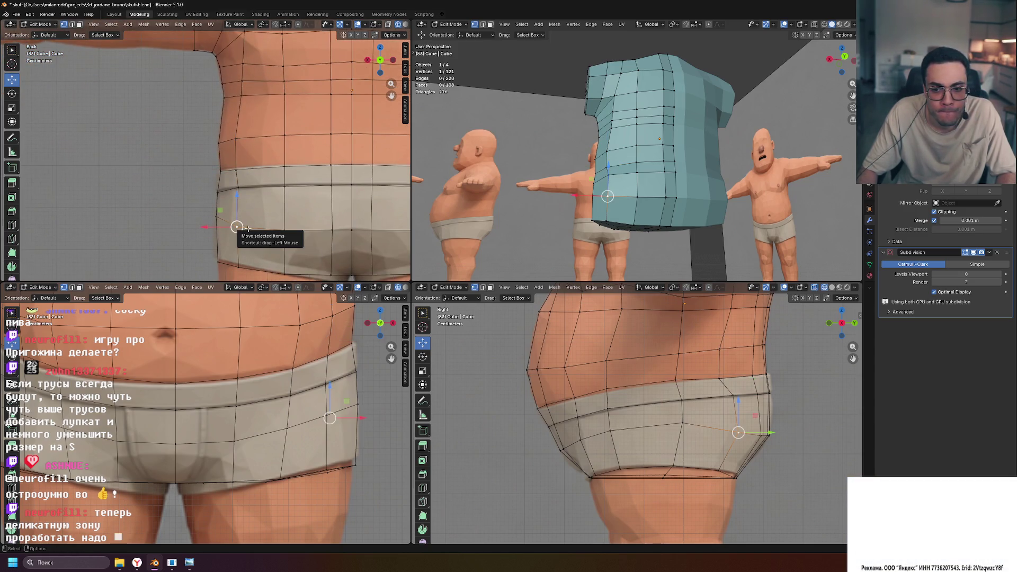
left_click_drag(237, 226, 235, 233)
key("g")
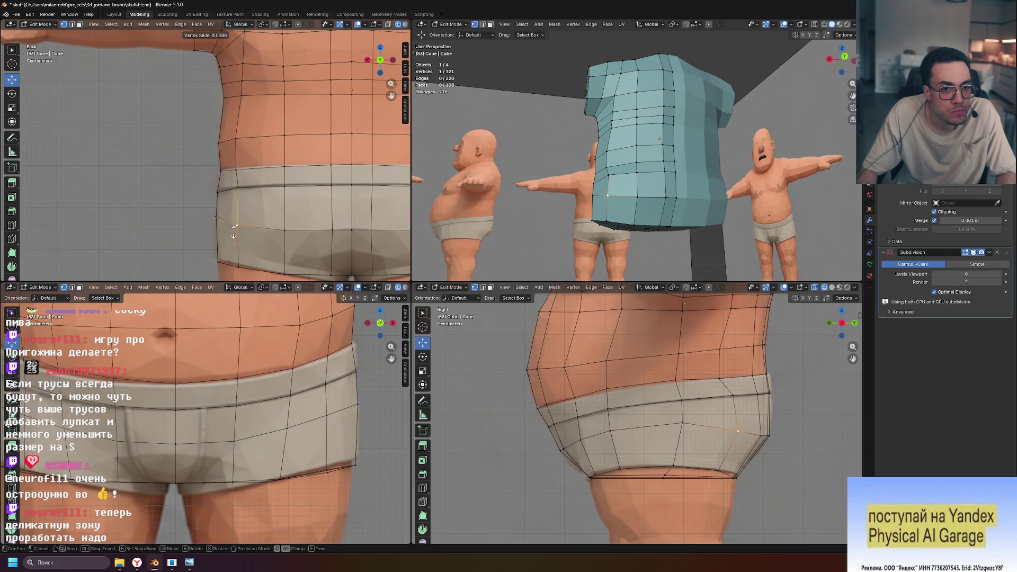
left_click(235, 233)
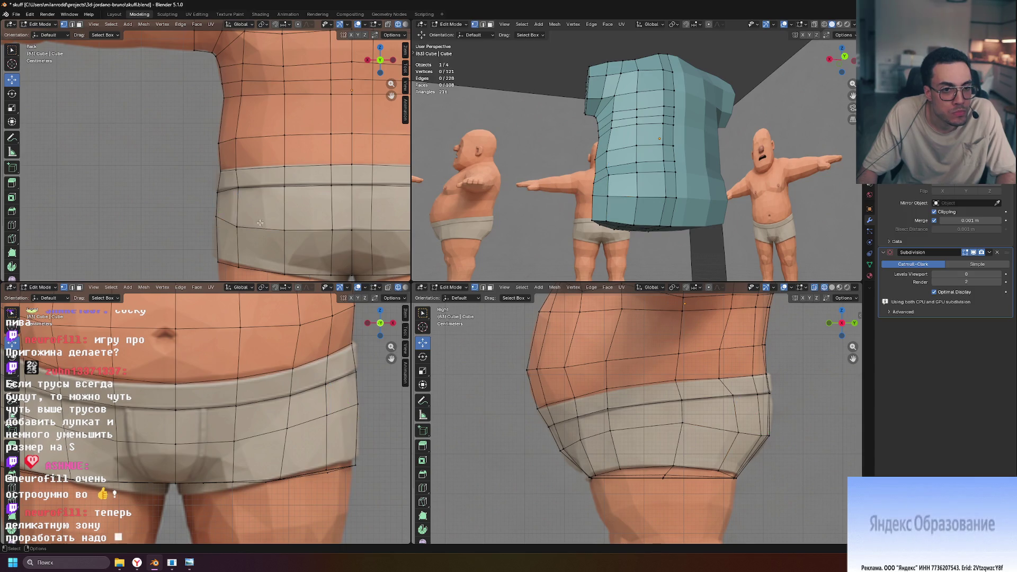
key("g")
key("g")
left_click(233, 189)
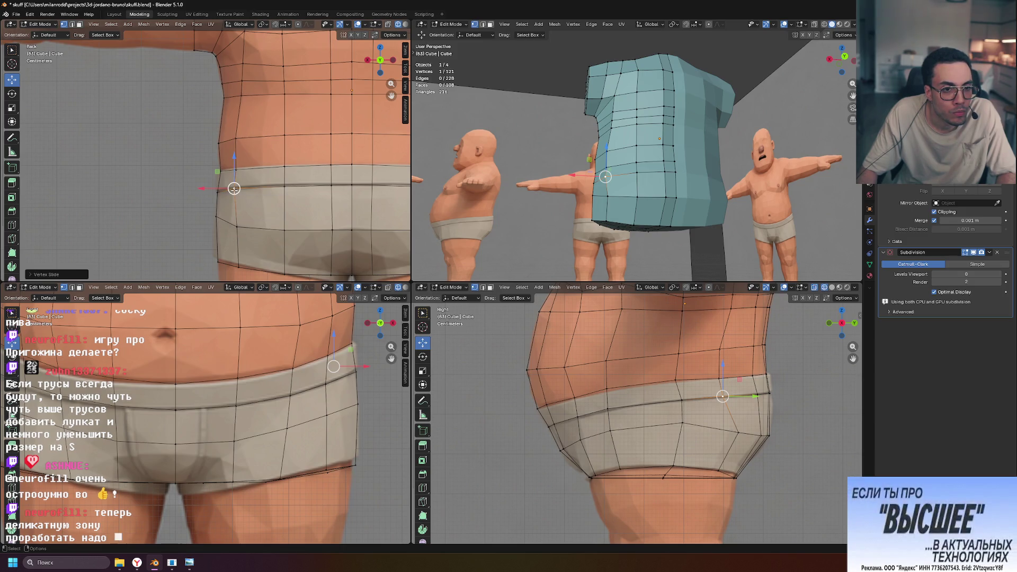
Slide a lower vertex at the leg opening along its edge.
key("shift+v")
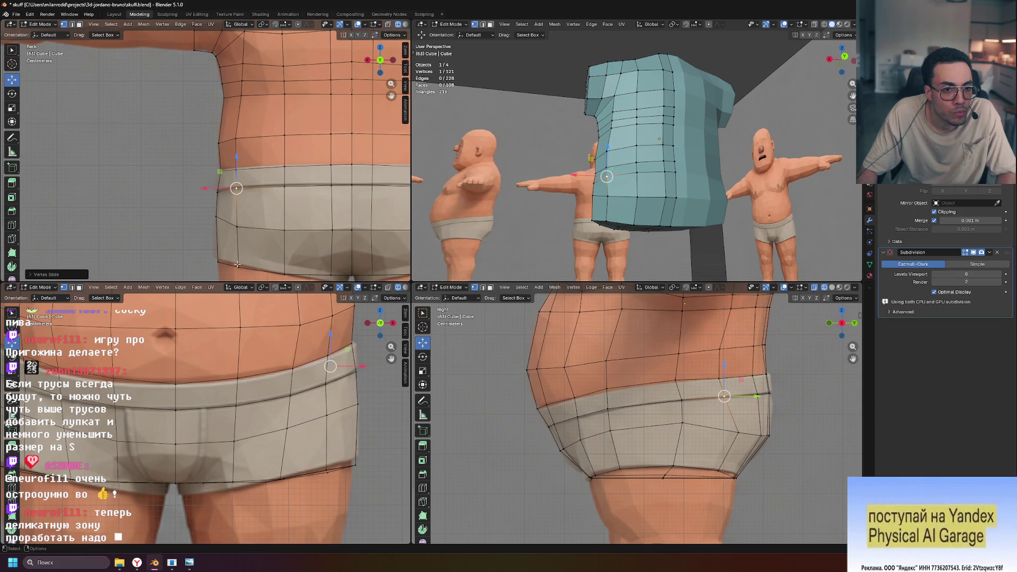
left_click(233, 262)
scroll(268, 268, "down", 2)
key("g")
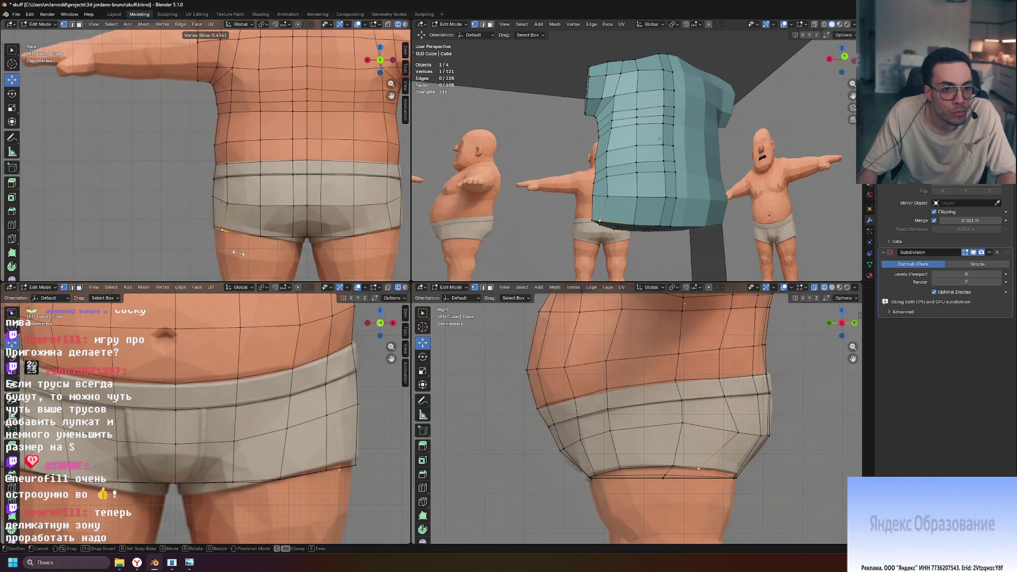
left_click(222, 203)
Move a vertex on the waistband's top edge along the X axis.
mouse_move(503, 223)
middle_mouse_down()
mouse_move(620, 227)
mouse_move(563, 241)
middle_mouse_up()
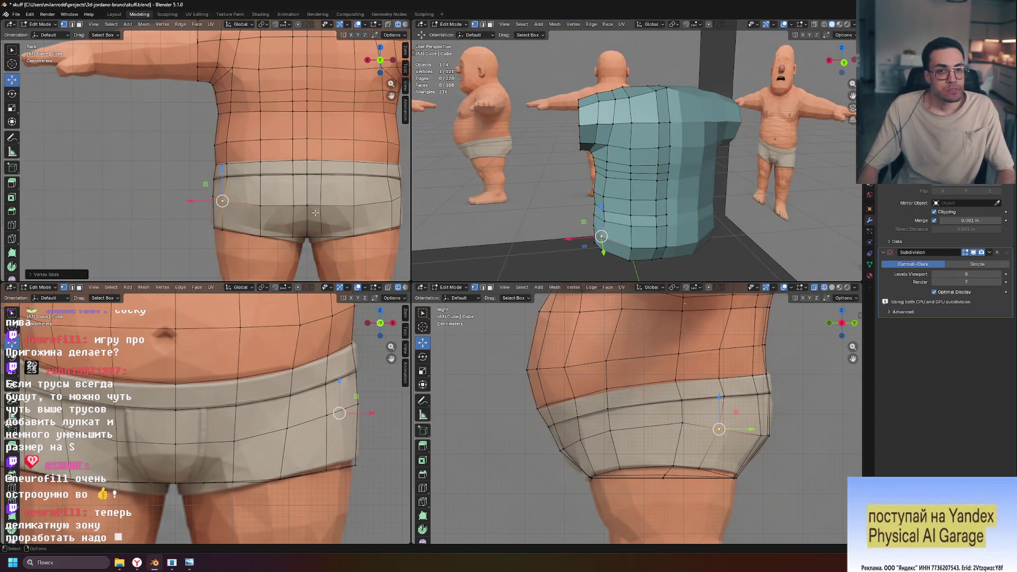
middle_click_drag(696, 212, 685, 225)
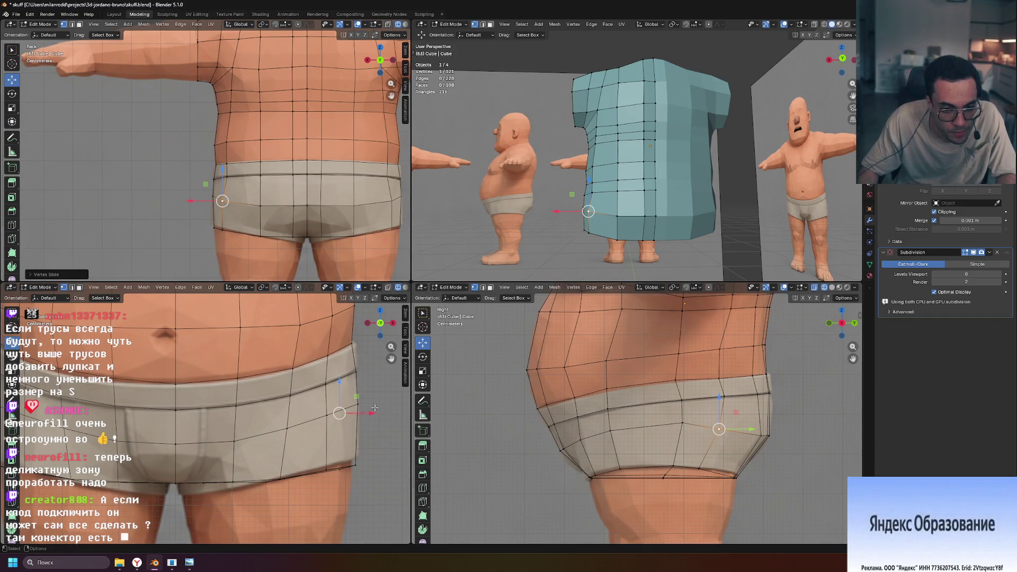
left_click(355, 370)
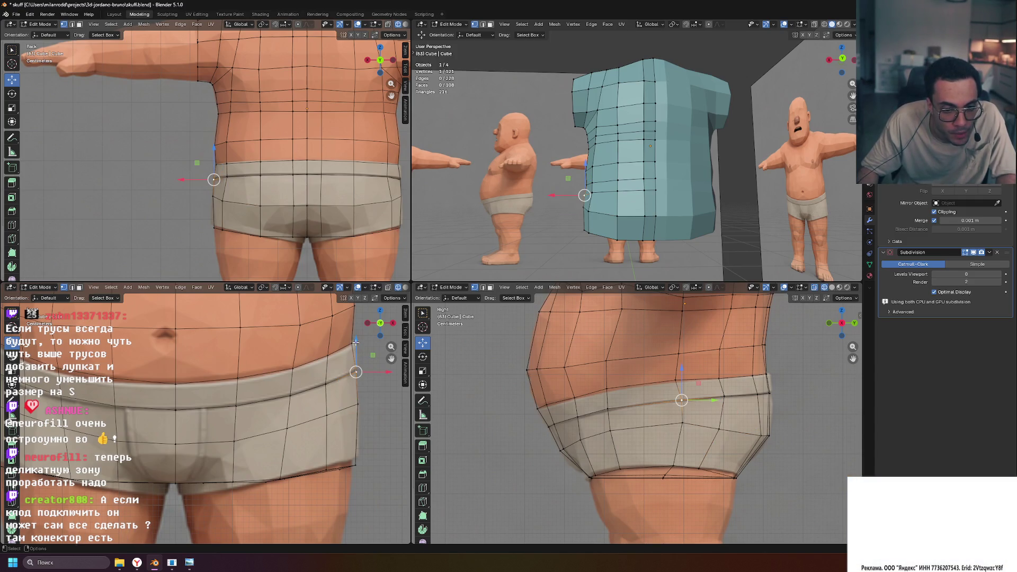
left_click_drag(355, 339, 355, 337)
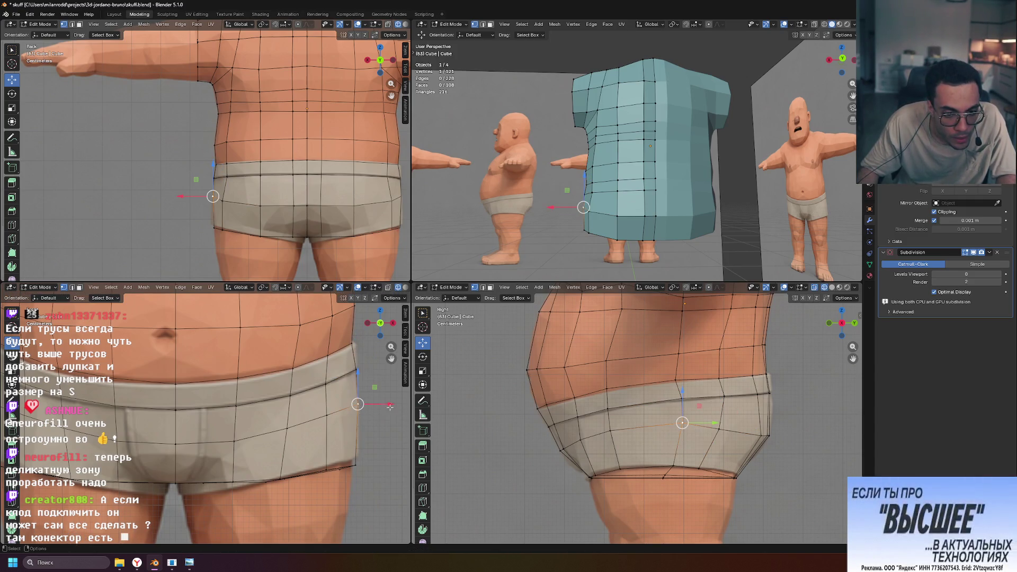
key("x")
left_click(388, 404)
scroll(238, 418, "up", 3)
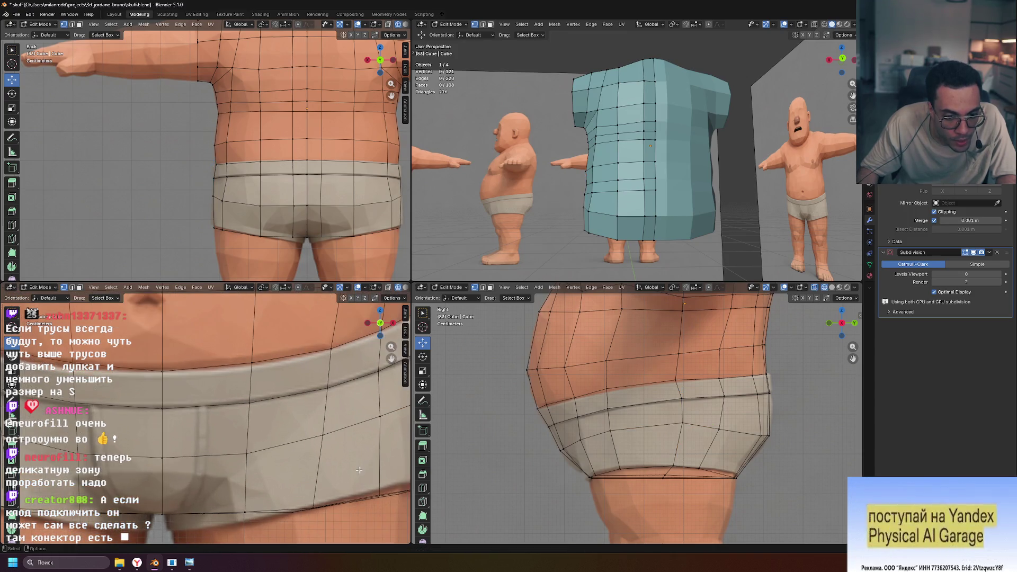
Raise a lower vertex near the leg opening slightly.
middle_click_drag(238, 419, 237, 422)
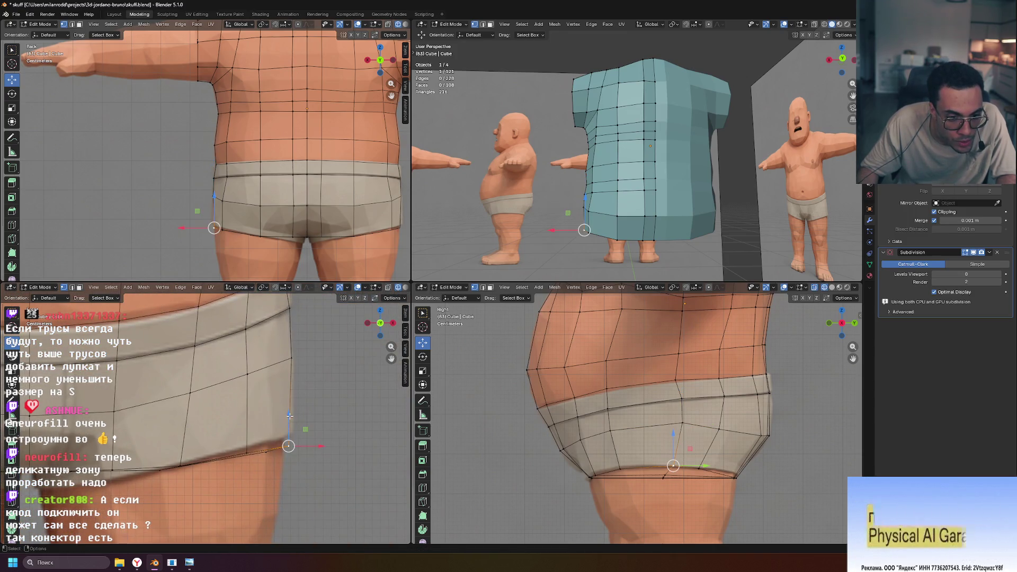
left_click_drag(289, 416, 291, 403)
right_click(291, 403)
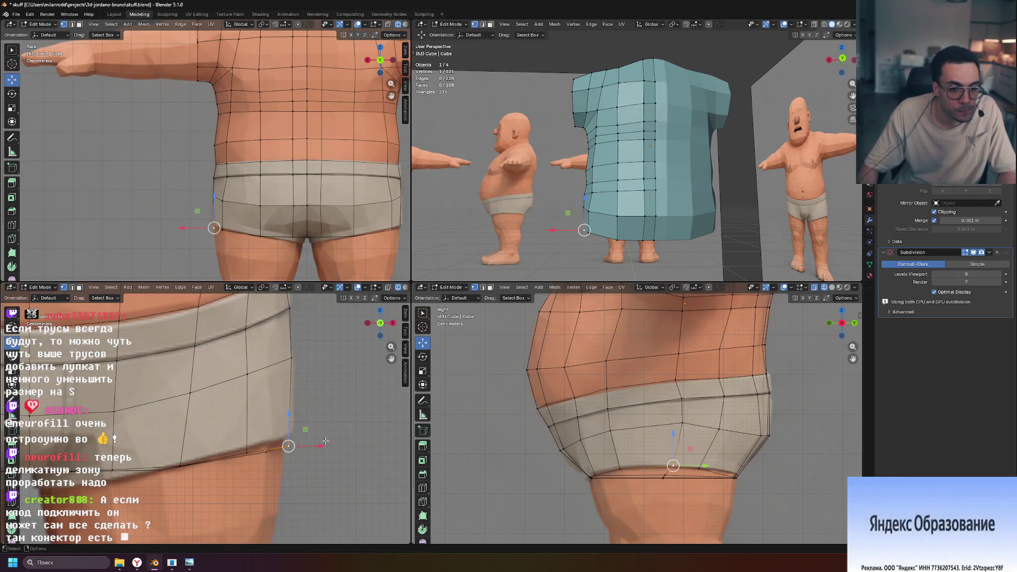
left_click(180, 465)
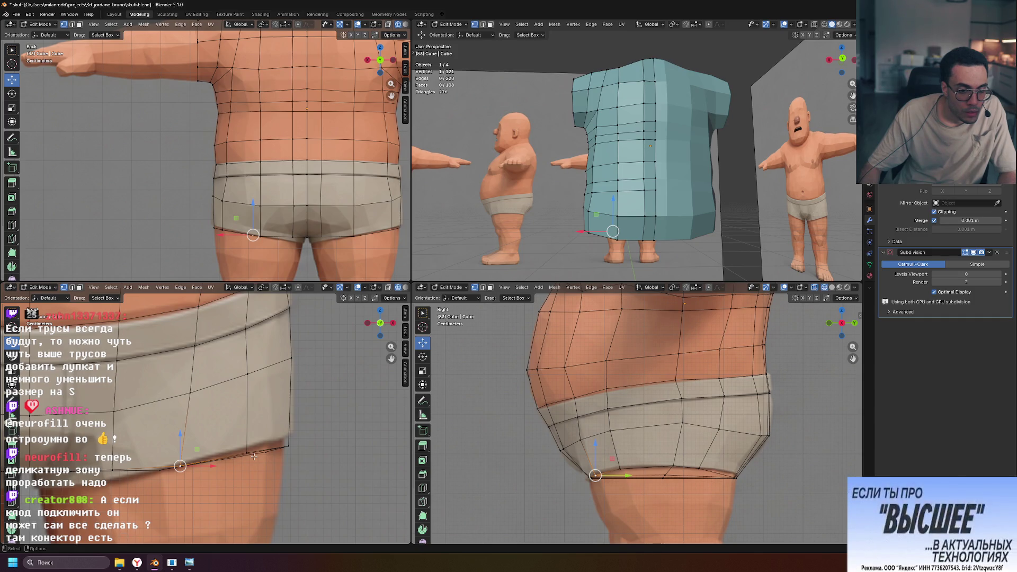
left_click_drag(180, 435, 181, 421)
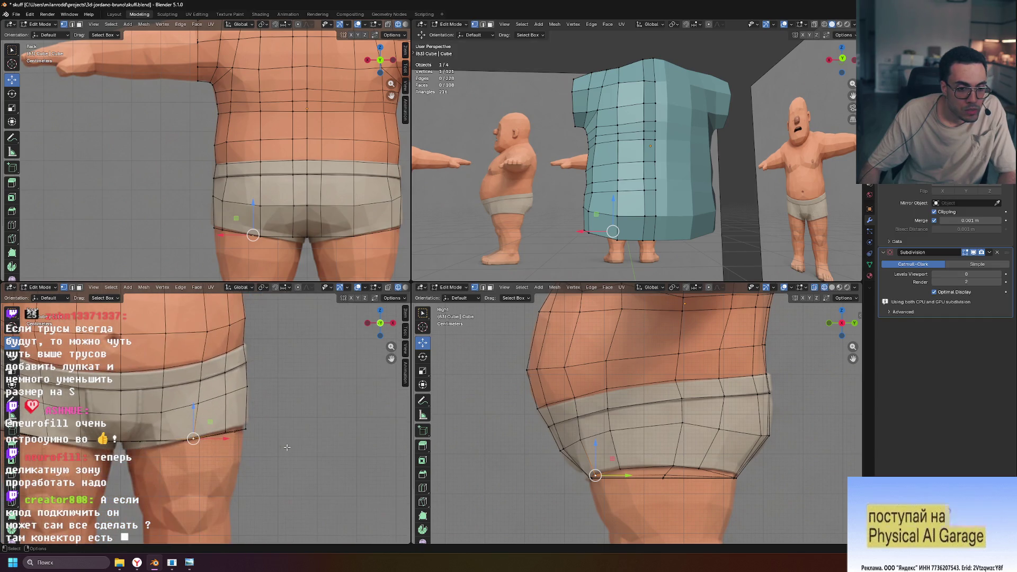
scroll(356, 456, "down", 3)
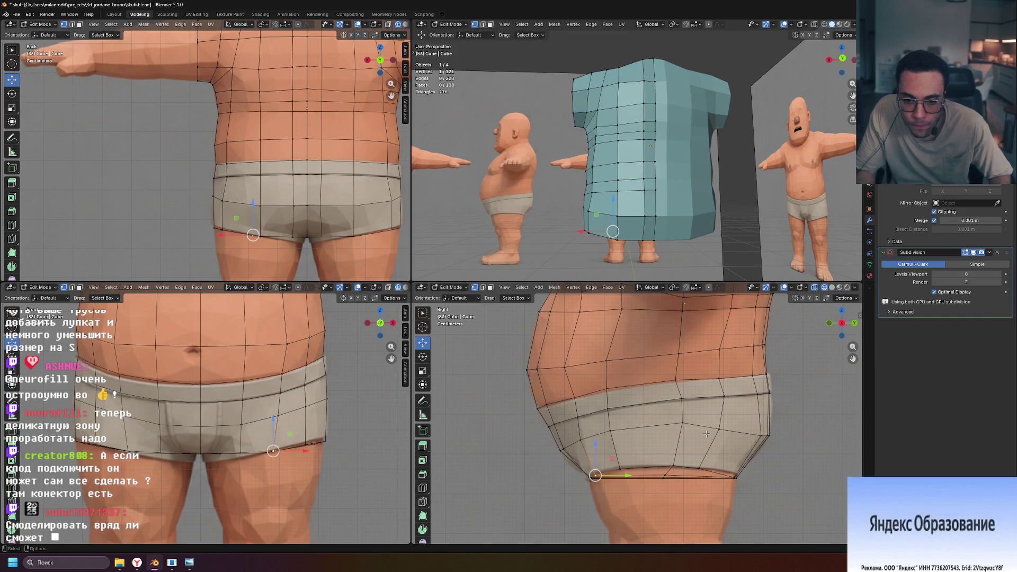
Vertex-slide a waistband vertex and a hem vertex, the latter by factor 0.559.
left_click(680, 405)
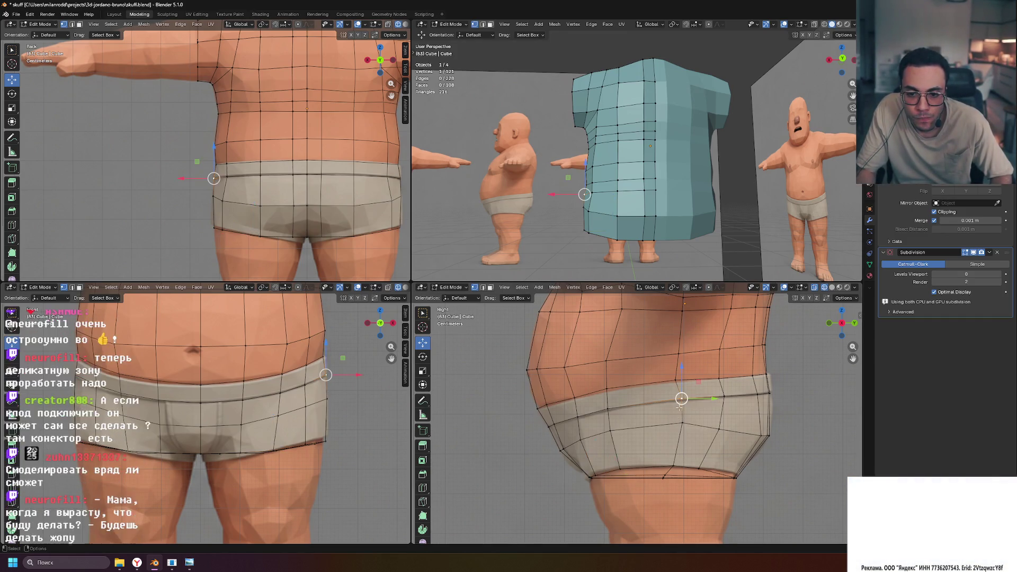
key("shift+v")
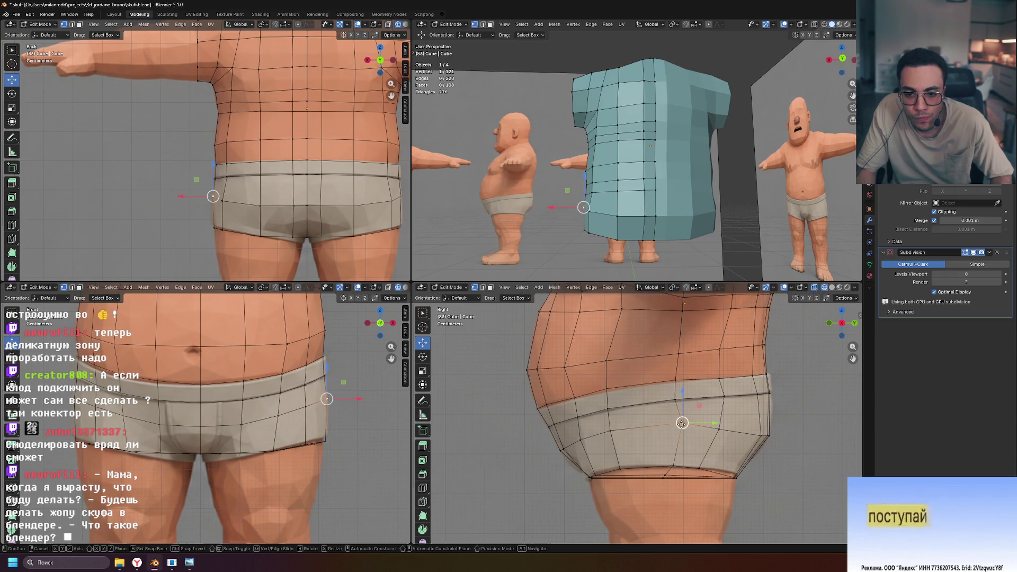
left_click(671, 425)
left_click(672, 466)
key("shift+v")
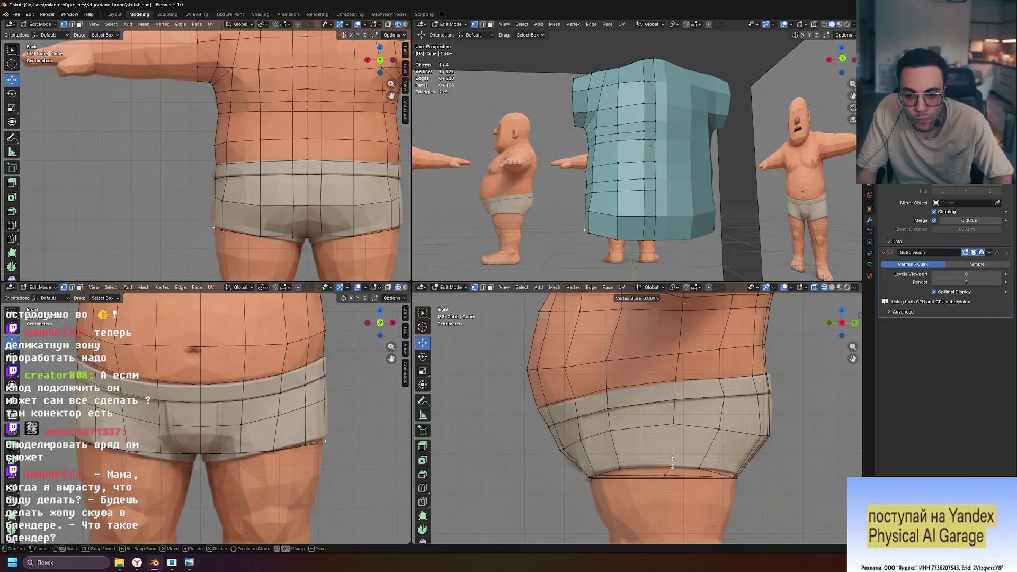
left_click(666, 464)
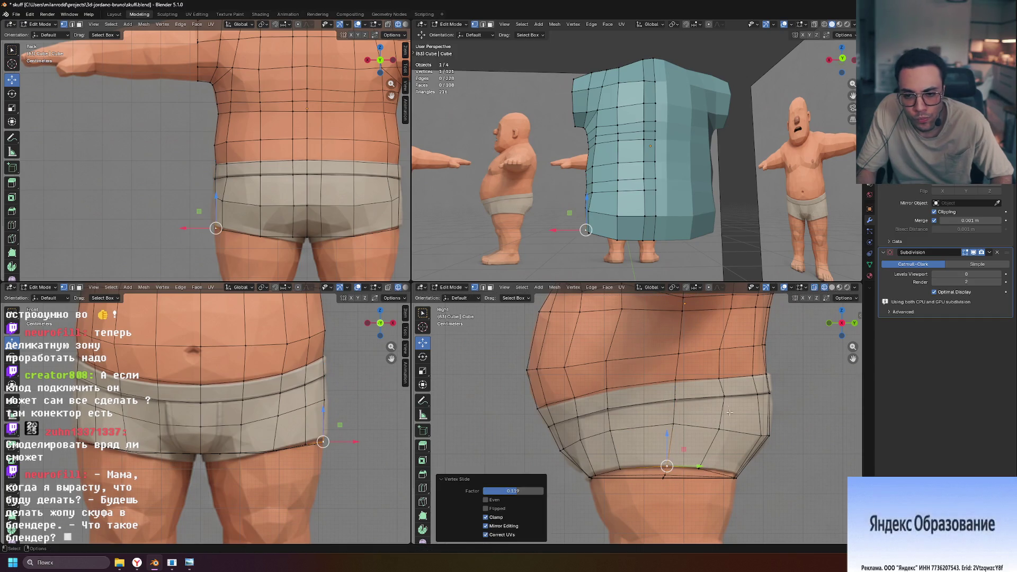
scroll(722, 395, "down", 3)
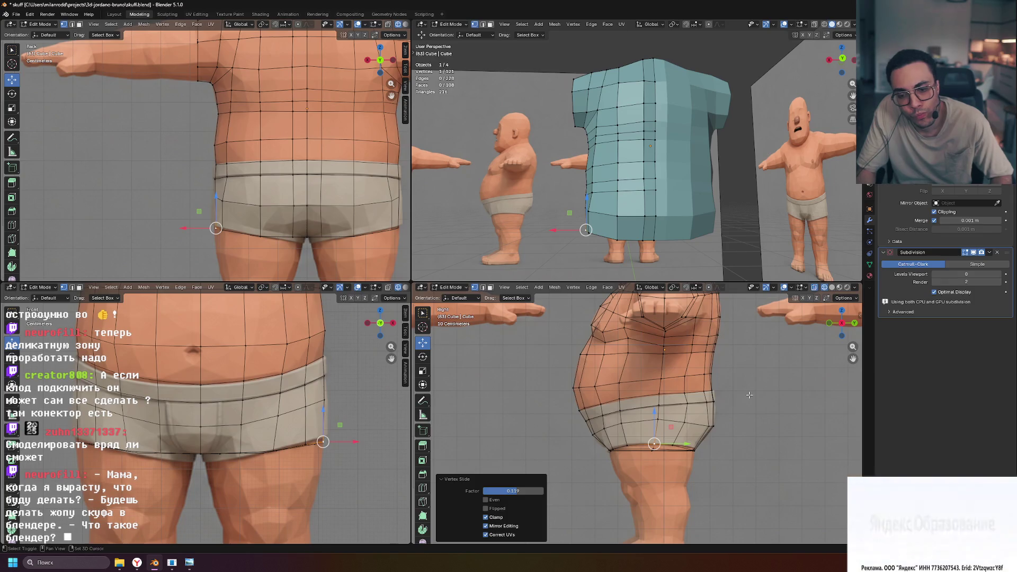
middle_click_drag(655, 333, 582, 354, "shift")
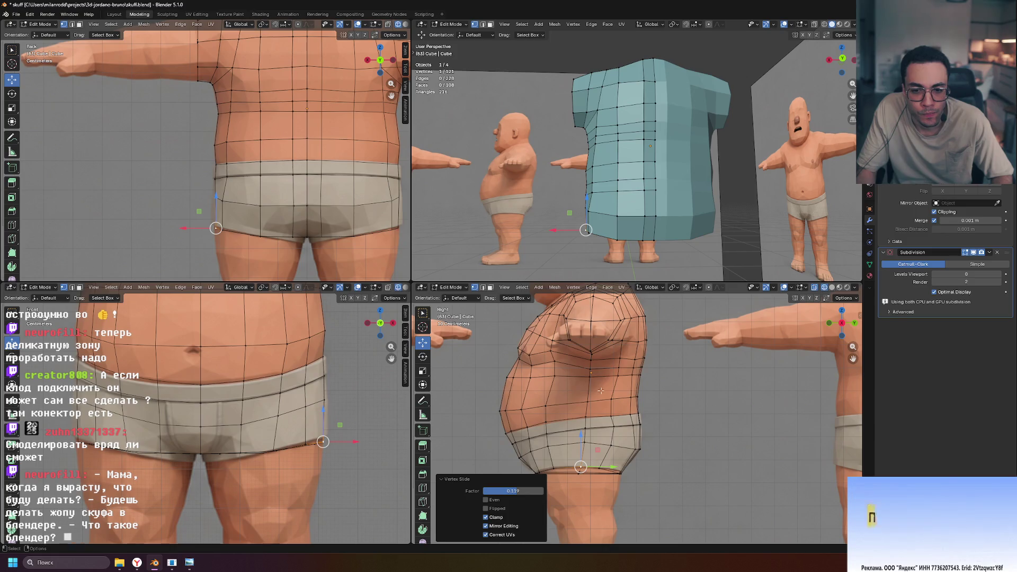
scroll(640, 465, "up", 2)
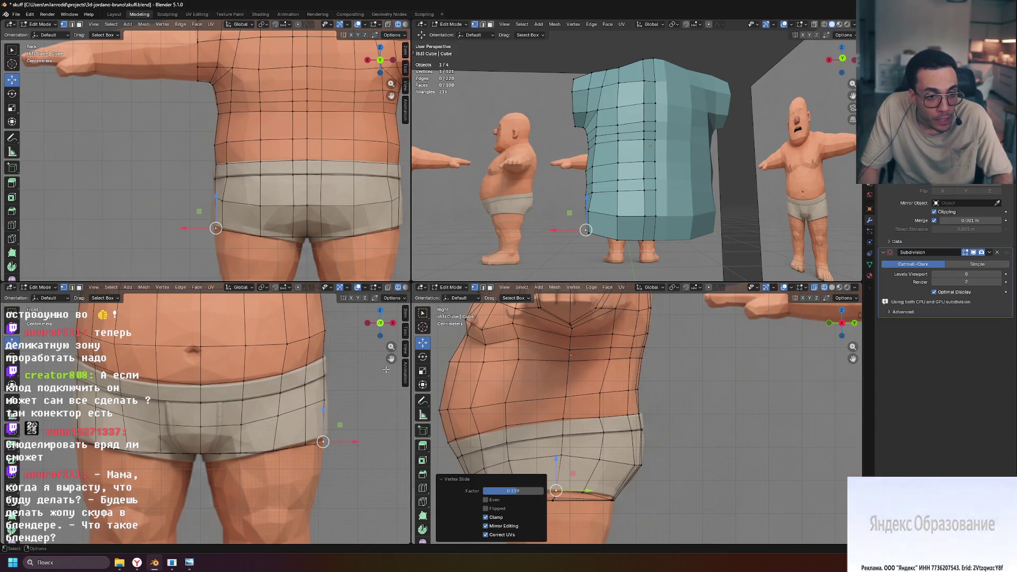
scroll(212, 413, "up", 1)
left_click(307, 205)
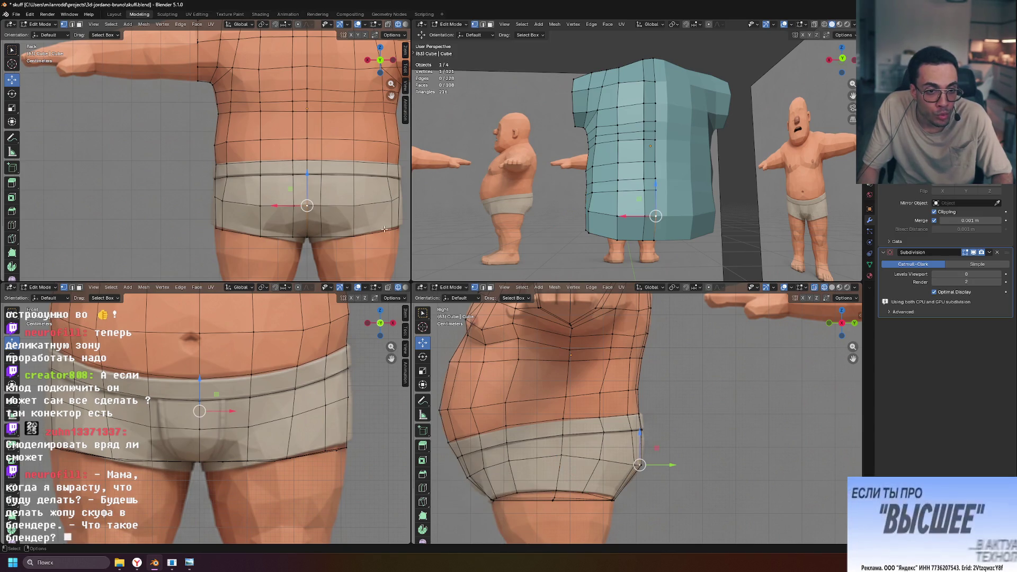
mouse_move(736, 238)
middle_mouse_down()
mouse_move(705, 239)
mouse_move(713, 213)
middle_mouse_up()
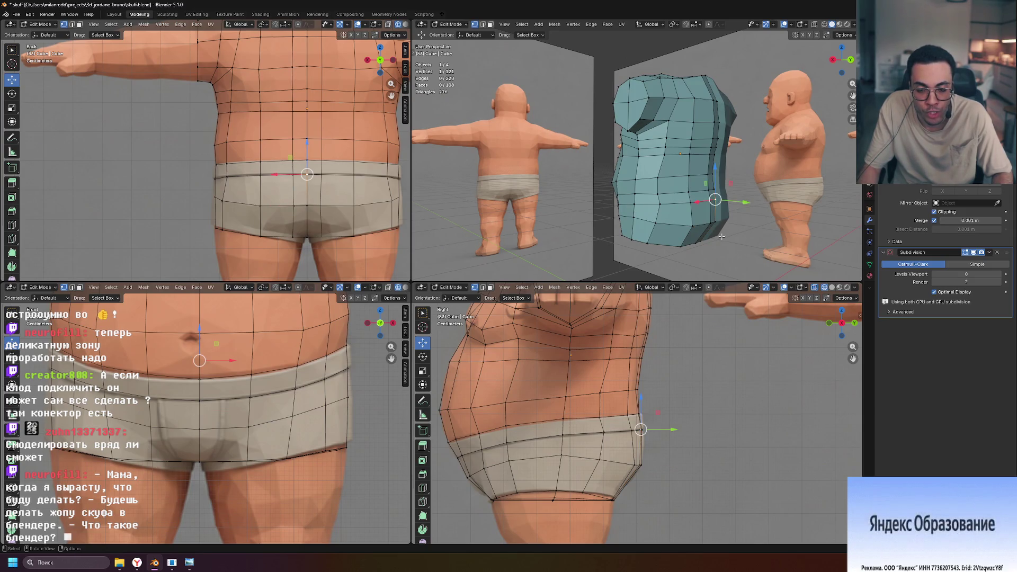
Shift two vertices sideways and move a vertex under the buttock along Y.
left_click_drag(714, 221, 714, 221)
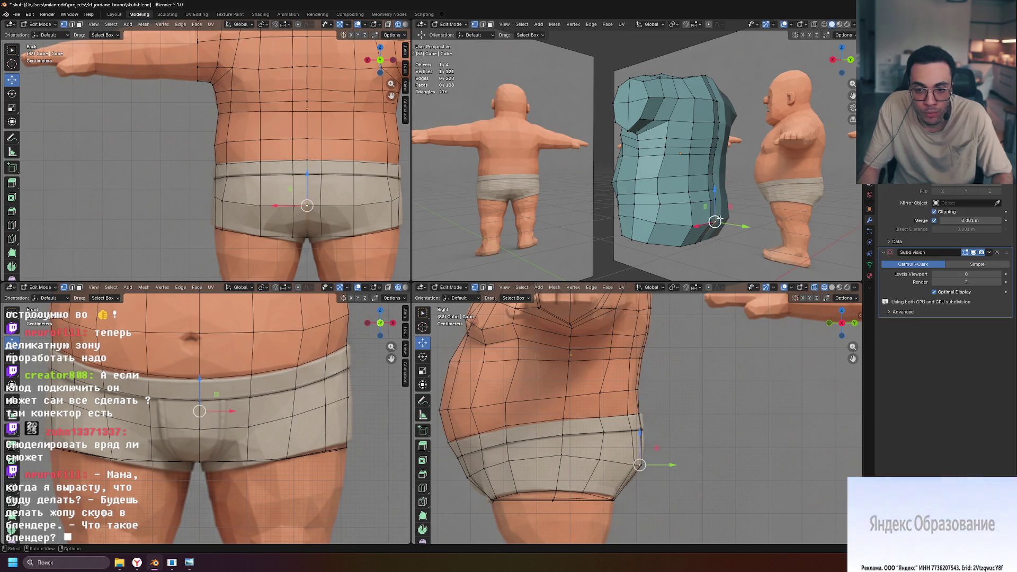
left_click(721, 201, "ctrl")
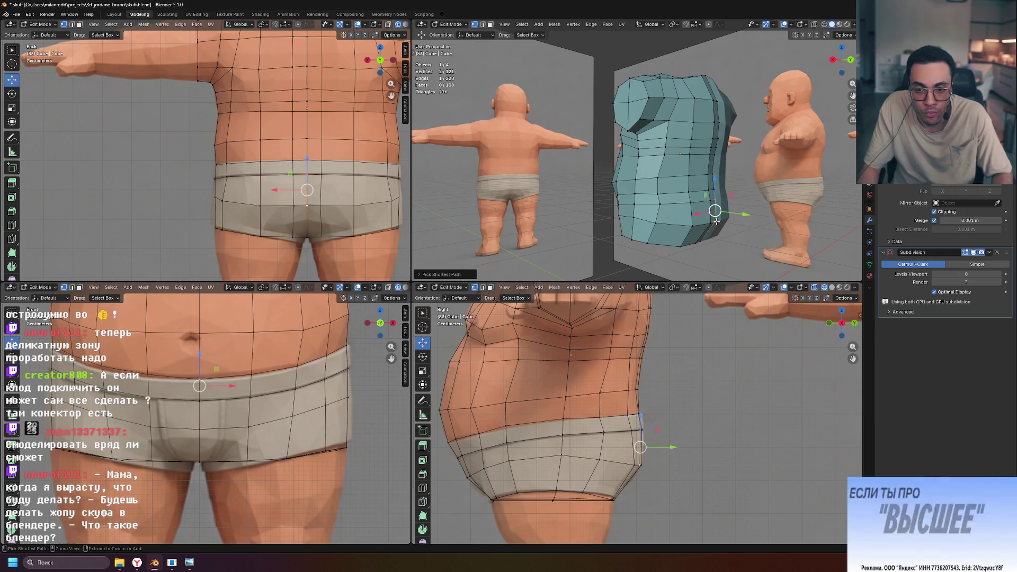
left_click_drag(744, 214, 757, 233)
left_click(756, 233)
middle_click_drag(756, 233, 746, 217)
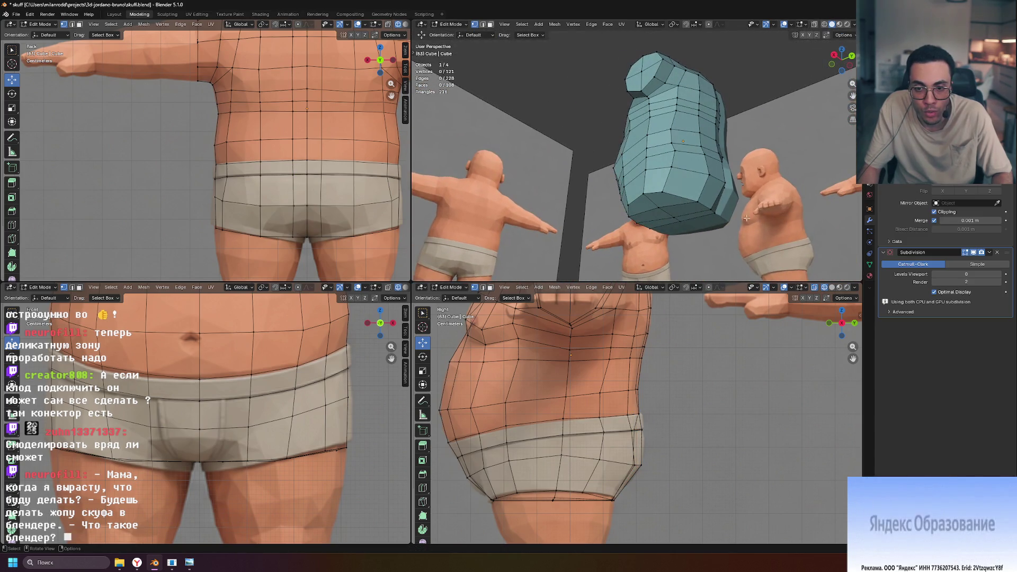
left_click(714, 212)
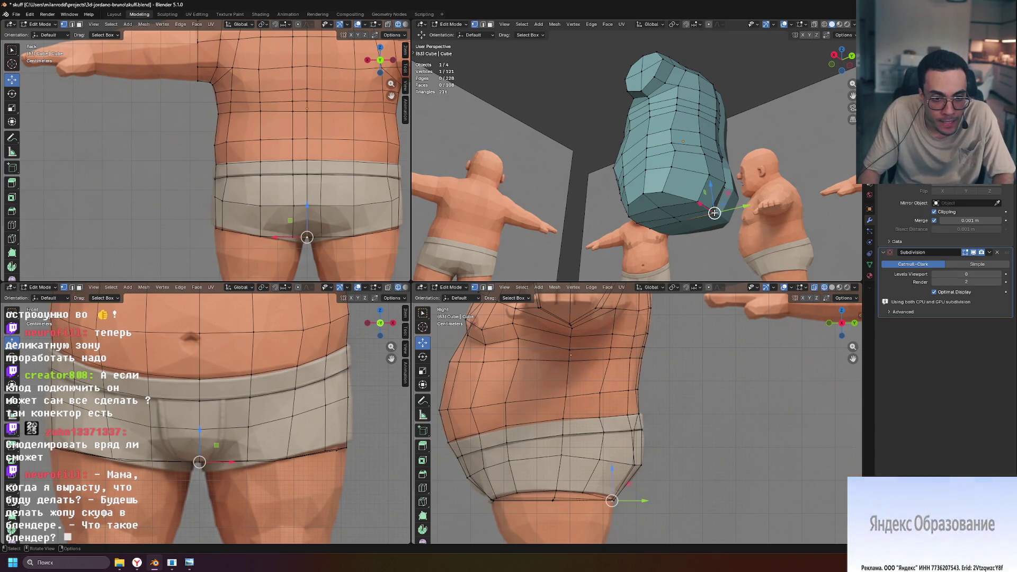
middle_click_drag(731, 228, 741, 215)
left_click_drag(741, 215, 742, 214)
left_click(740, 215)
Move a lower-left vertex and a bottom vertex of the mesh along the Y axis.
mouse_move(741, 215)
middle_mouse_down()
mouse_move(735, 239)
mouse_move(774, 223)
mouse_move(785, 203)
mouse_move(627, 249)
middle_mouse_up()
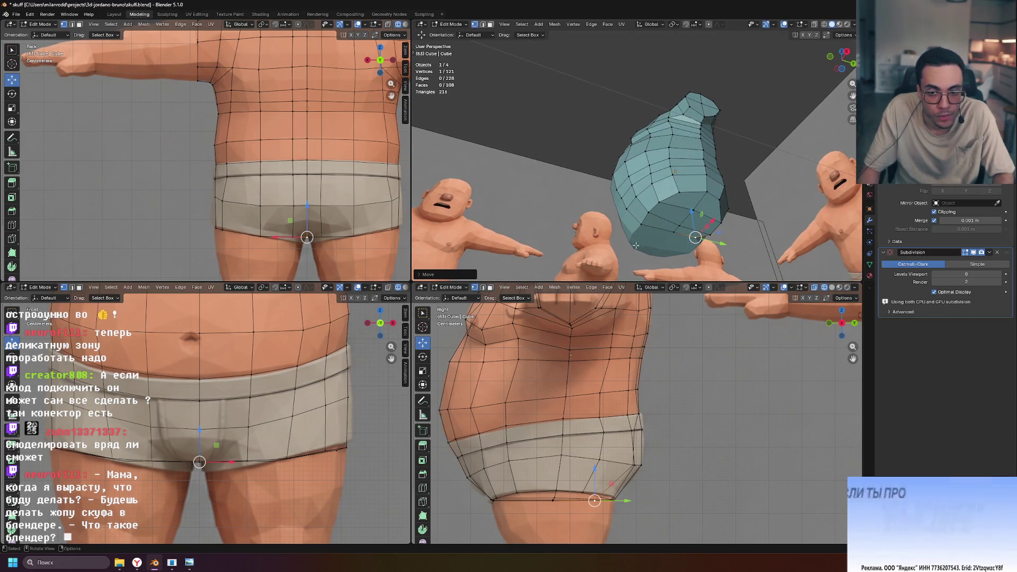
left_click(641, 223)
left_click_drag(671, 233, 689, 231)
mouse_move(689, 230)
middle_mouse_down()
mouse_move(800, 262)
mouse_move(793, 224)
middle_mouse_up()
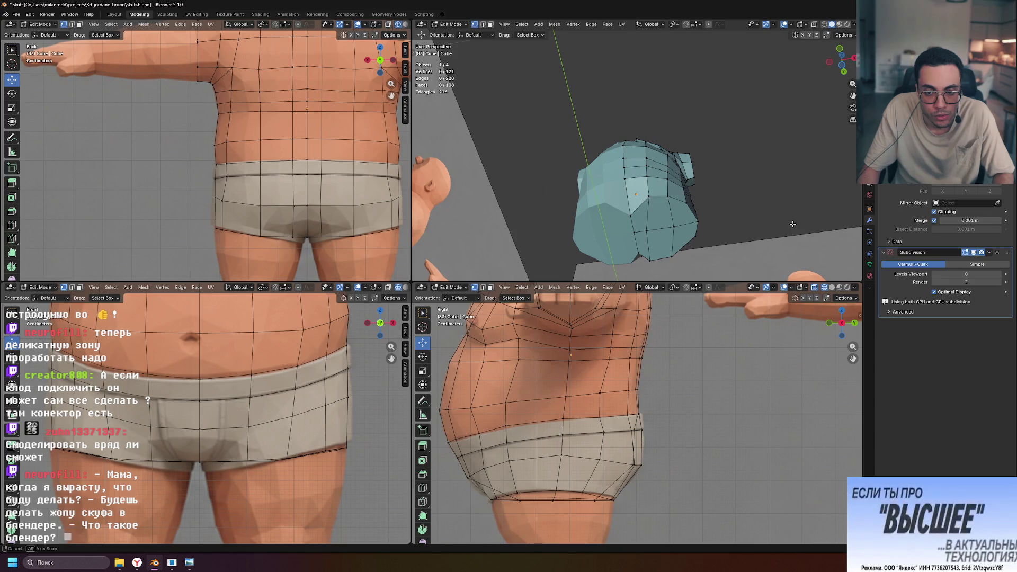
left_click(628, 216)
mouse_move(714, 260)
middle_mouse_down()
mouse_move(650, 269)
mouse_move(658, 234)
middle_mouse_up()
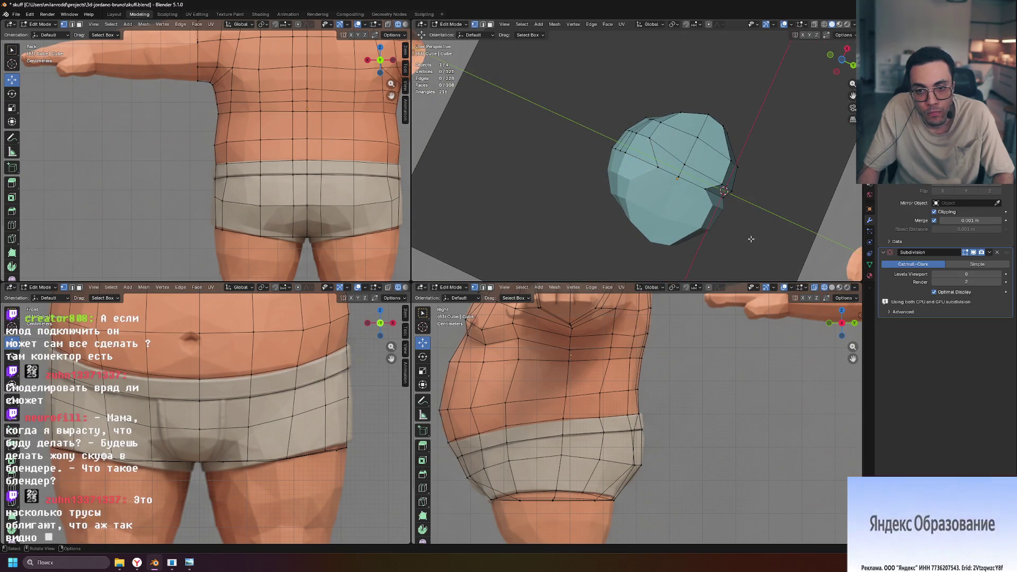
left_click(668, 175)
left_click_drag(693, 178, 688, 175)
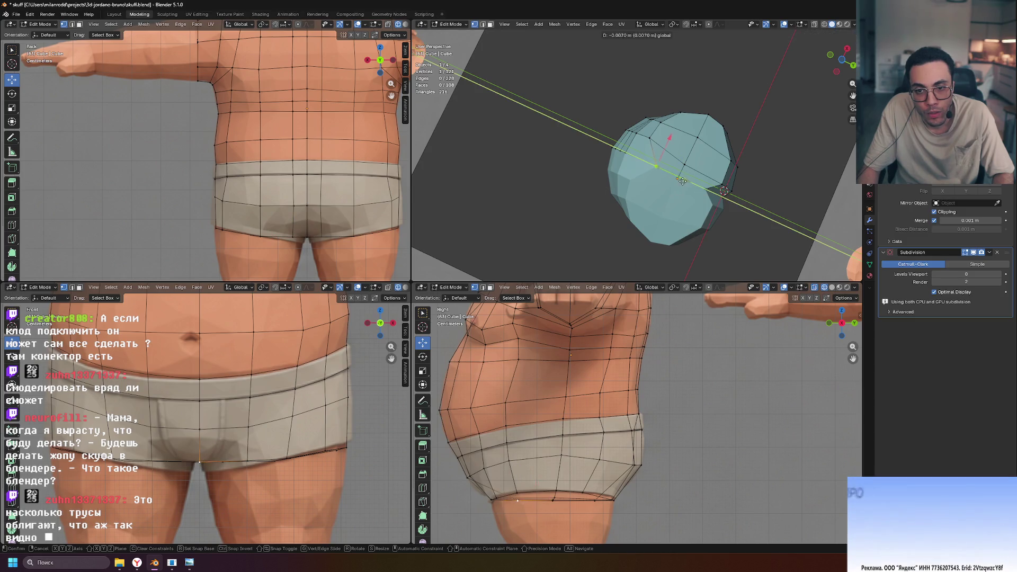
Vertex-slide two more buttock vertices along their edges.
middle_click_drag(786, 175, 689, 203)
scroll(588, 224, "up", 4)
mouse_move(589, 224)
middle_mouse_down()
mouse_move(617, 190)
mouse_move(655, 211)
mouse_move(628, 214)
middle_mouse_up()
key("shift+v")
left_click(624, 181)
key("alt+a")
mouse_move(754, 206)
middle_mouse_down()
mouse_move(415, 270)
mouse_move(826, 158)
mouse_move(842, 80)
mouse_move(836, 39)
middle_mouse_up()
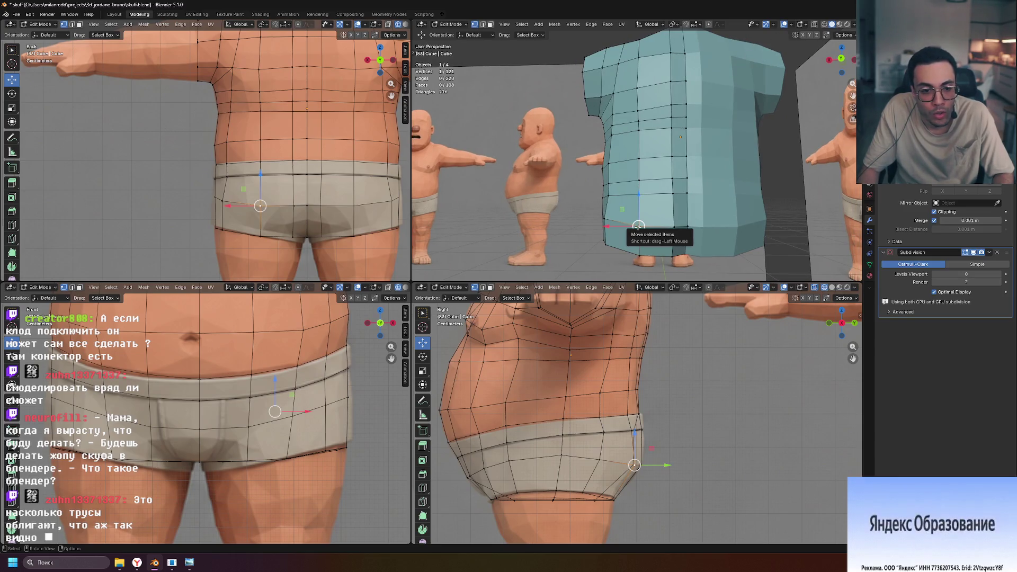
key("g")
key("g")
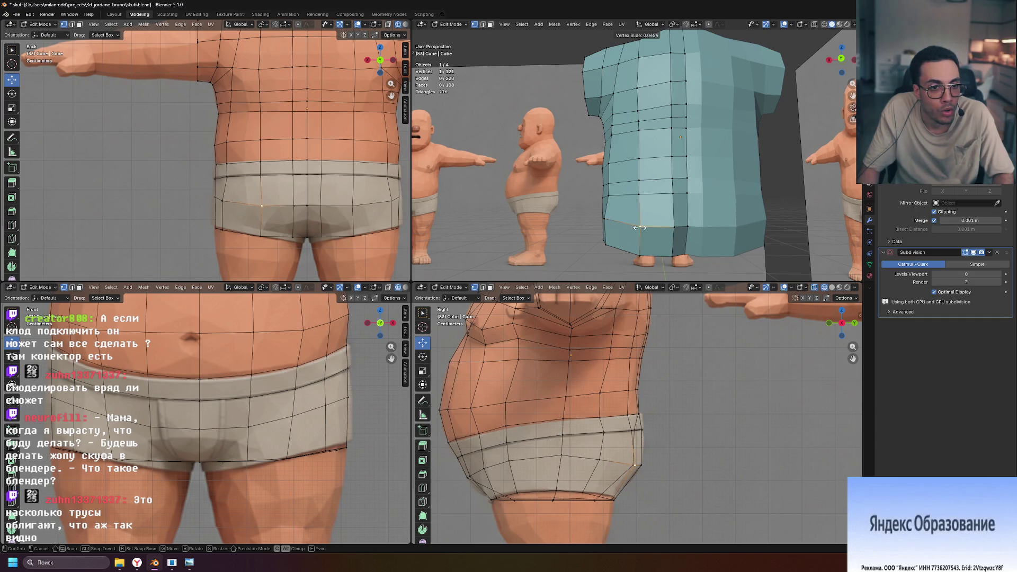
left_click(635, 227)
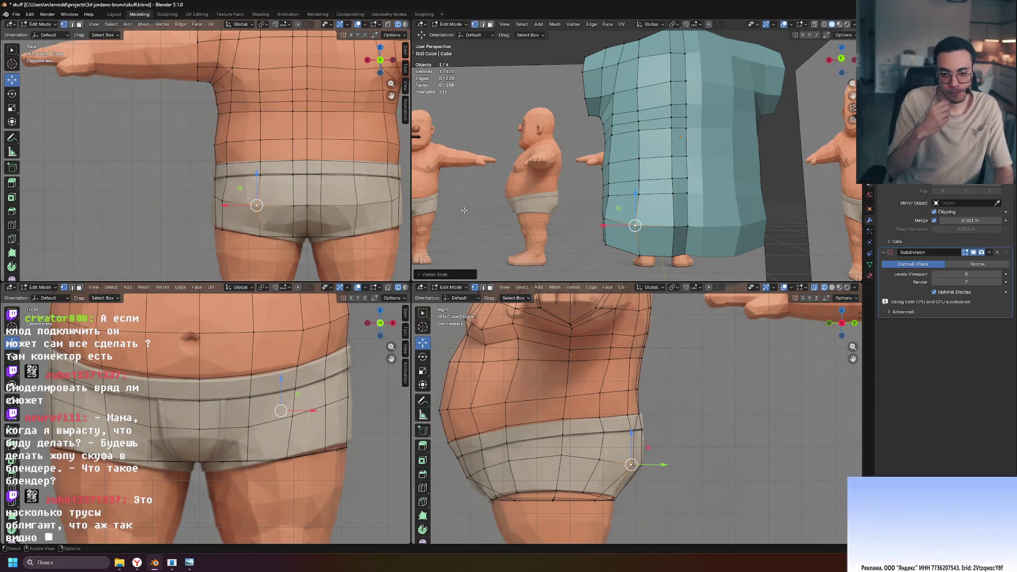
Return to Object Mode and deselect the torso mesh.
key("Tab")
mouse_move(633, 225)
middle_mouse_down()
mouse_move(558, 226)
mouse_move(538, 205)
mouse_move(563, 175)
mouse_move(632, 194)
mouse_move(695, 175)
mouse_move(687, 193)
middle_mouse_up()
left_click(559, 226)
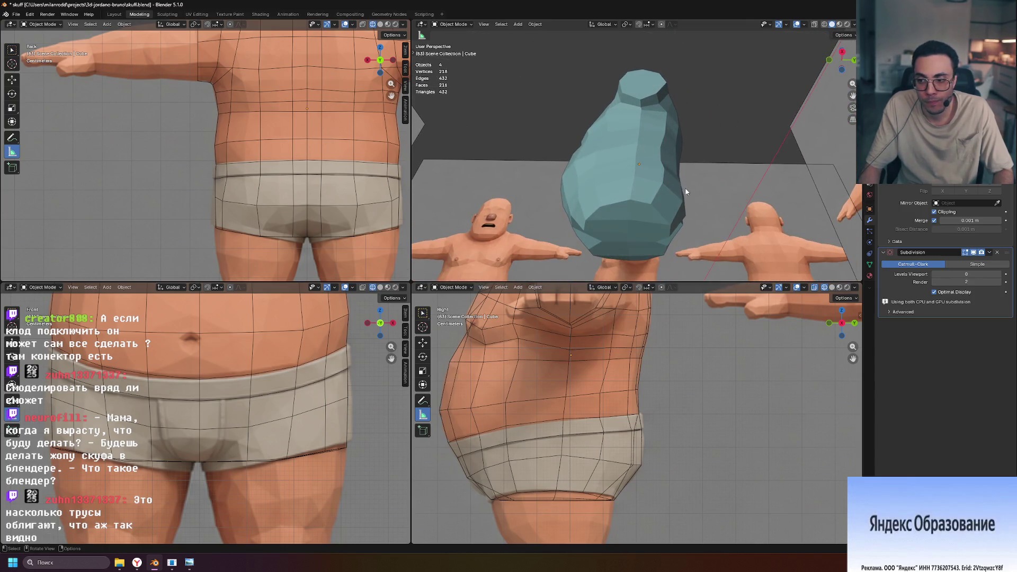
Frame the shorts in side view, enter Edit Mode and loop-cut just above the leg opening.
mouse_move(618, 170)
middle_mouse_down()
mouse_move(810, 202)
mouse_move(780, 220)
mouse_move(589, 237)
middle_mouse_up()
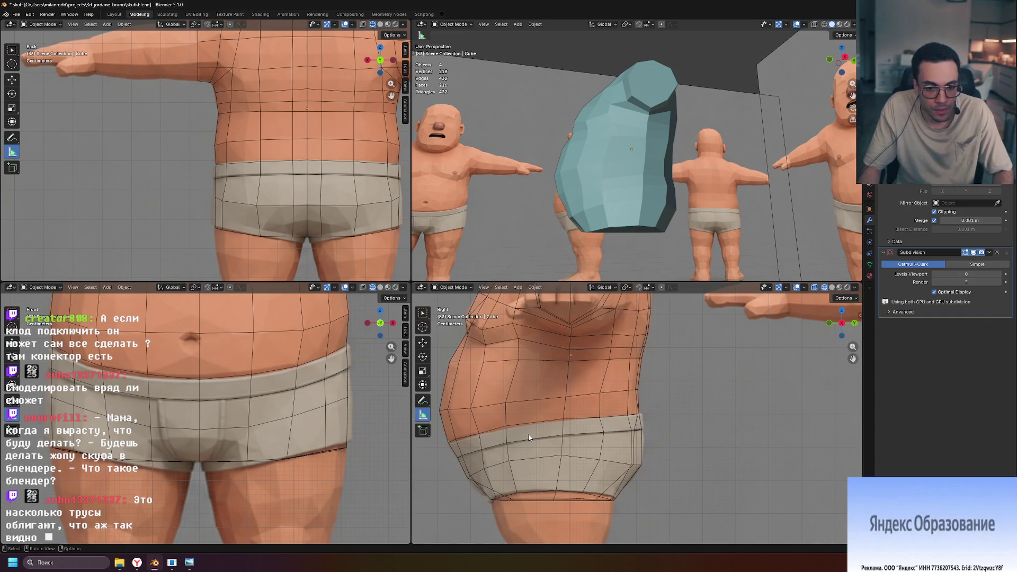
middle_click_drag(529, 428, 595, 351, "shift")
scroll(549, 402, "up", 3)
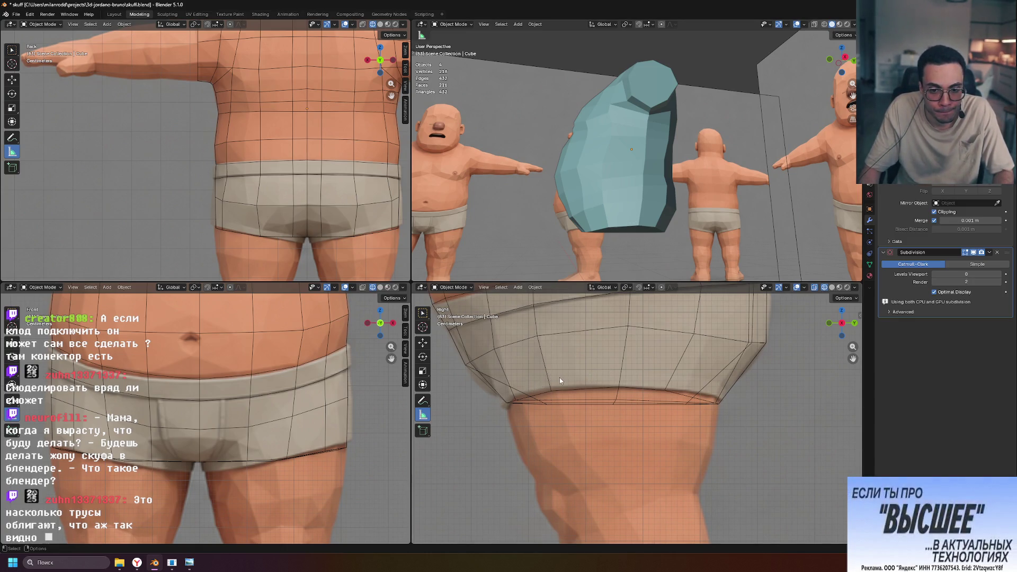
key("Tab")
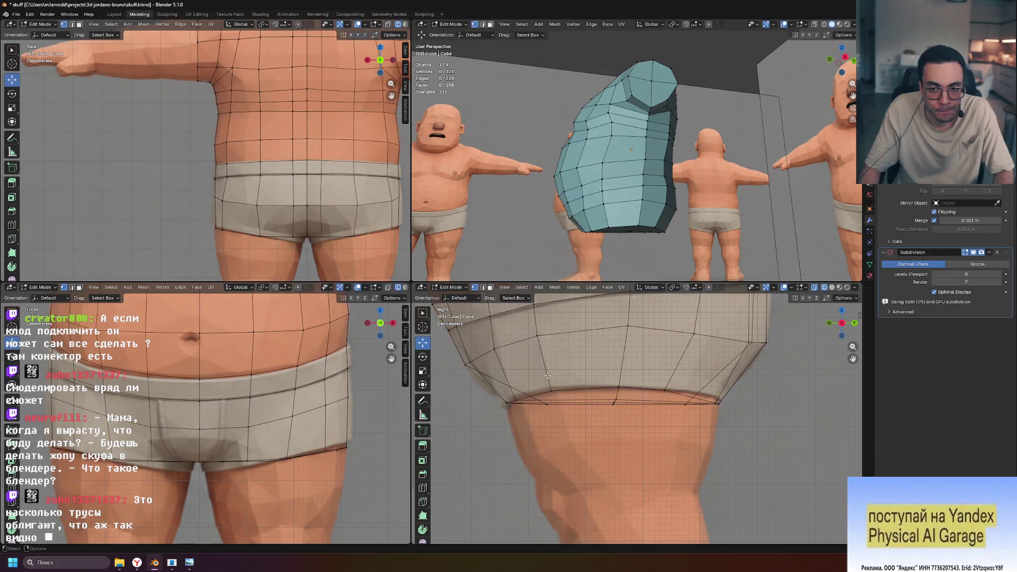
key("ctrl+r")
left_click(552, 379)
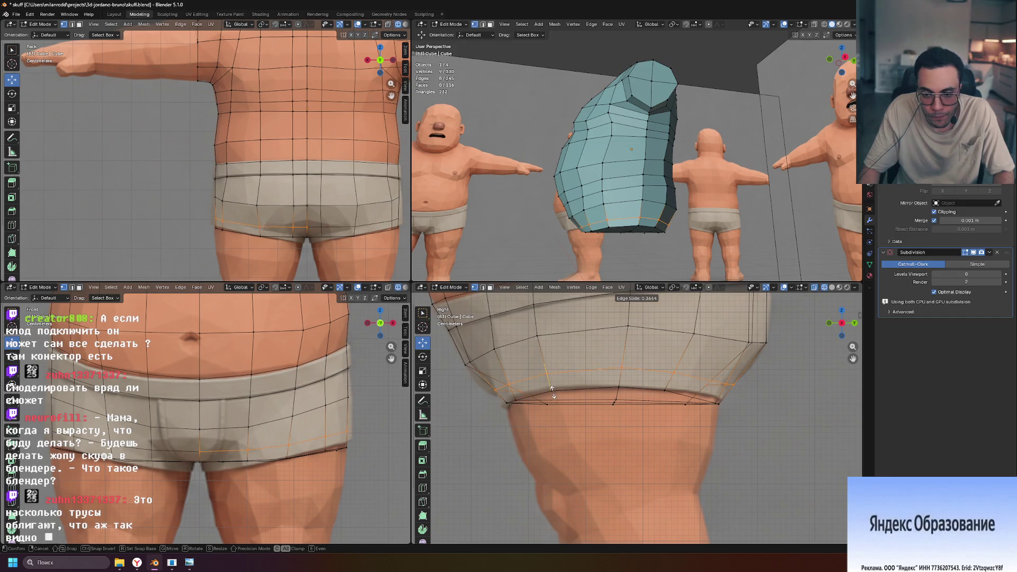
Place the new loop, undo a trial widening, then move and slightly scale it.
left_click(553, 391)
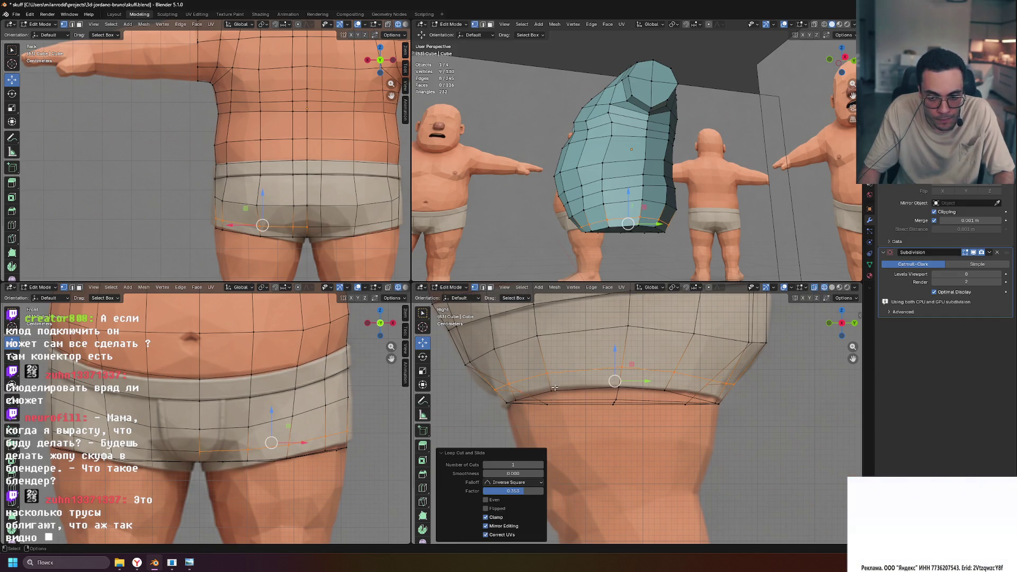
key("s")
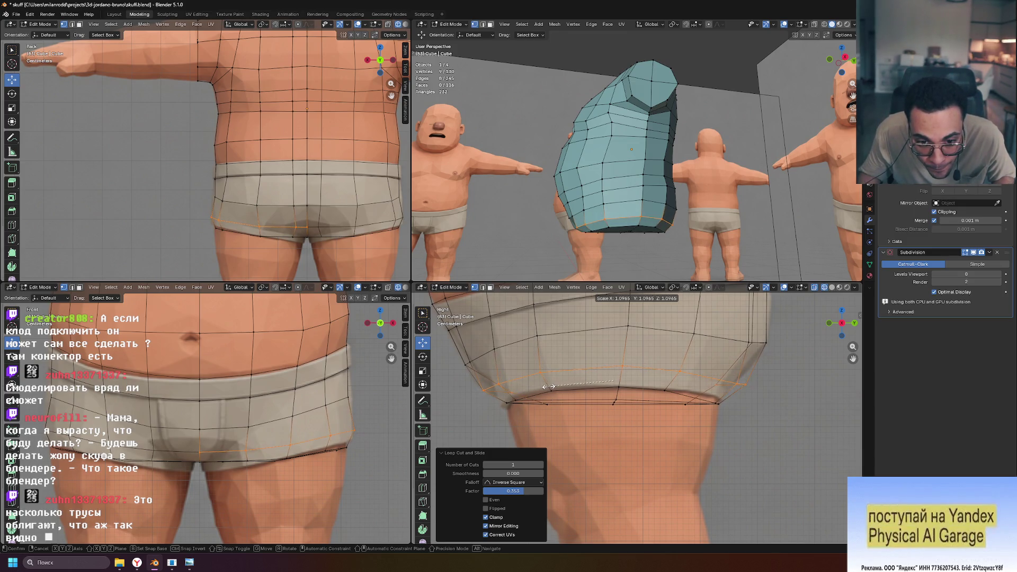
left_click(549, 386)
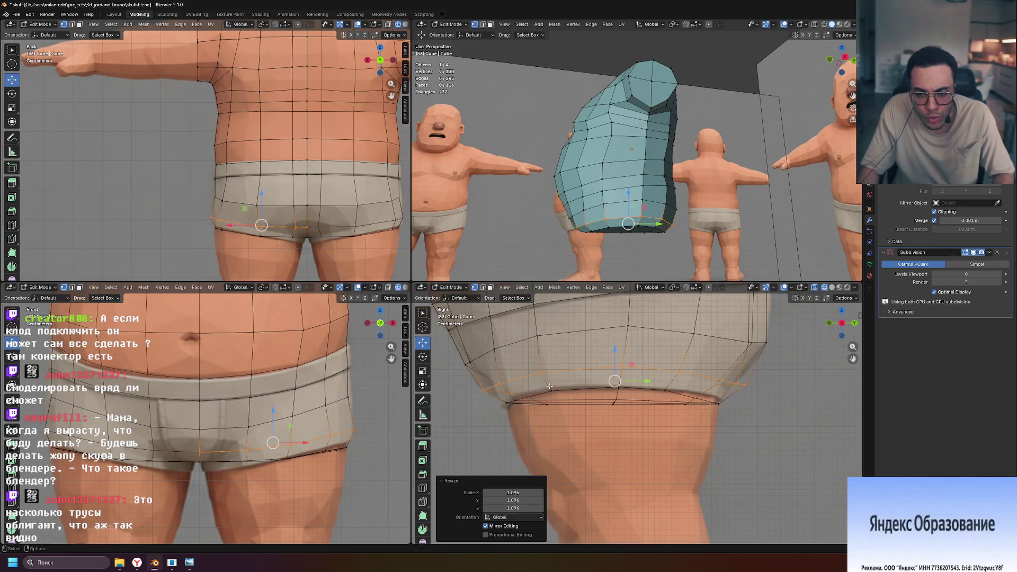
key("ctrl+z")
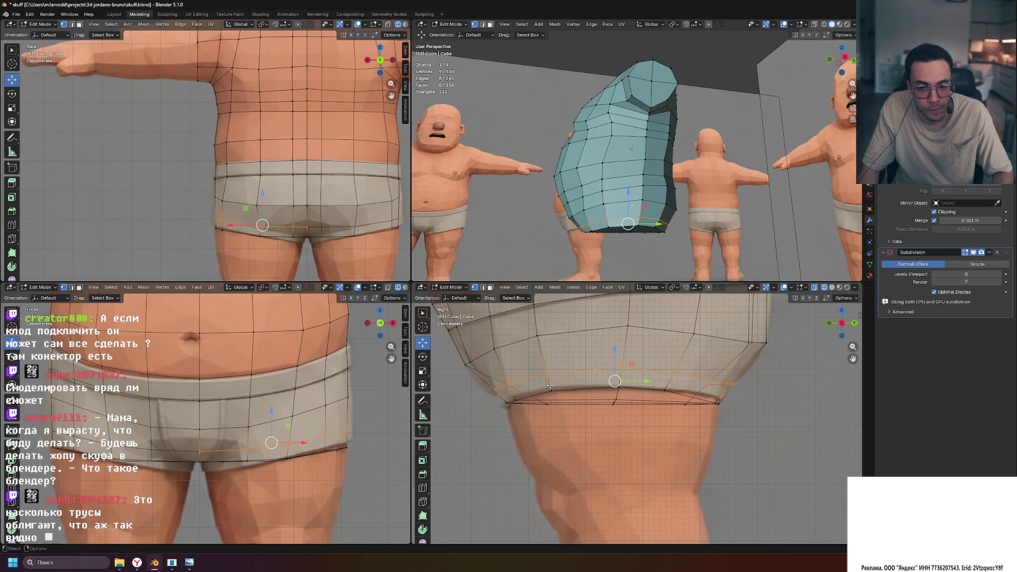
key("g")
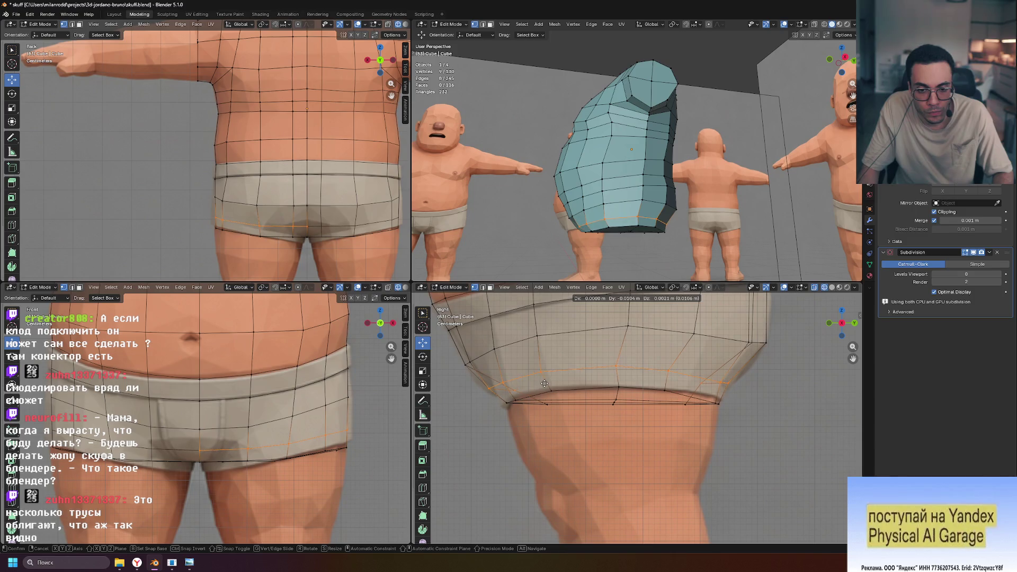
left_click(544, 384)
key("s")
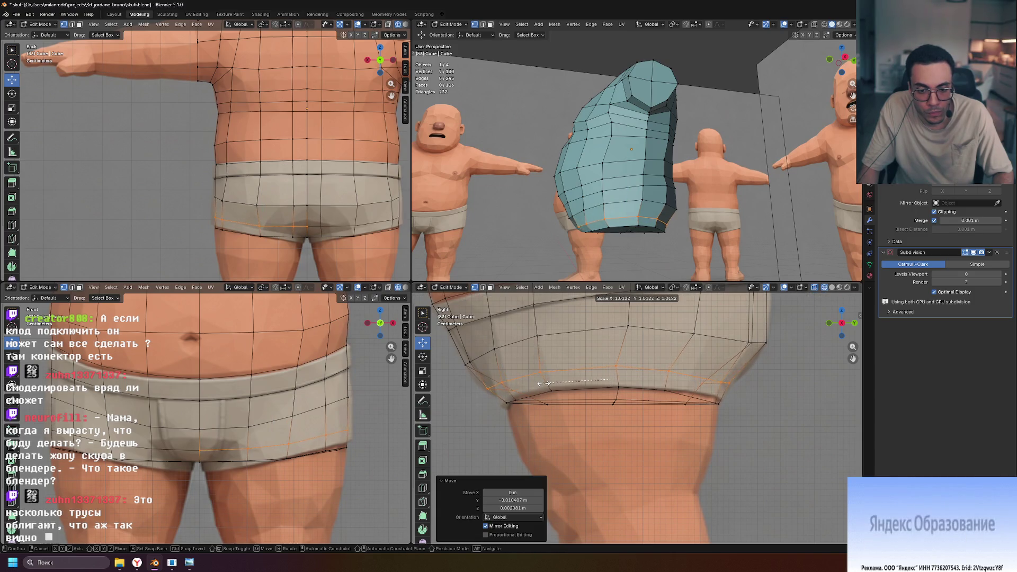
left_click(540, 383)
key("alt+a")
Move leg-opening vertices outward along the Y axis.
mouse_move(657, 227)
middle_mouse_down()
mouse_move(691, 219)
mouse_move(568, 234)
middle_mouse_up()
left_click(573, 227)
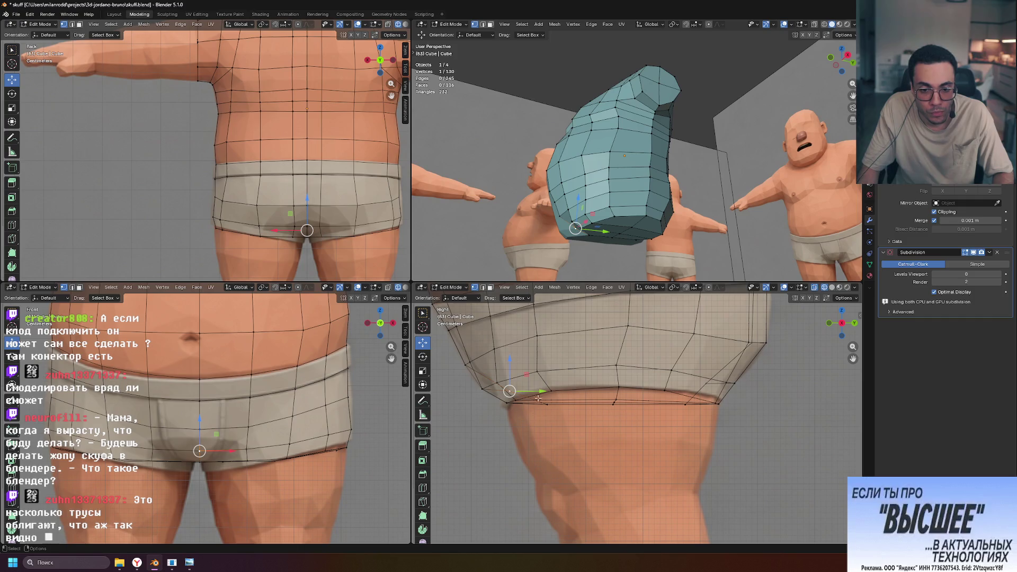
left_click_drag(542, 391, 491, 385)
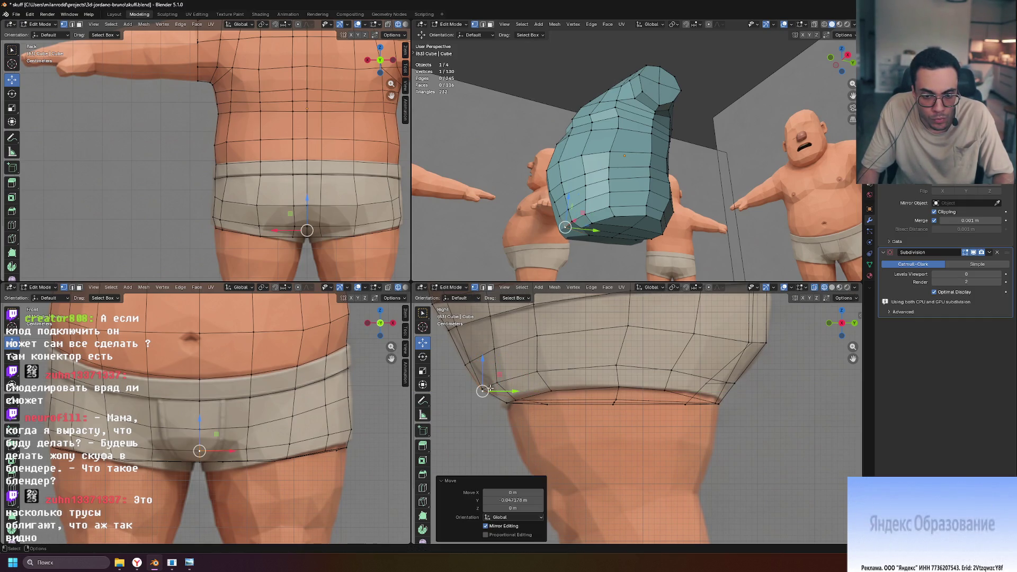
mouse_move(637, 249)
middle_mouse_down()
mouse_move(664, 260)
mouse_move(617, 260)
middle_mouse_up()
left_click_drag(613, 230, 617, 229)
mouse_move(618, 228)
middle_mouse_down()
mouse_move(607, 204)
mouse_move(602, 223)
middle_mouse_up()
left_click_drag(602, 223, 607, 223)
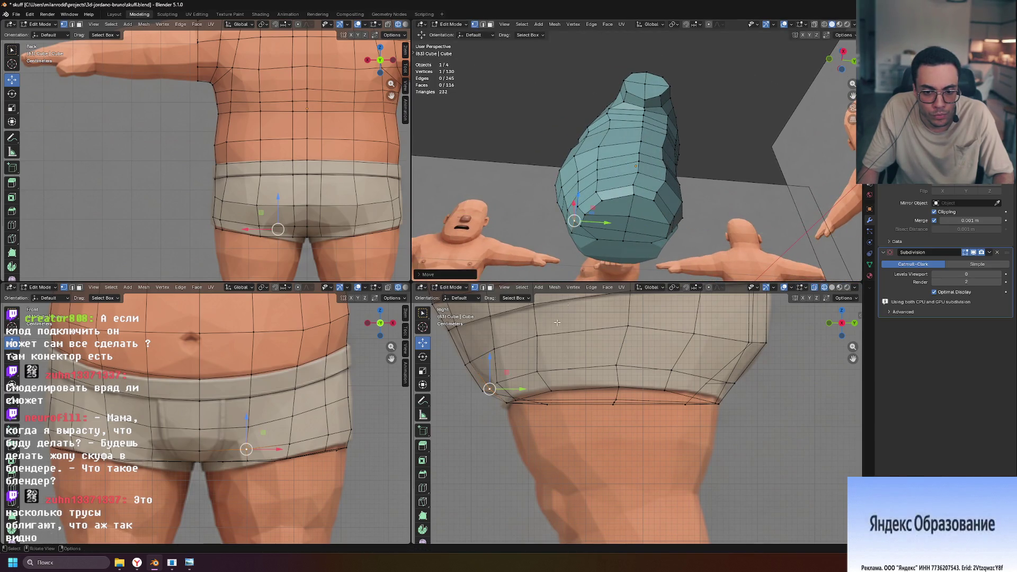
left_click(493, 384, "ctrl")
key("g")
key("y")
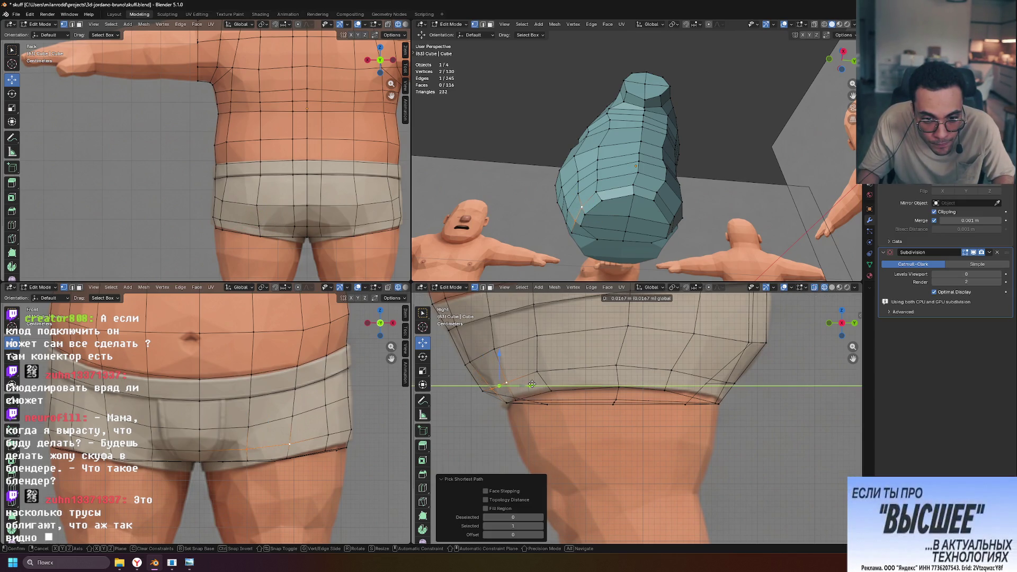
left_click(532, 384)
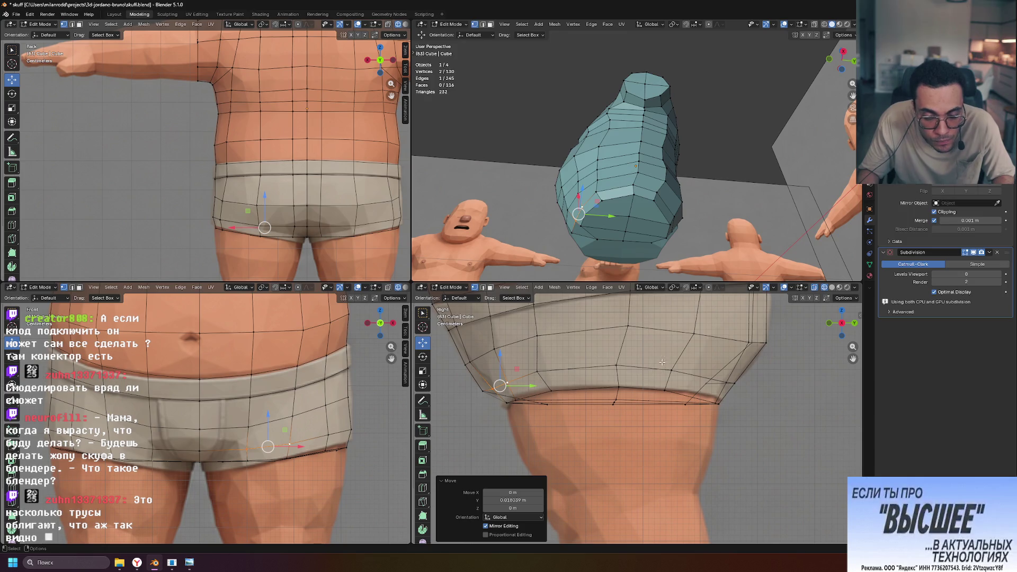
Push another leg-opening vertex out along Y and up along Z, then adjust a lower-edge vertex.
left_click(470, 362)
mouse_move(609, 159)
middle_mouse_down()
mouse_move(666, 20)
mouse_move(652, 106)
mouse_move(582, 212)
middle_mouse_up()
left_click_drag(501, 362, 508, 361)
left_click_drag(476, 329, 477, 321)
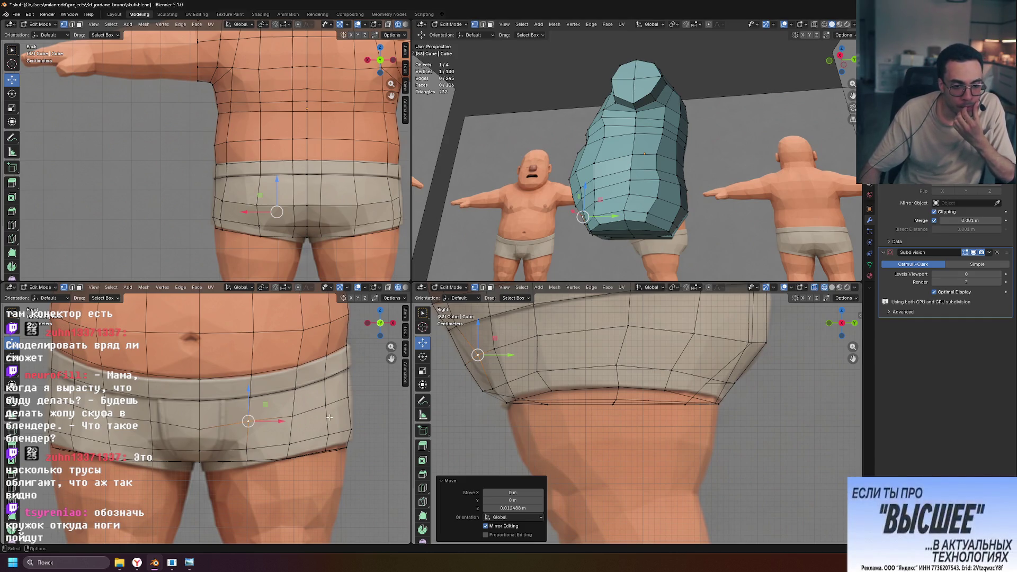
left_click(200, 451)
left_click_drag(200, 420, 199, 422)
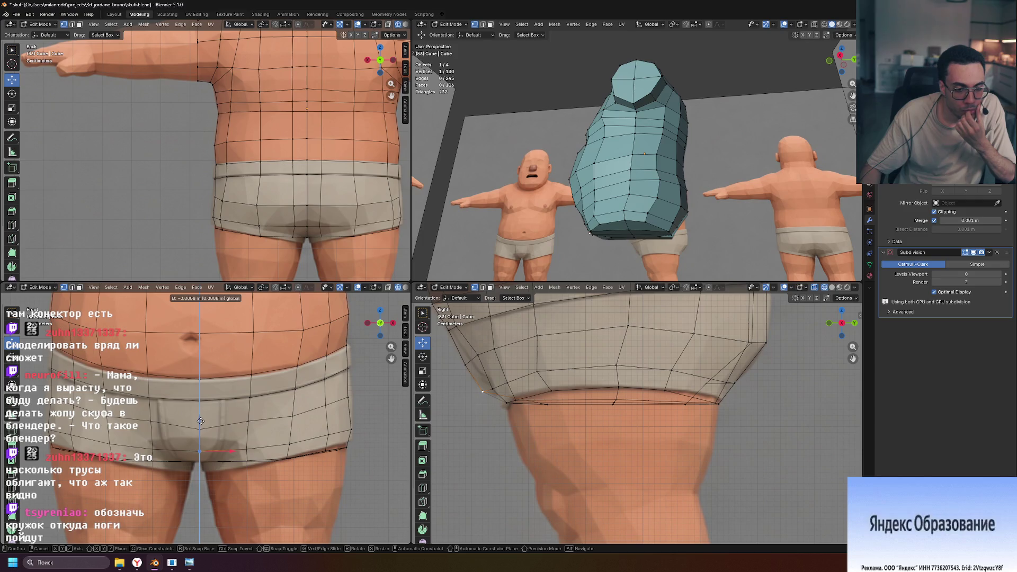
left_click_drag(201, 421, 202, 419)
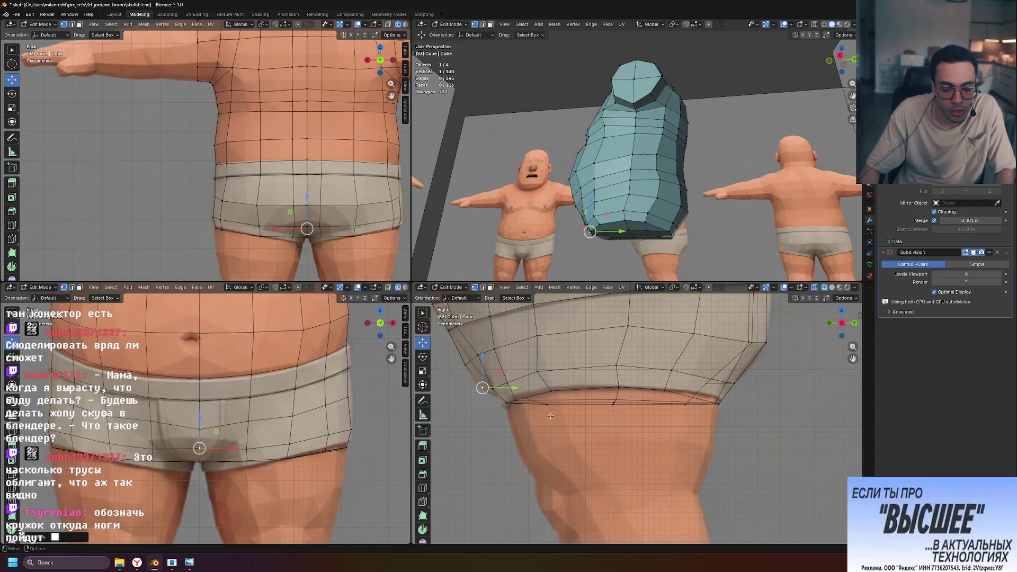
Edge-slide the loop along the shorts' lower edge into place.
left_click(498, 387, "alt")
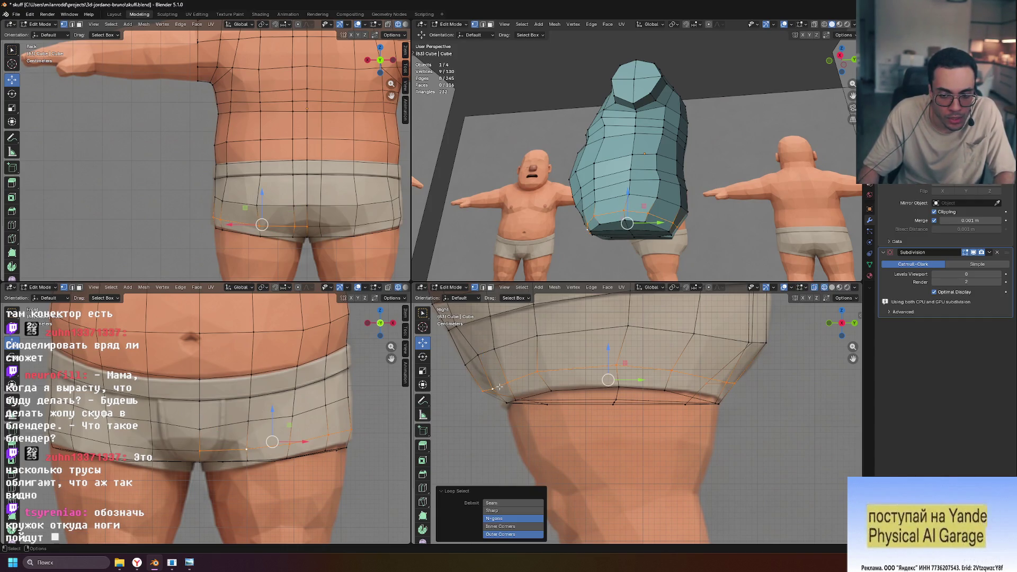
key("g")
key("g")
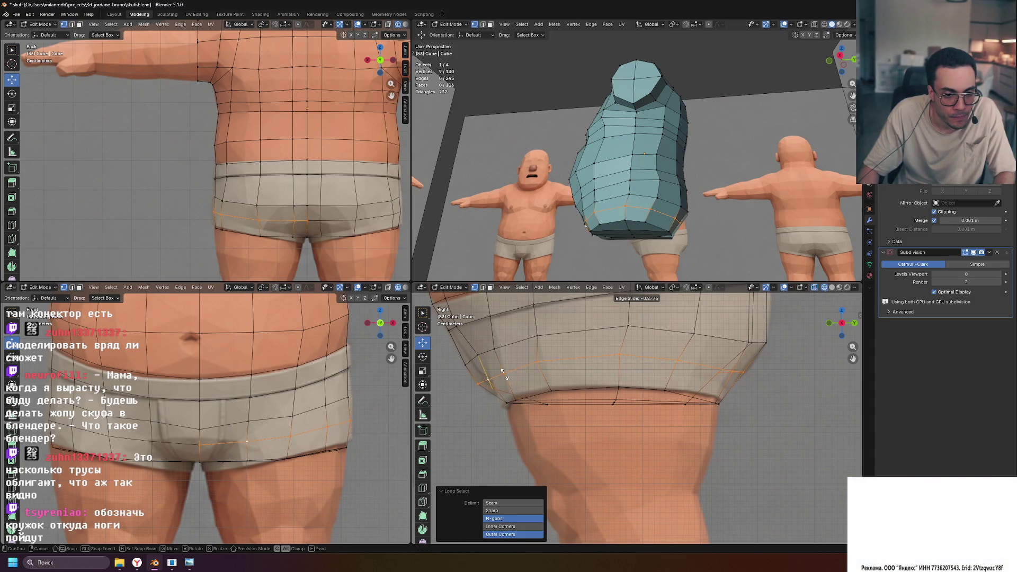
left_click(504, 373)
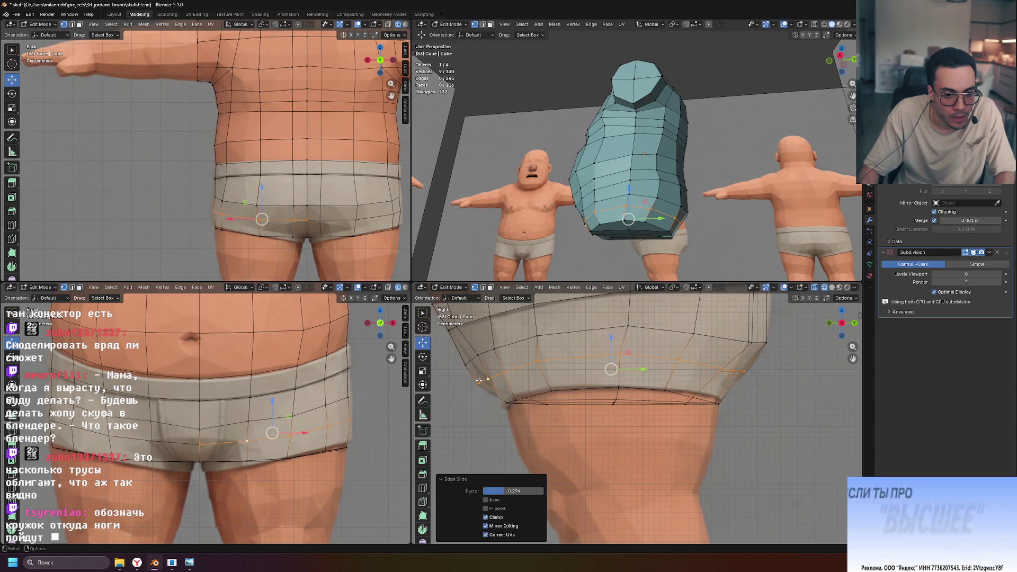
Lower a front leg-opening vertex slightly and shift it along Y.
left_click(199, 444)
left_click_drag(198, 413, 199, 418)
left_click_drag(511, 389, 516, 390)
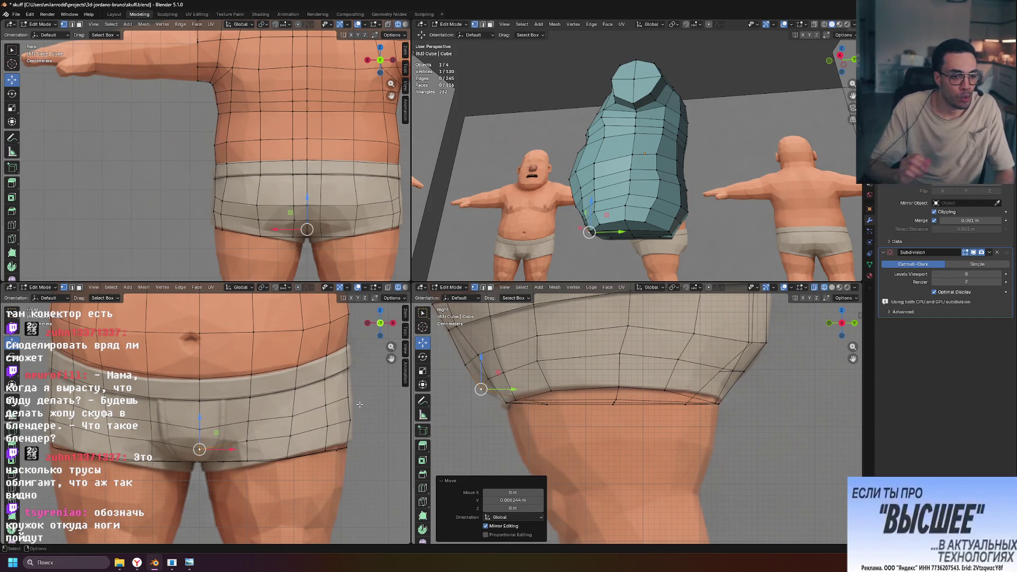
scroll(372, 395, "down", 5)
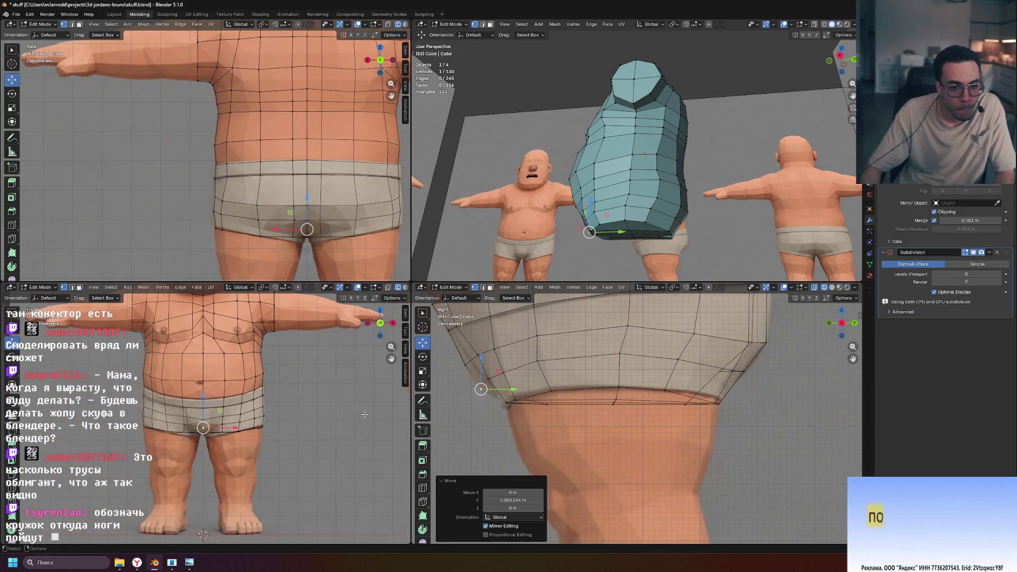
Check the whole mirrored mesh outside Edit Mode, then return to vertex editing.
key("Tab")
mouse_move(662, 175)
middle_mouse_down()
mouse_move(724, 179)
mouse_move(677, 157)
mouse_move(709, 162)
mouse_move(591, 230)
middle_mouse_up()
key("Tab")
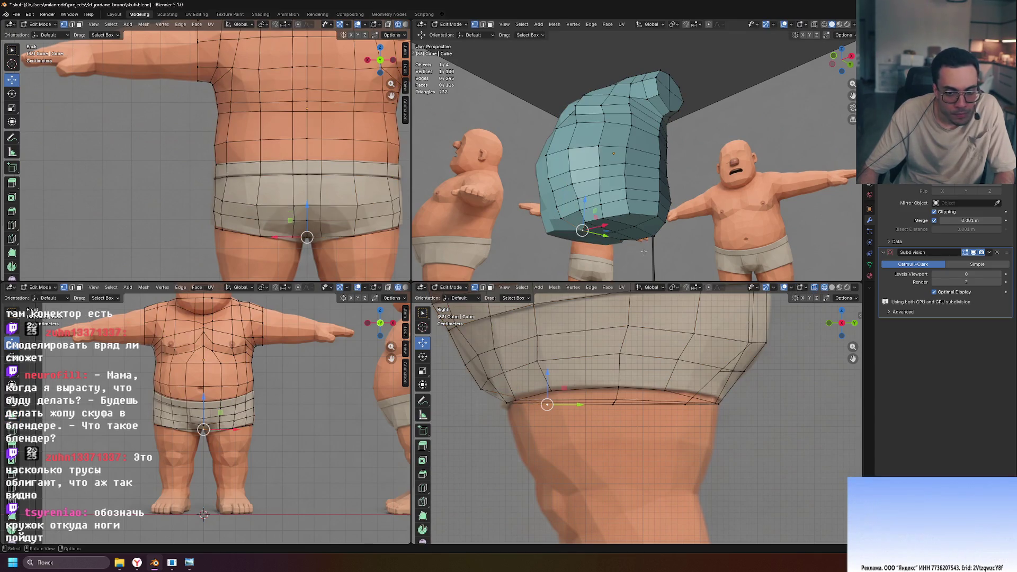
middle_click_drag(655, 250, 651, 233)
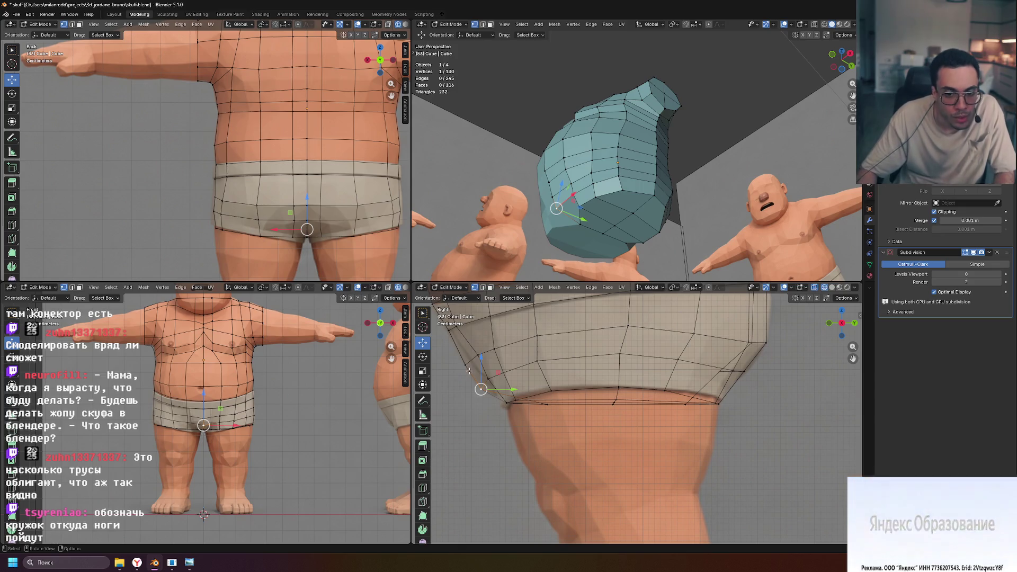
scroll(750, 442, "up", 3)
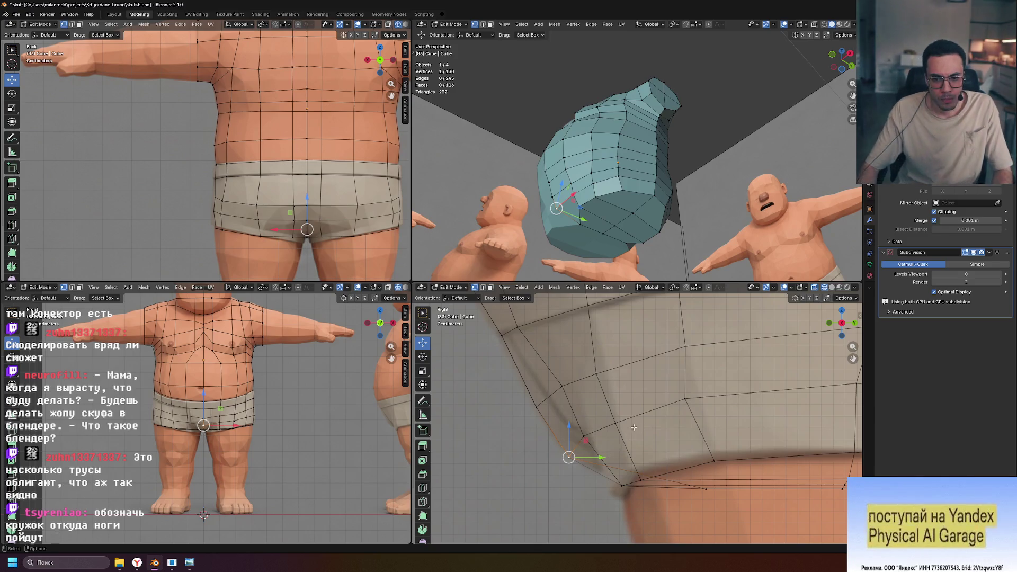
mouse_move(656, 245)
middle_mouse_down()
mouse_move(644, 275)
mouse_move(673, 268)
middle_mouse_up()
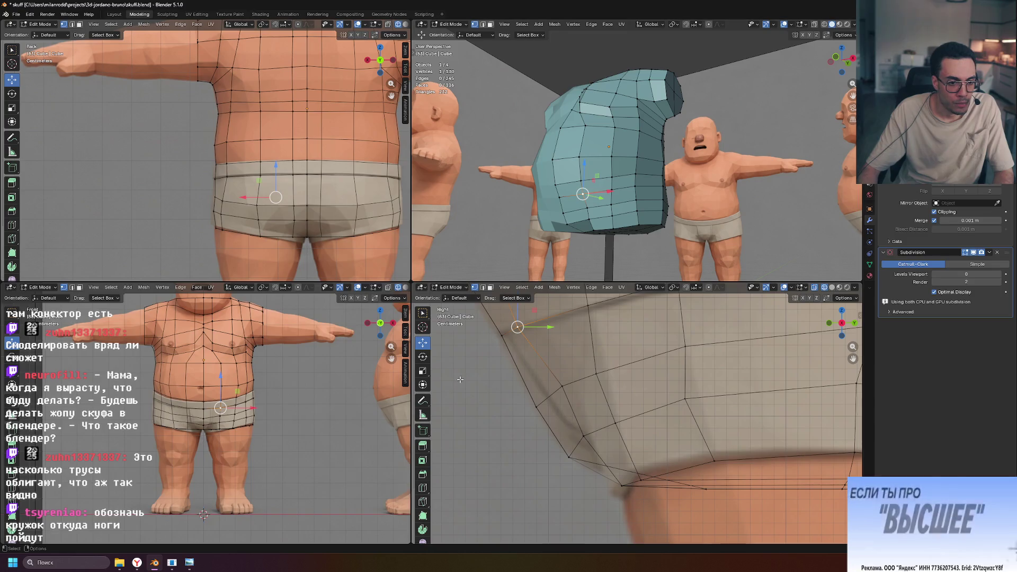
scroll(254, 422, "up", 5)
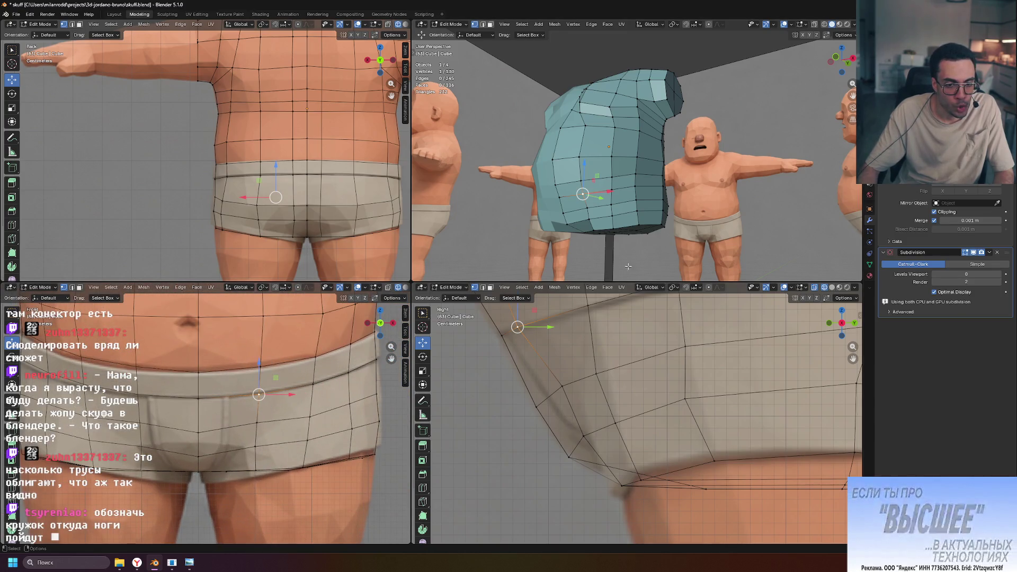
scroll(559, 364, "down", 5)
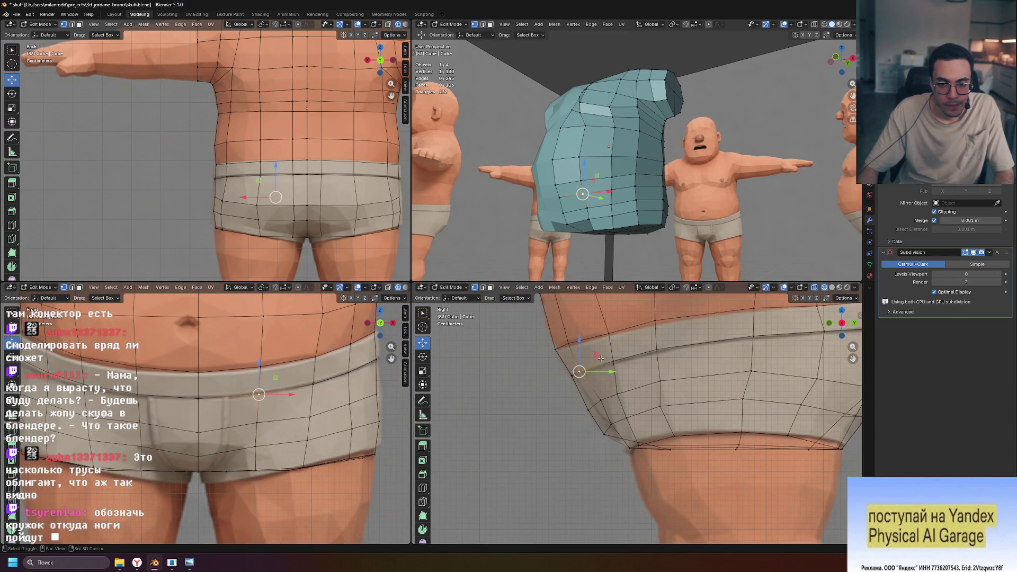
Nudge the front waistband vertex and its two neighbours along Y.
scroll(600, 400, "down", 1)
left_click_drag(602, 401, 608, 399)
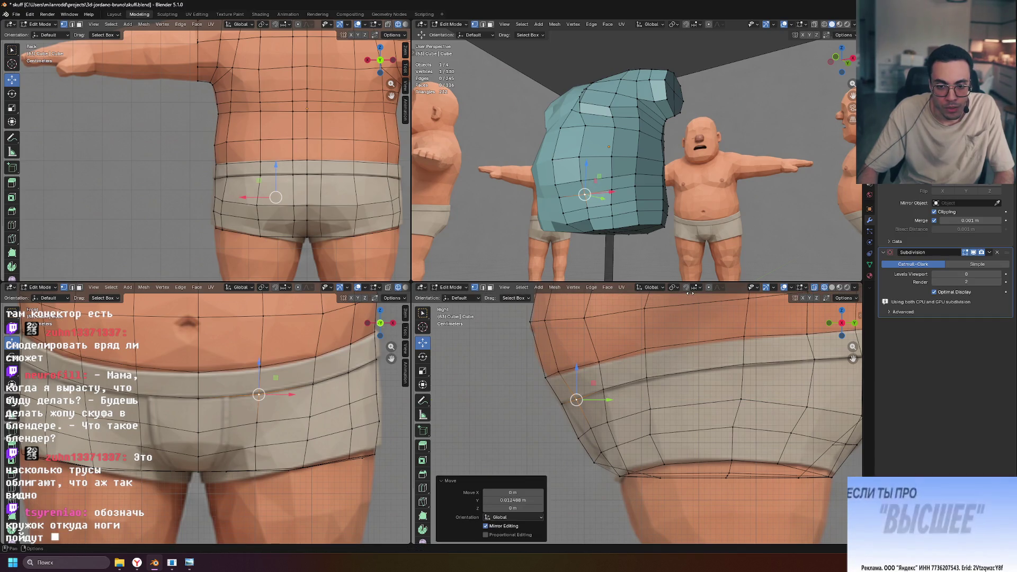
mouse_move(594, 219)
middle_mouse_down()
mouse_move(620, 217)
mouse_move(533, 204)
mouse_move(560, 203)
middle_mouse_up()
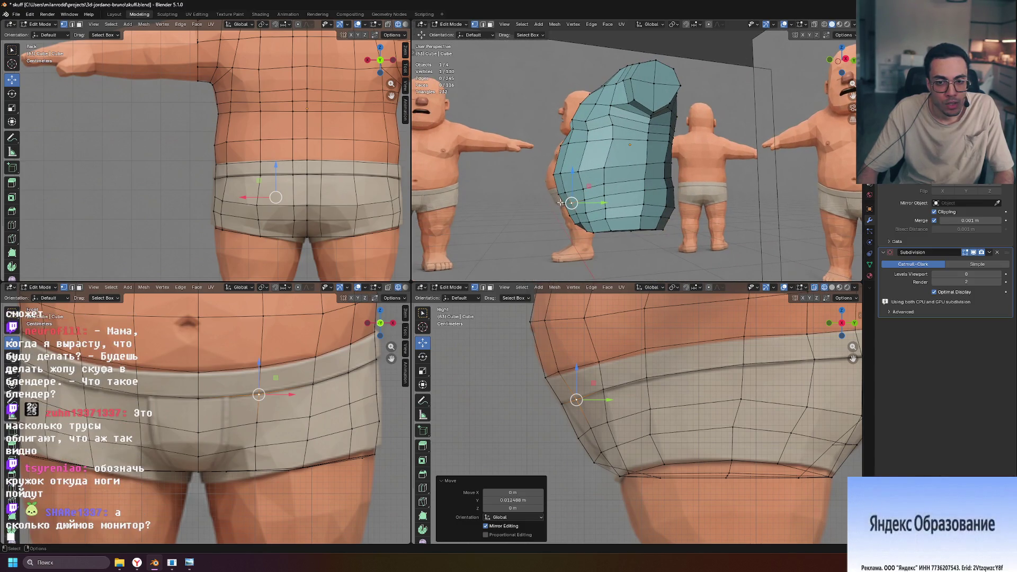
mouse_move(620, 219)
middle_mouse_down()
mouse_move(636, 217)
mouse_move(599, 224)
mouse_move(670, 197)
mouse_move(723, 209)
middle_mouse_up()
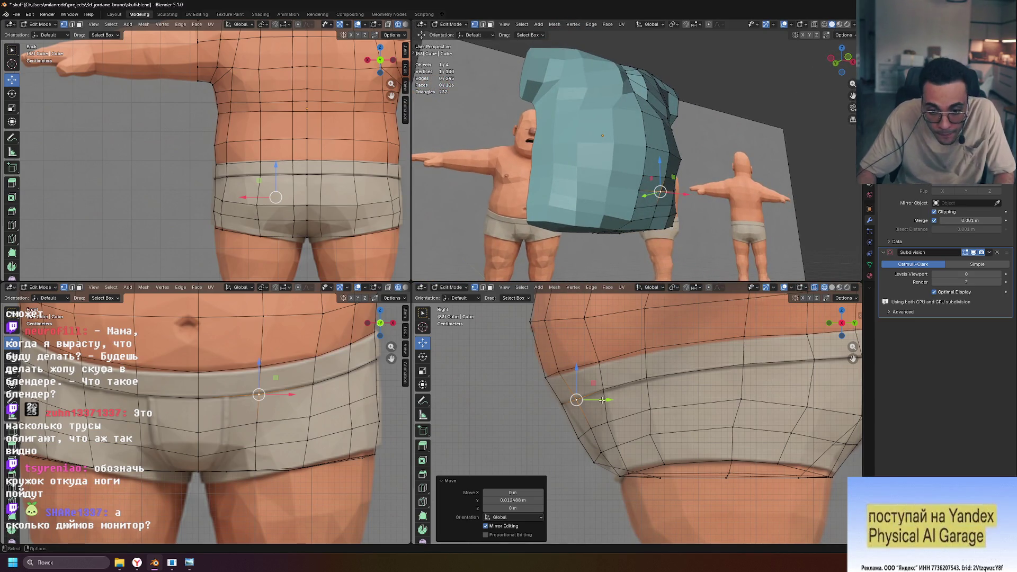
left_click_drag(608, 401, 608, 401)
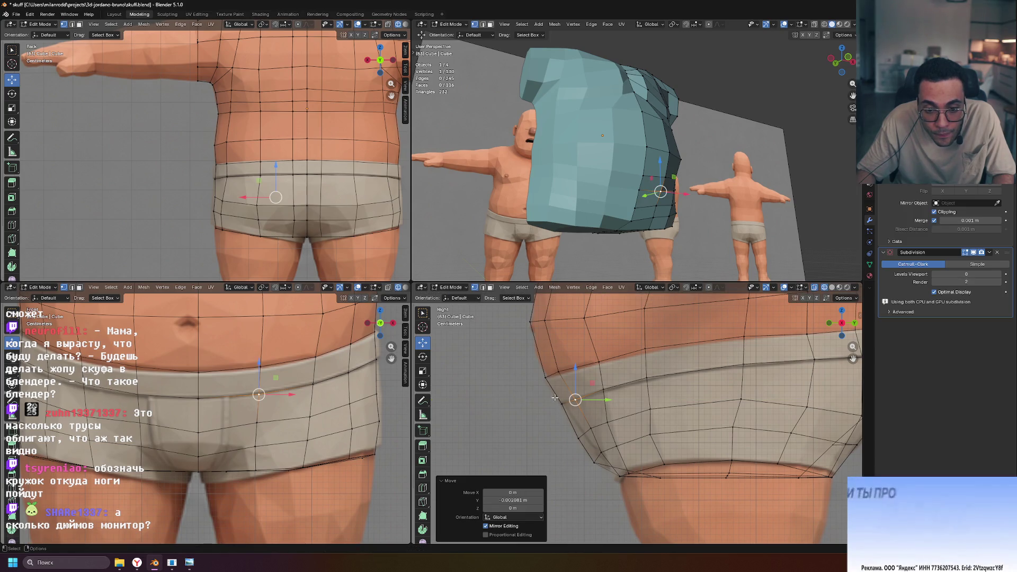
left_click(563, 405, "ctrl")
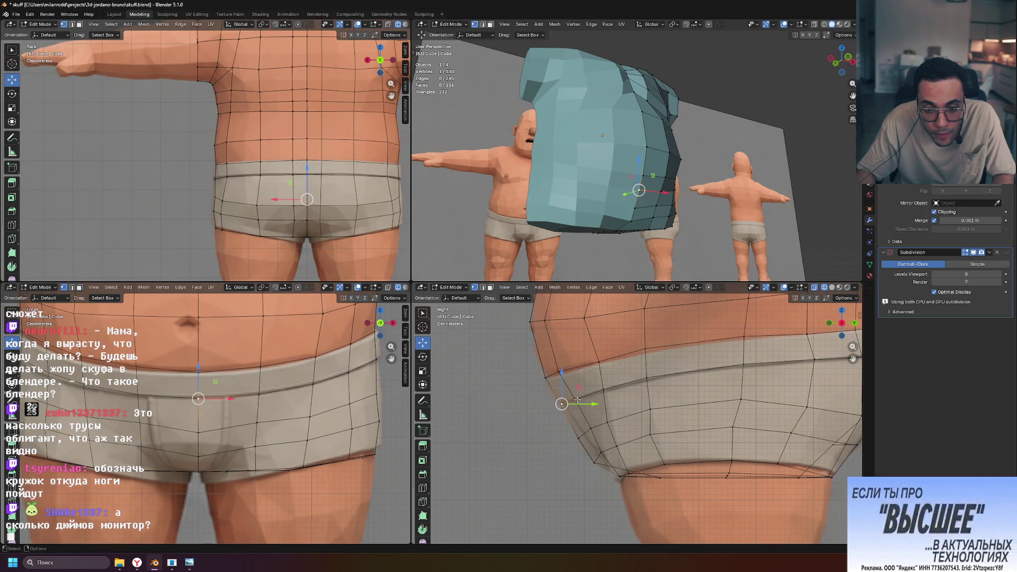
left_click_drag(604, 402, 604, 402)
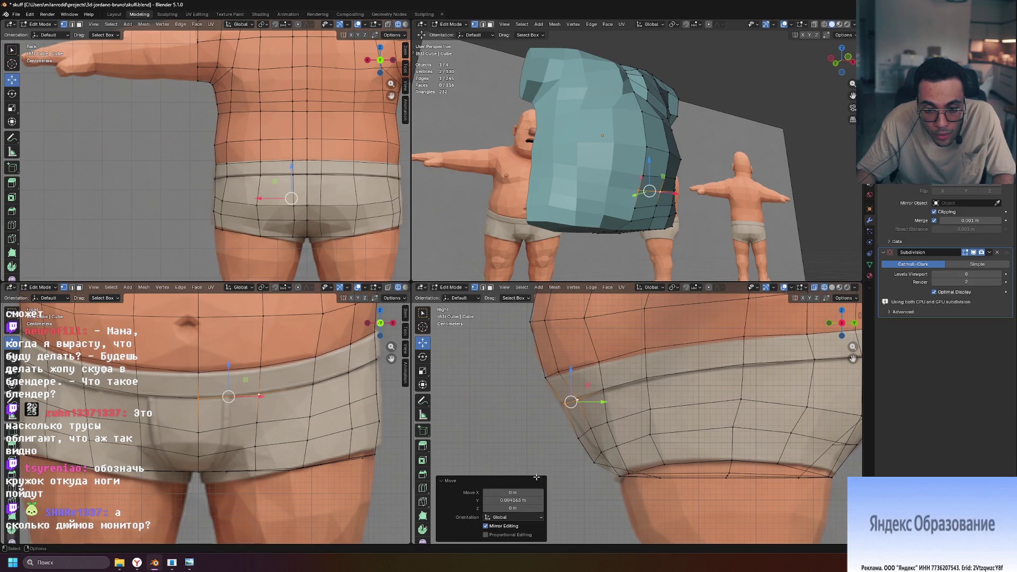
Push a leg-opening vertex back along Y, then raise, shift and lower a hip vertex.
left_click(596, 462)
left_click_drag(625, 463, 622, 461)
left_click(579, 438)
left_click_drag(581, 410, 606, 432)
left_click_drag(199, 395, 198, 398)
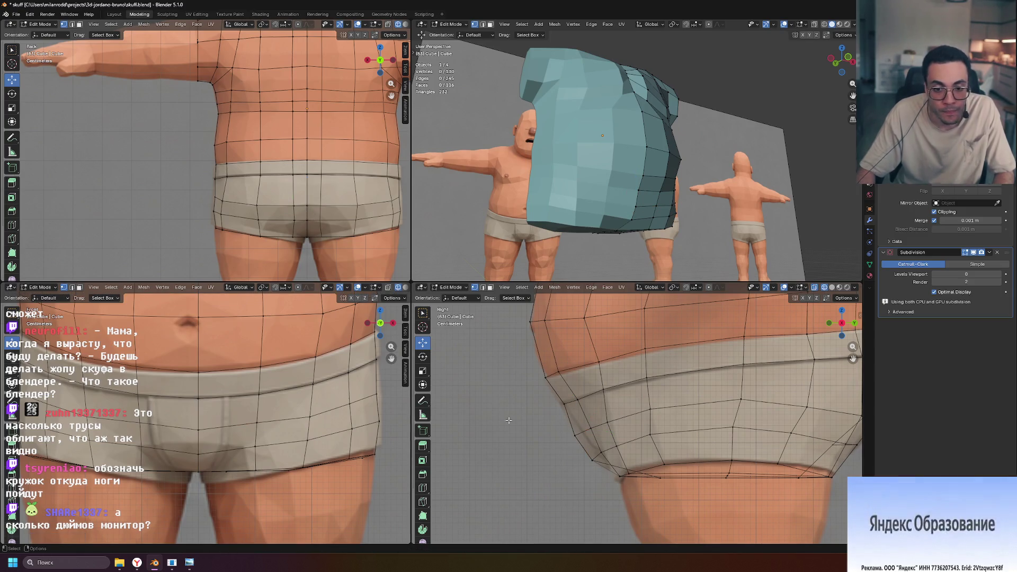
scroll(303, 447, "down", 1)
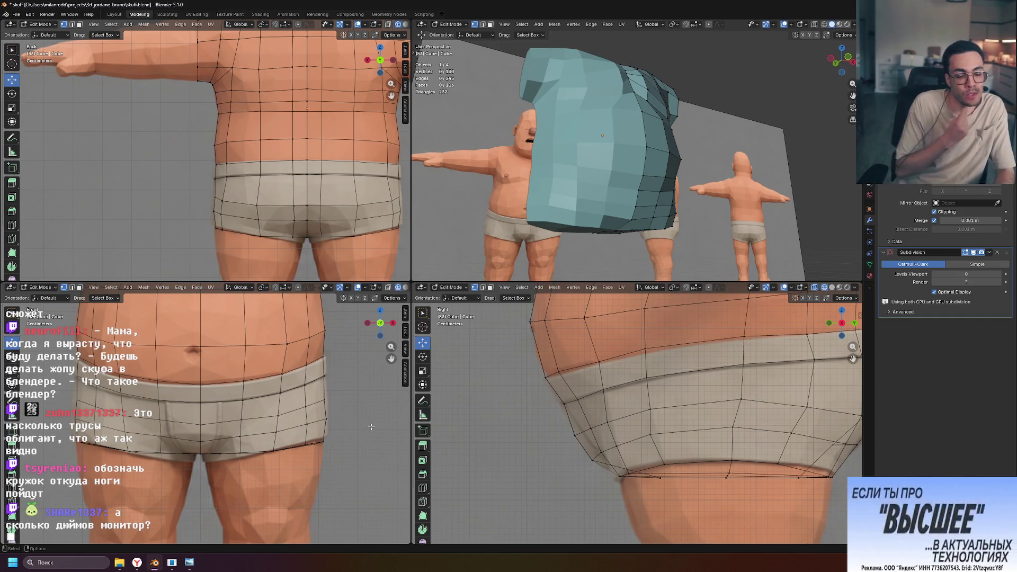
scroll(233, 412, "down", 5)
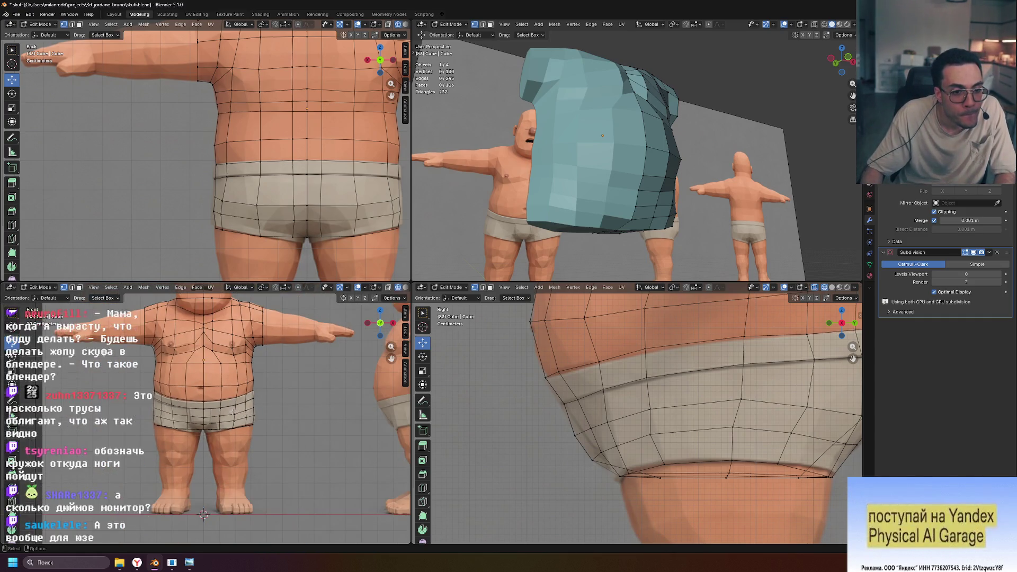
scroll(233, 412, "up", 5)
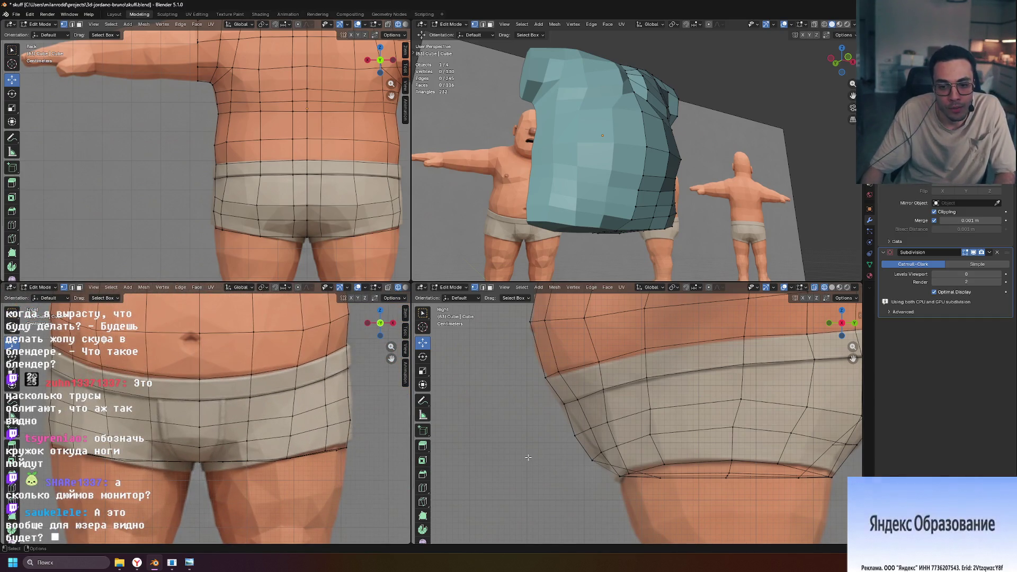
key("Tab")
Edge-slide the selected hip edge along the surface and frame the hip.
mouse_move(562, 244)
middle_mouse_down()
mouse_move(602, 182)
mouse_move(735, 223)
mouse_move(691, 214)
mouse_move(626, 234)
mouse_move(622, 207)
mouse_move(595, 211)
mouse_move(716, 181)
mouse_move(742, 190)
mouse_move(668, 249)
mouse_move(618, 139)
mouse_move(655, 112)
mouse_move(653, 82)
mouse_move(685, 61)
mouse_move(758, 98)
mouse_move(743, 143)
mouse_move(666, 151)
mouse_move(645, 194)
mouse_move(669, 188)
mouse_move(722, 224)
mouse_move(673, 232)
mouse_move(670, 212)
mouse_move(655, 237)
mouse_move(675, 225)
middle_mouse_up()
mouse_move(676, 217)
middle_mouse_down()
mouse_move(746, 224)
mouse_move(719, 245)
mouse_move(773, 162)
mouse_move(750, 169)
middle_mouse_up()
key("g")
key("g")
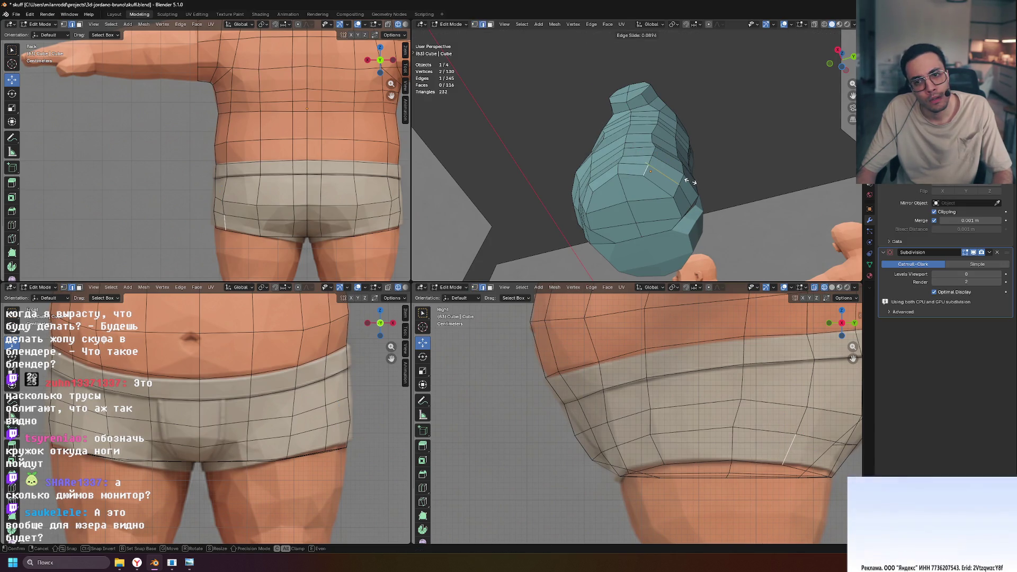
left_click(693, 181)
middle_click_drag(692, 182, 688, 222)
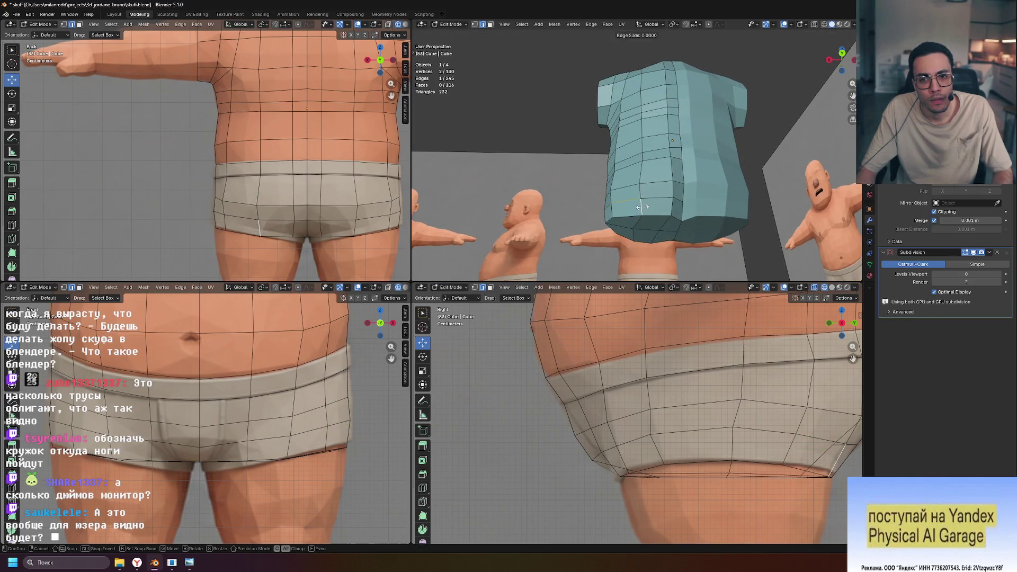
middle_click_drag(752, 224, 731, 227)
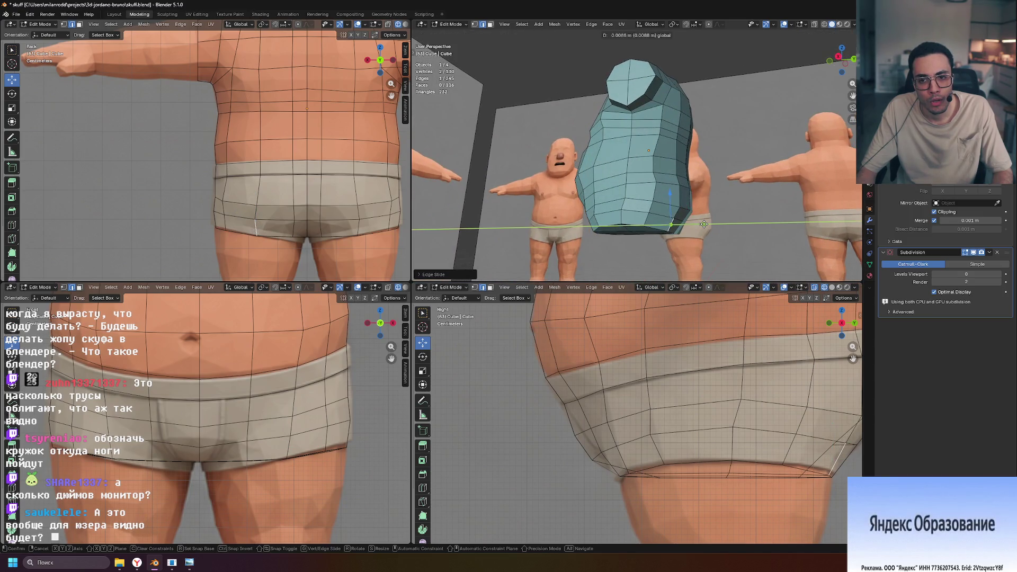
middle_click_drag(740, 356, 563, 329, "shift")
mouse_move(694, 235)
middle_mouse_down()
mouse_move(711, 224)
mouse_move(678, 222)
mouse_move(638, 155)
mouse_move(582, 194)
mouse_move(554, 198)
mouse_move(664, 203)
mouse_move(552, 202)
middle_mouse_up()
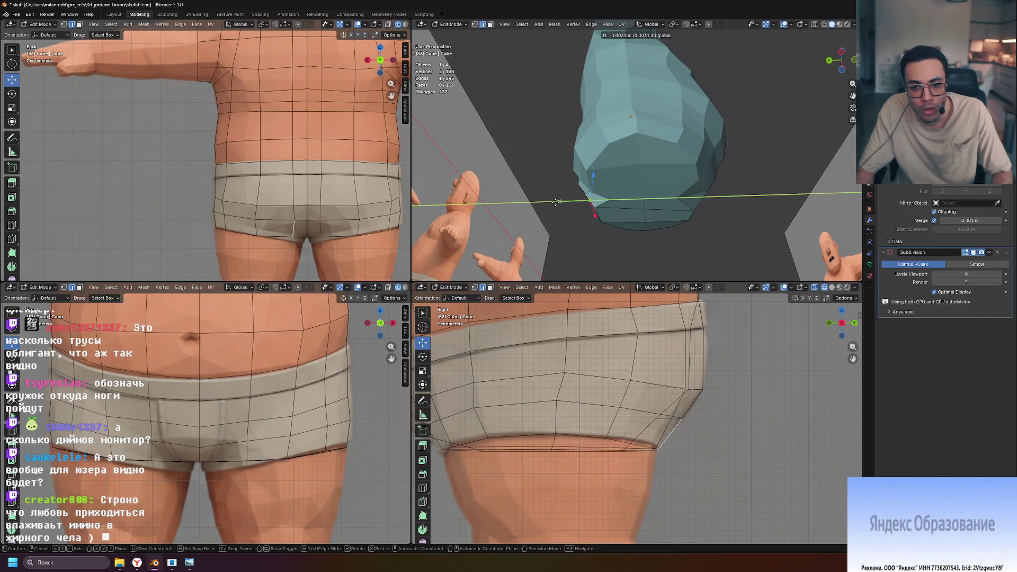
Confirm the vertex move and shift the lower hem vertex along Y.
left_click(556, 201)
mouse_move(556, 202)
middle_mouse_down()
mouse_move(816, 214)
mouse_move(737, 241)
middle_mouse_up()
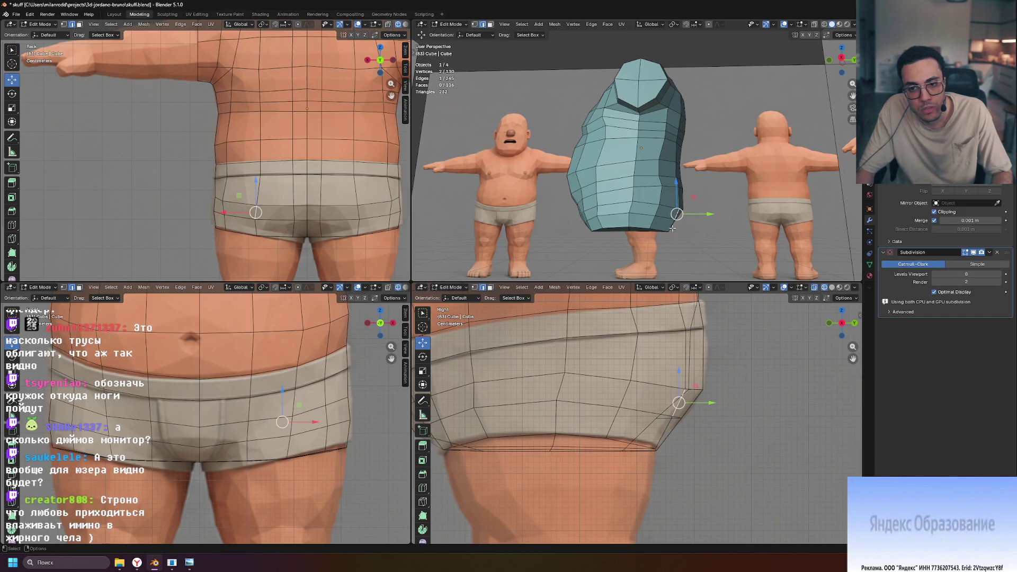
middle_click_drag(724, 247, 641, 151, "ctrl")
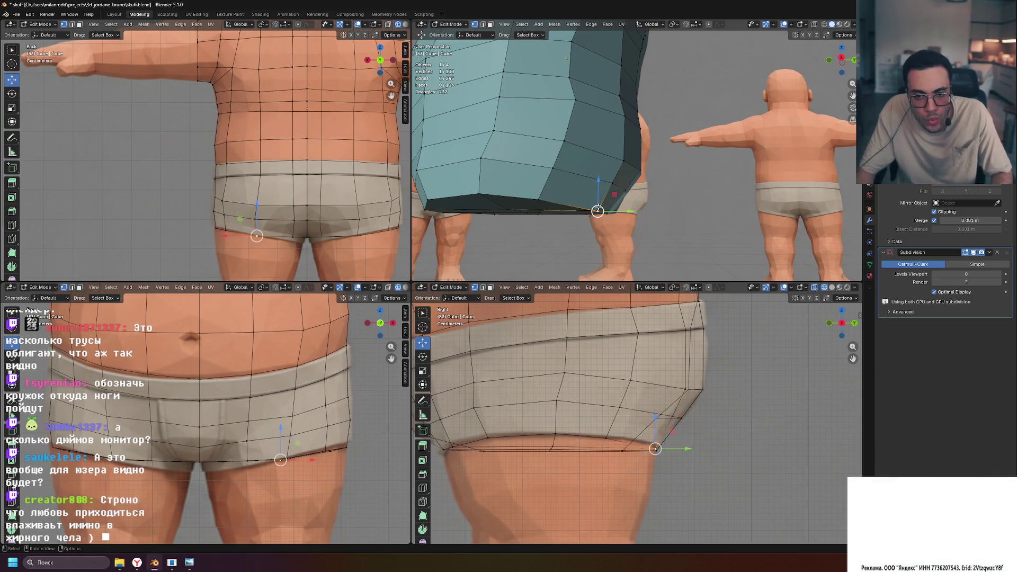
left_click_drag(629, 212, 622, 210)
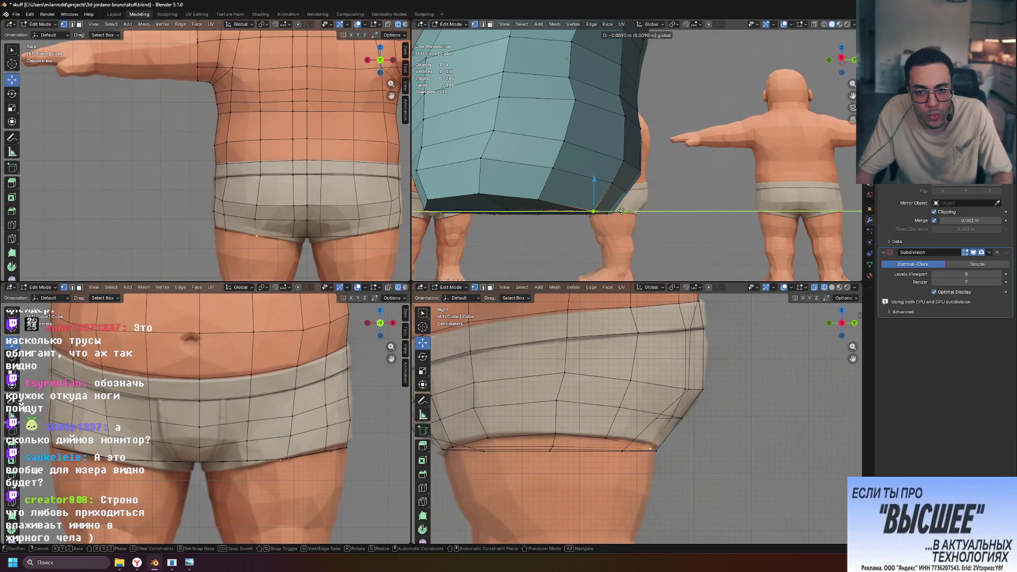
Return to Object Mode and view all the characters.
mouse_move(716, 198)
middle_mouse_down()
mouse_move(643, 216)
mouse_move(639, 105)
mouse_move(708, 239)
middle_mouse_up()
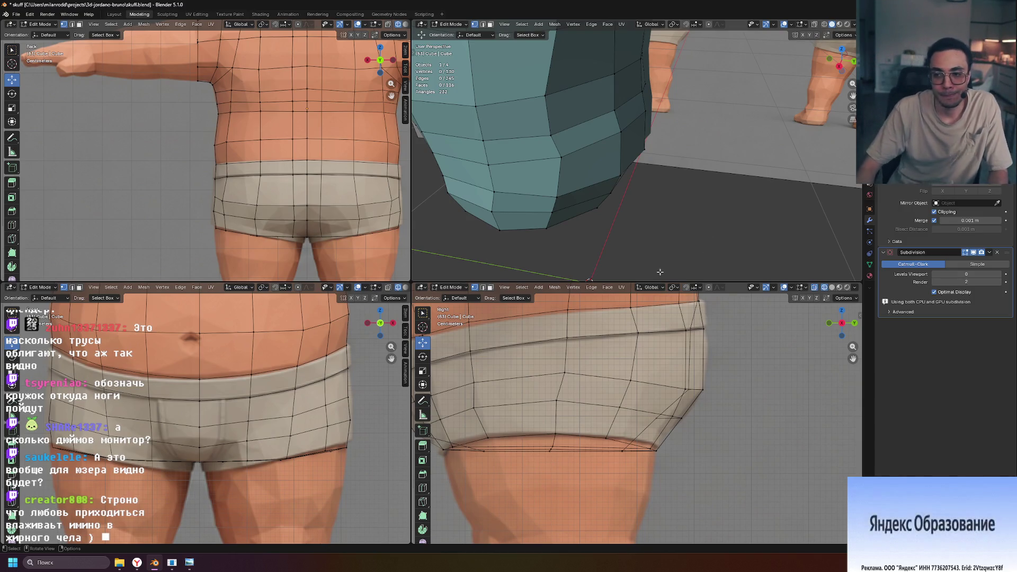
scroll(659, 272, "down", 8)
key("Tab")
mouse_move(689, 207)
middle_mouse_down()
mouse_move(694, 168)
mouse_move(736, 127)
mouse_move(732, 113)
mouse_move(654, 158)
mouse_move(738, 158)
mouse_move(700, 155)
middle_mouse_up()
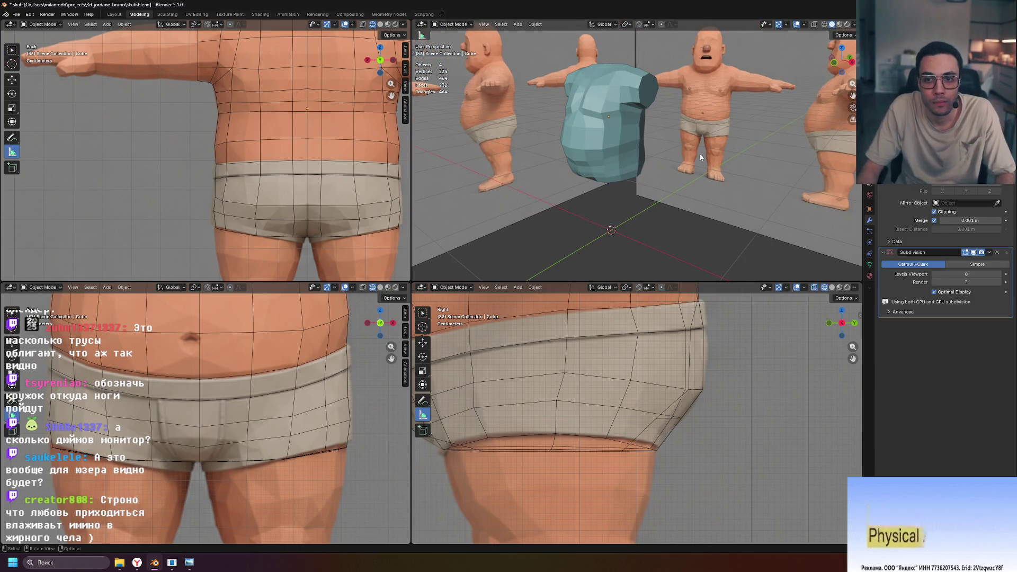
Preview the torso mesh smoothed at subdivision level 4, then level 1.
left_click(620, 128)
key("ctrl+4")
mouse_move(620, 127)
middle_mouse_down()
mouse_move(738, 100)
mouse_move(686, 137)
mouse_move(707, 114)
mouse_move(669, 127)
mouse_move(725, 129)
mouse_move(652, 122)
mouse_move(688, 125)
mouse_move(720, 62)
mouse_move(716, 37)
mouse_move(636, 112)
mouse_move(523, 110)
mouse_move(694, 110)
mouse_move(736, 138)
mouse_move(617, 128)
mouse_move(599, 144)
mouse_move(704, 144)
mouse_move(632, 122)
mouse_move(619, 135)
mouse_move(625, 145)
mouse_move(772, 154)
mouse_move(697, 152)
middle_mouse_up()
key("ctrl+4")
scroll(712, 127, "down", 5)
scroll(523, 110, "up", 5)
key("ctrl+1")
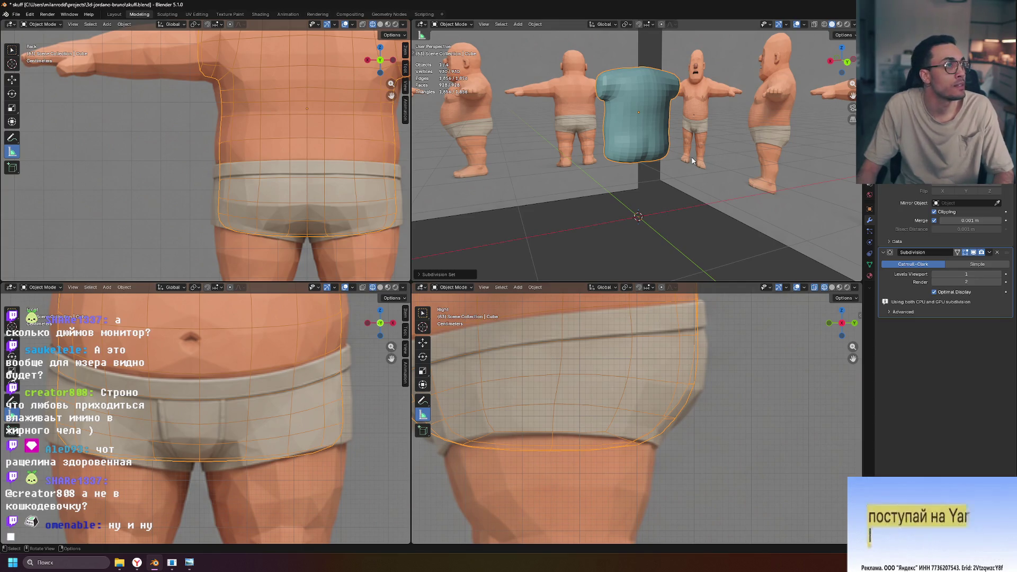
middle_click_drag(553, 147, 644, 158)
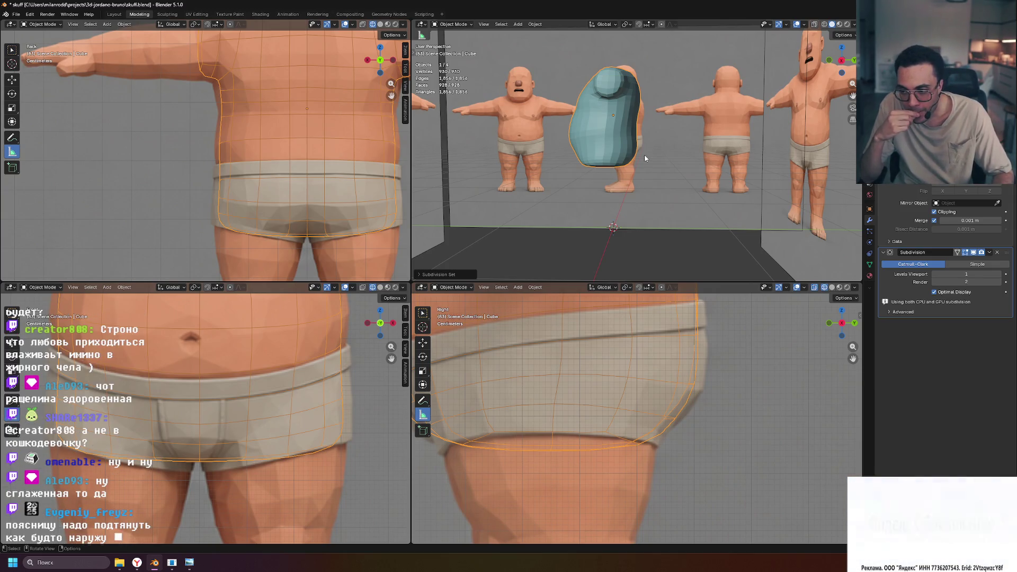
Drop subdivision to level 0, re-enter Edit Mode and move the back waist vertex along Y.
key("ctrl+0")
mouse_move(673, 143)
middle_mouse_down()
mouse_move(498, 143)
mouse_move(628, 136)
mouse_move(778, 149)
mouse_move(653, 138)
mouse_move(667, 110)
mouse_move(747, 142)
mouse_move(630, 138)
mouse_move(664, 157)
mouse_move(748, 154)
mouse_move(734, 149)
middle_mouse_up()
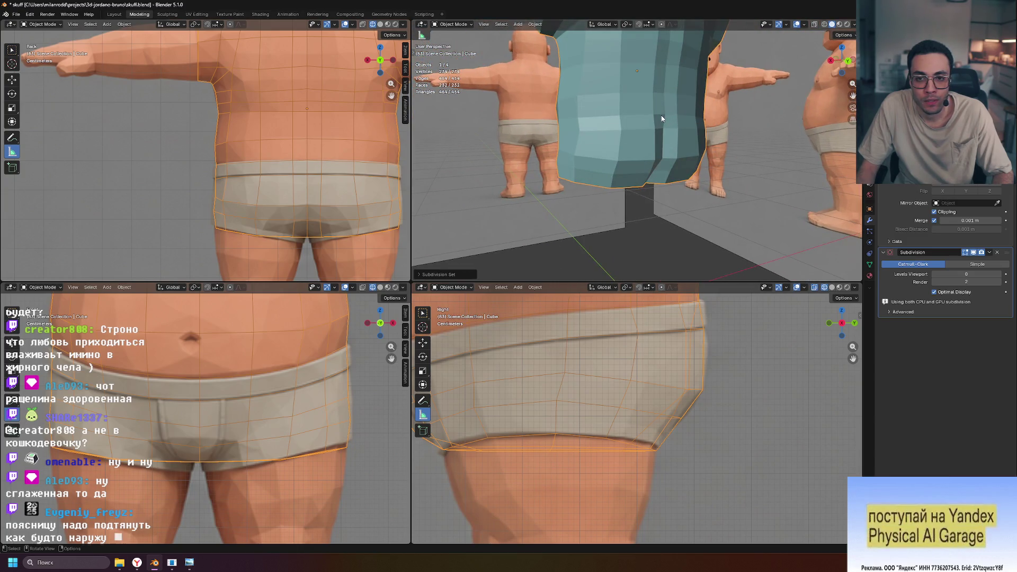
mouse_move(671, 115)
middle_mouse_down()
mouse_move(696, 112)
mouse_move(631, 113)
mouse_move(647, 113)
middle_mouse_up()
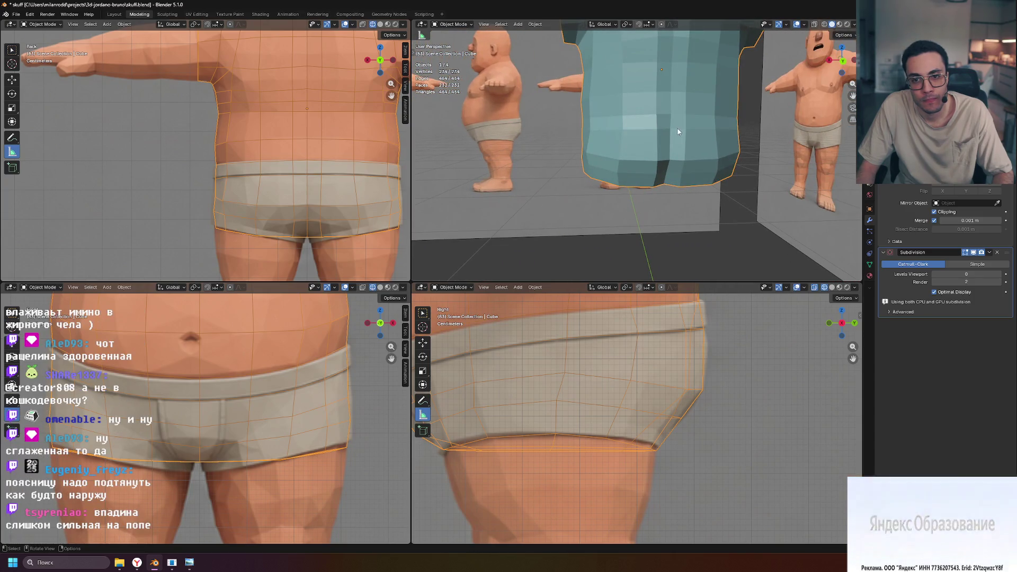
key("Tab")
middle_click_drag(686, 136, 706, 136)
left_click_drag(674, 129, 677, 128)
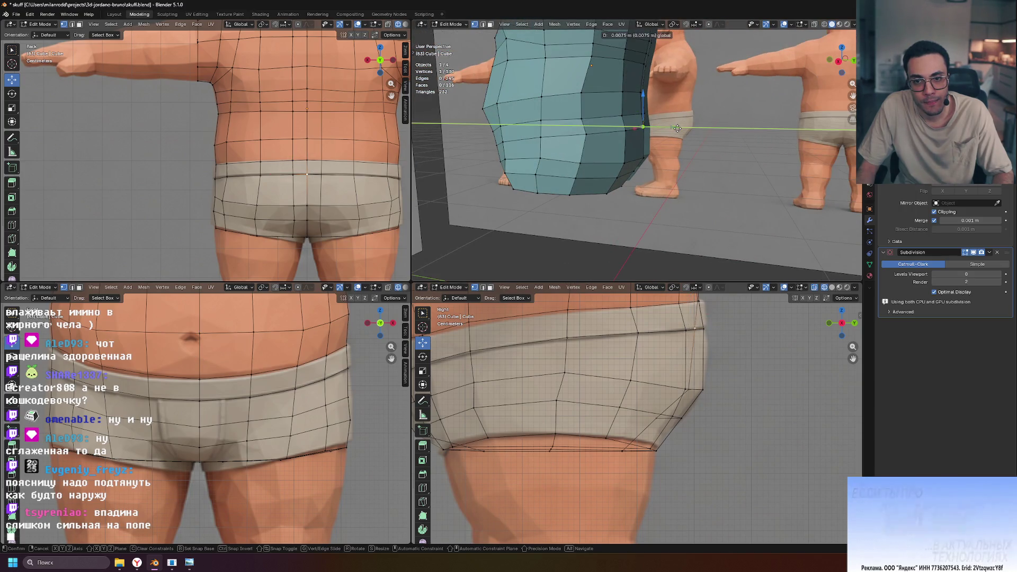
Settle the back waist vertex's move along Y.
mouse_move(748, 136)
middle_mouse_down()
mouse_move(603, 132)
mouse_move(716, 143)
middle_mouse_up()
left_click(686, 132)
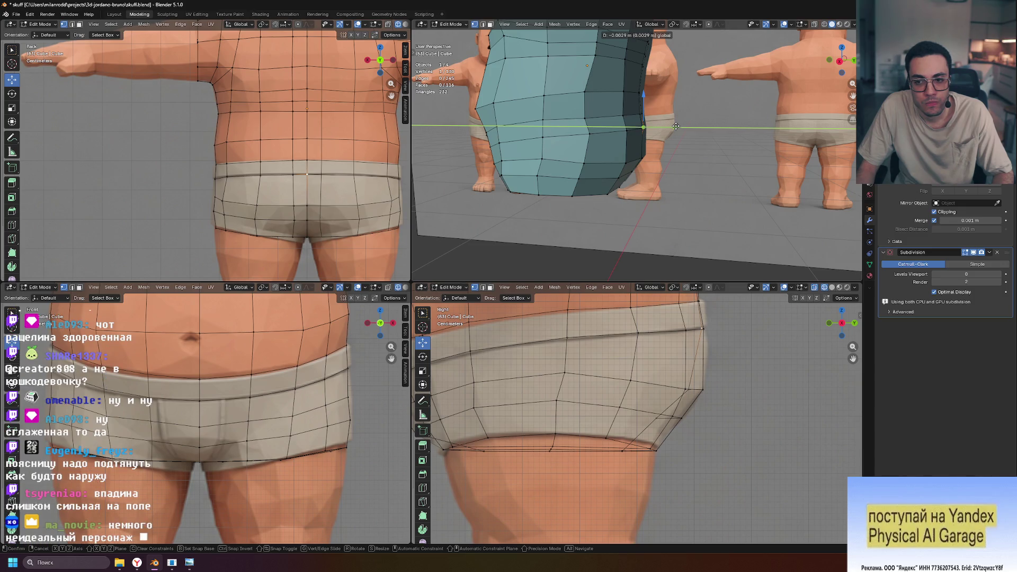
left_click(675, 126)
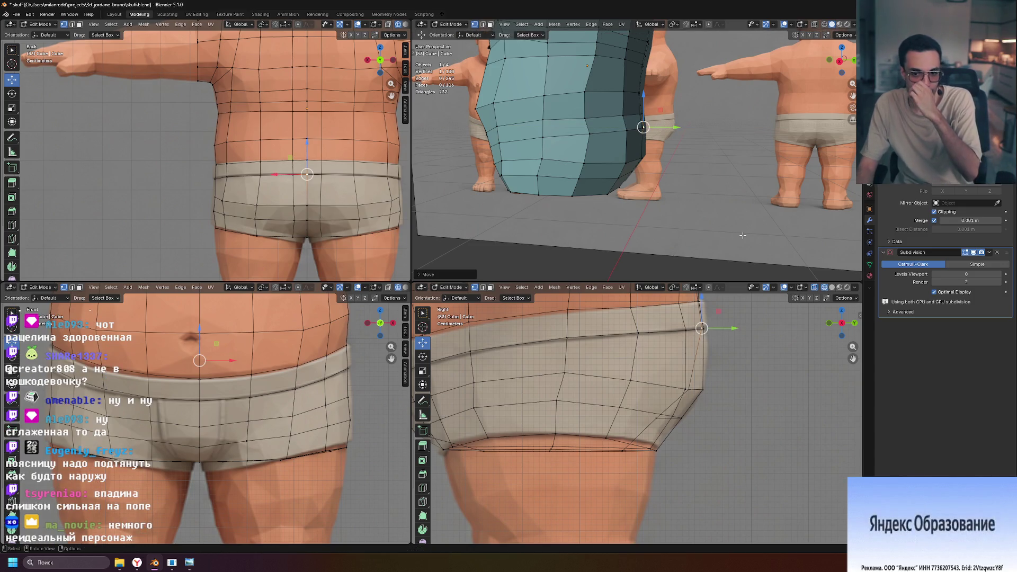
mouse_move(760, 251)
middle_mouse_down()
mouse_move(669, 191)
mouse_move(774, 185)
middle_mouse_up()
key("g")
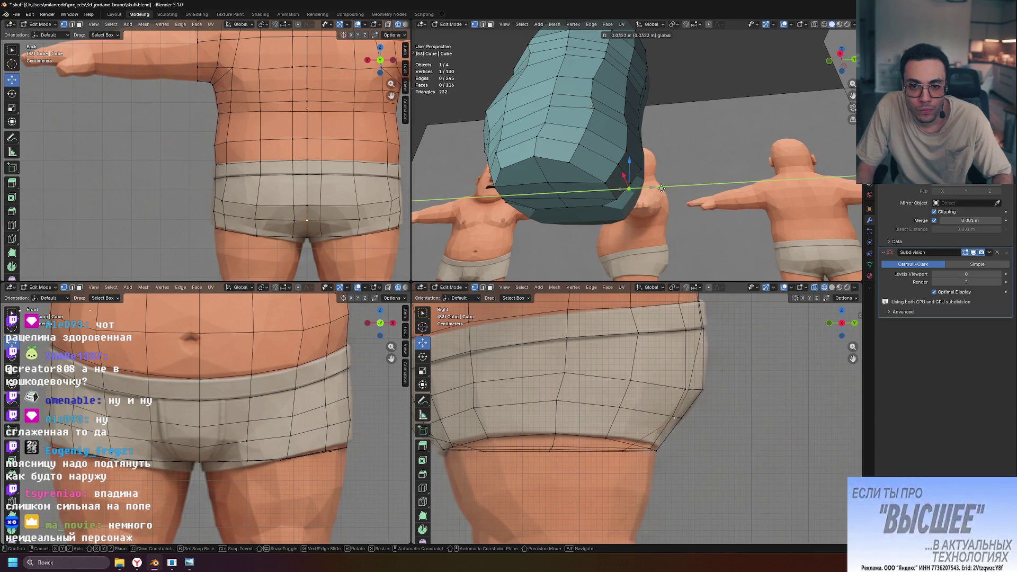
mouse_move(719, 184)
middle_mouse_down()
mouse_move(587, 177)
mouse_move(755, 212)
mouse_move(613, 162)
middle_mouse_up()
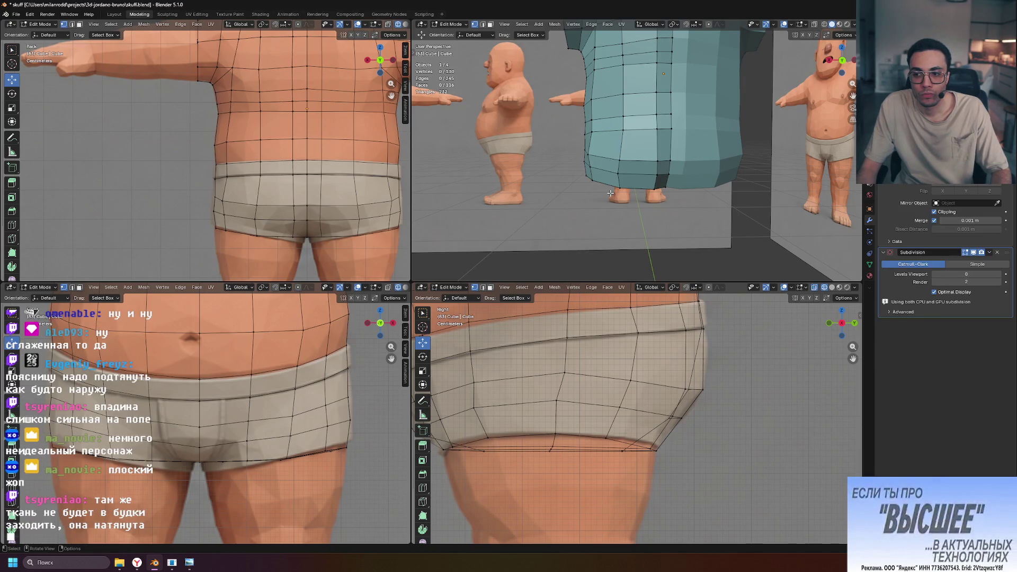
mouse_move(595, 210)
middle_mouse_down()
mouse_move(668, 179)
mouse_move(622, 183)
middle_mouse_up()
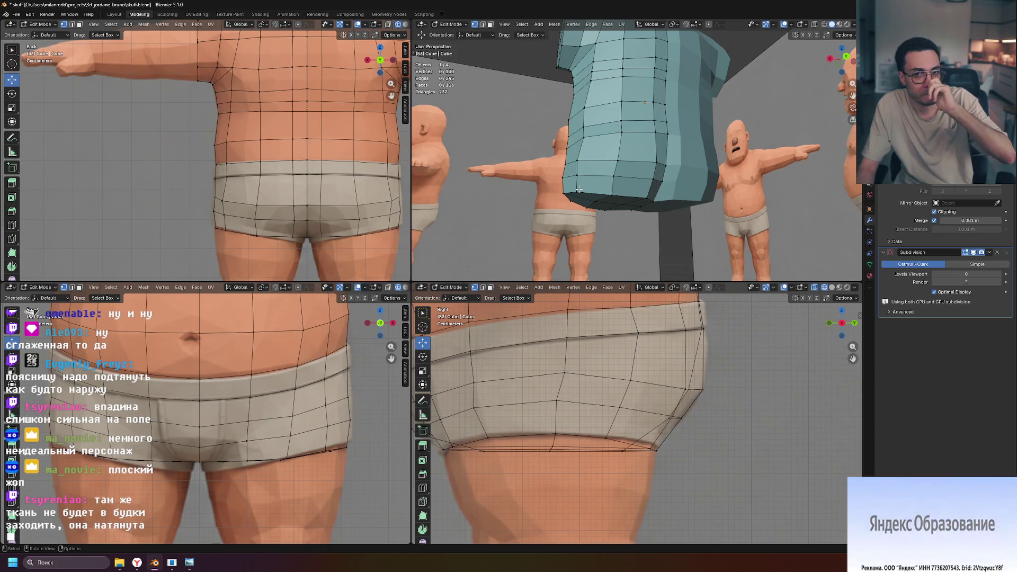
Slide a hip-side vertex slightly along X.
left_click(577, 174)
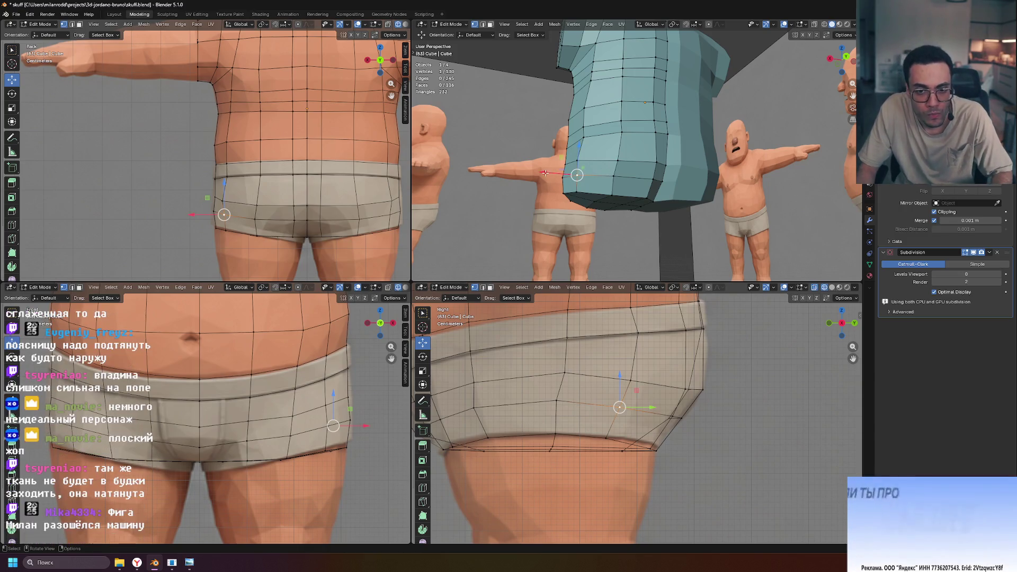
left_click_drag(543, 173, 545, 173)
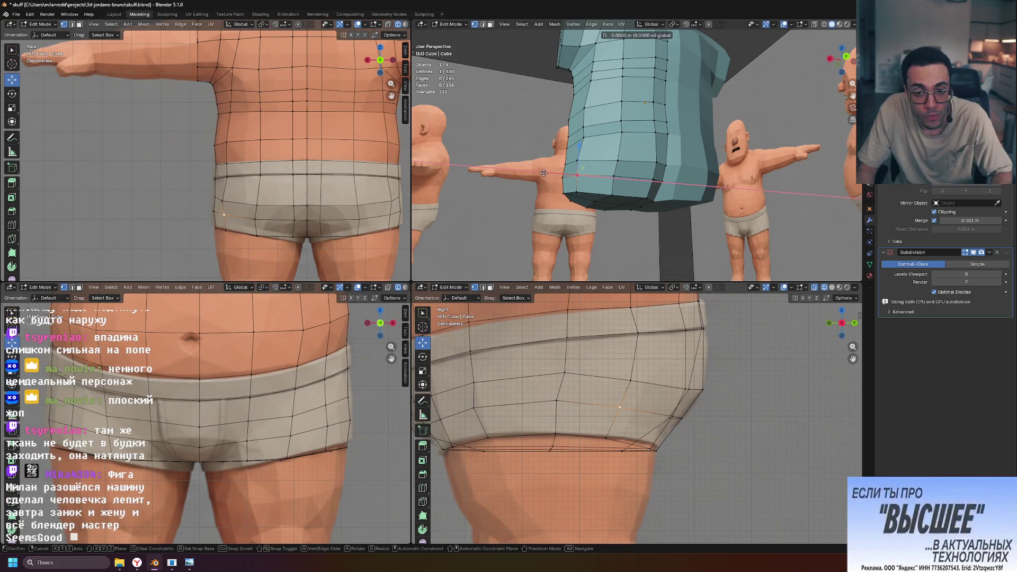
middle_click_drag(663, 181, 599, 192)
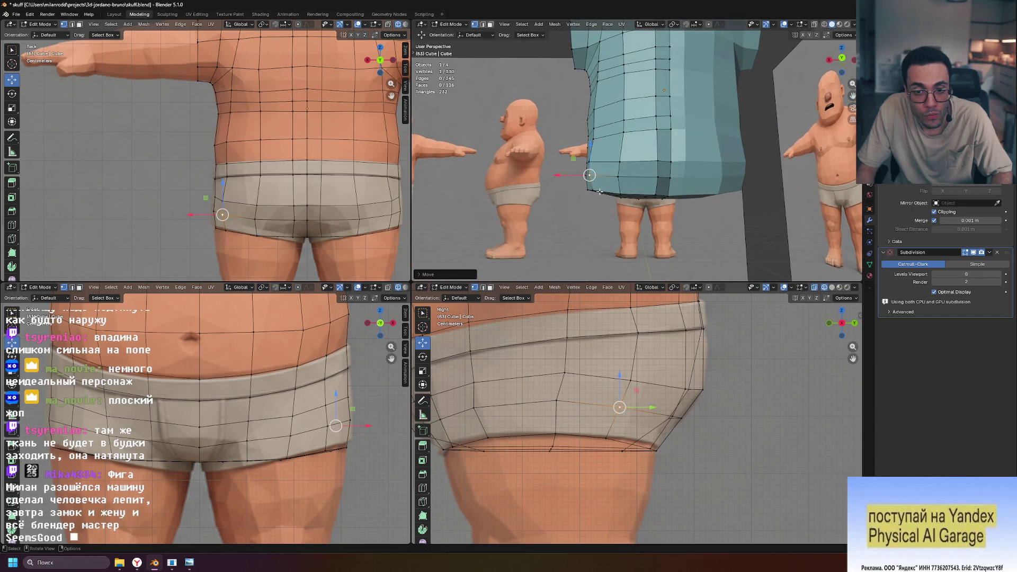
scroll(242, 218, "up", 4)
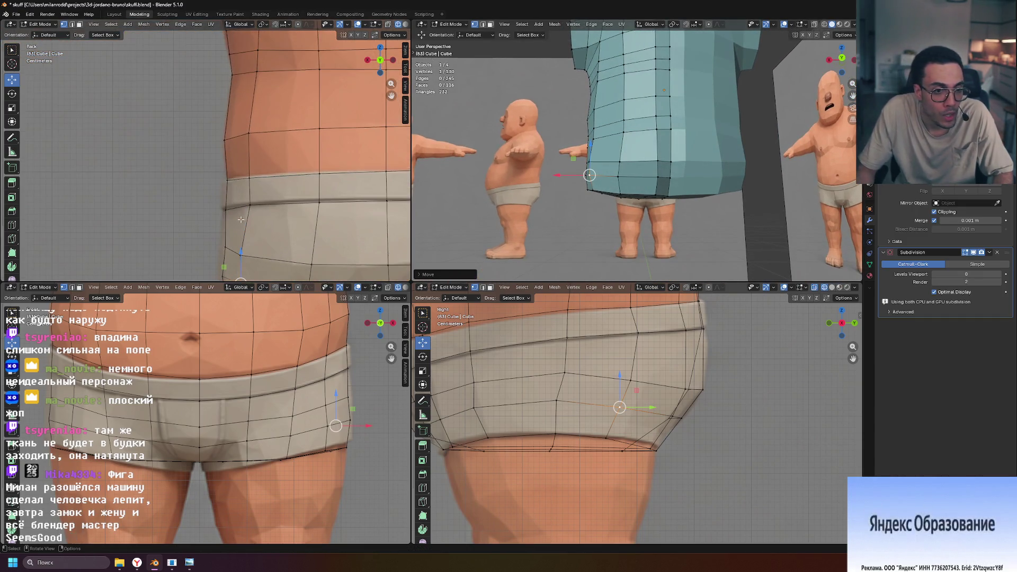
Reposition the waistband vertex at the hip side in the back view.
middle_click_drag(283, 227, 275, 180, "shift")
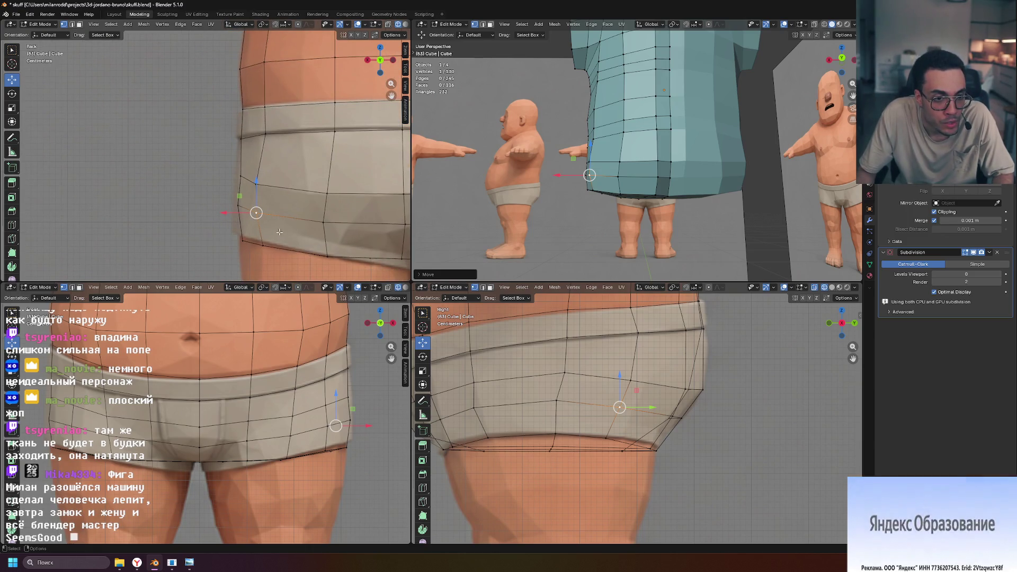
left_click(265, 134)
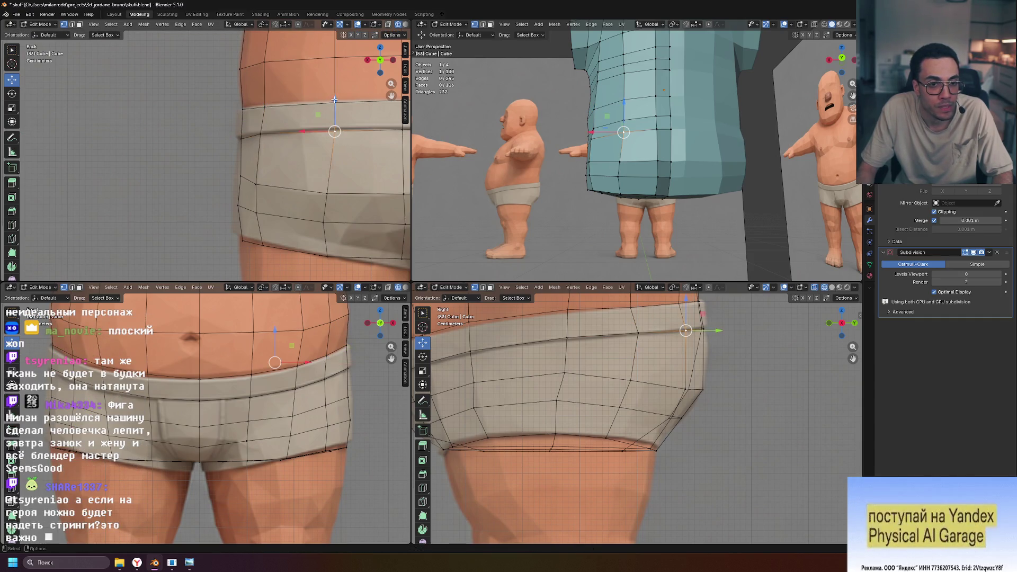
left_click(335, 96)
middle_click_drag(334, 96, 262, 170, "shift")
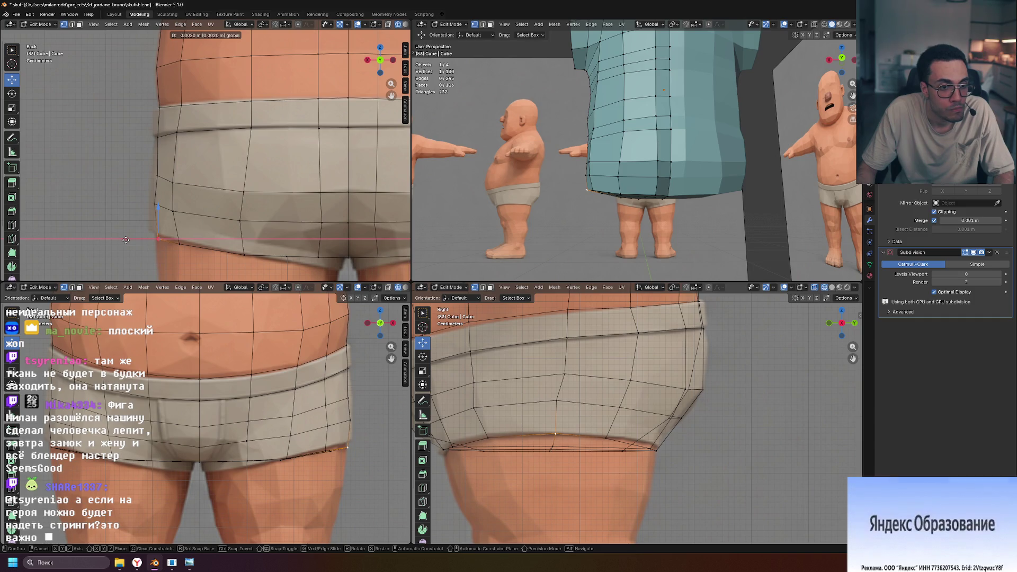
left_click(126, 240)
Move a lower back-edge vertex along Z and the next one with Y excluded.
left_click(166, 245)
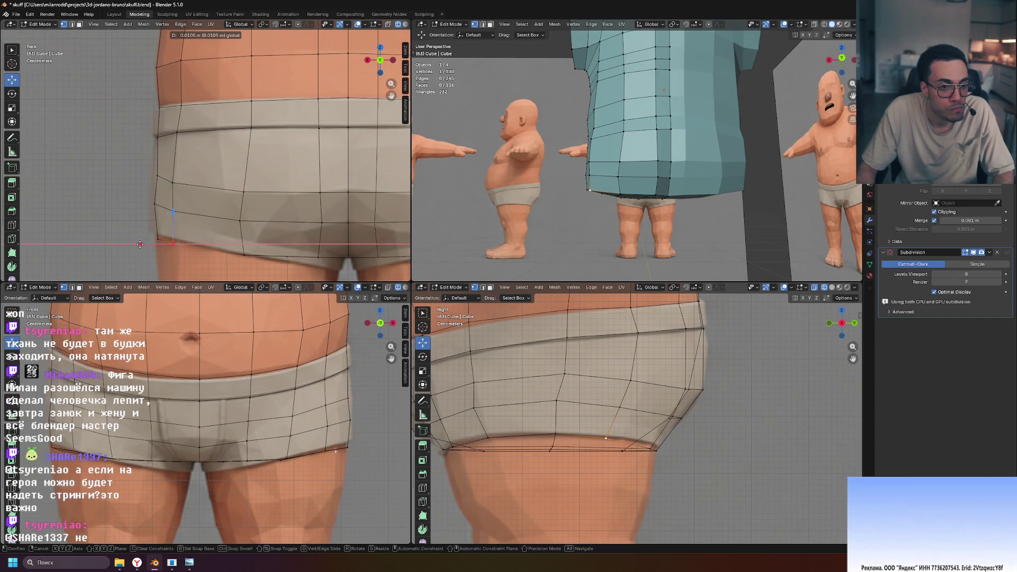
key("g")
key("z")
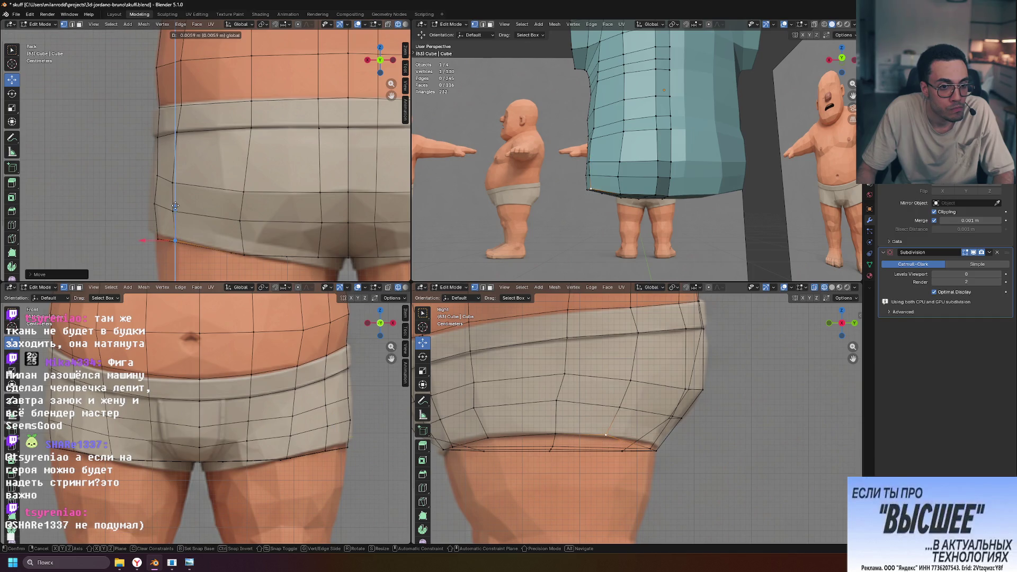
left_click(175, 205)
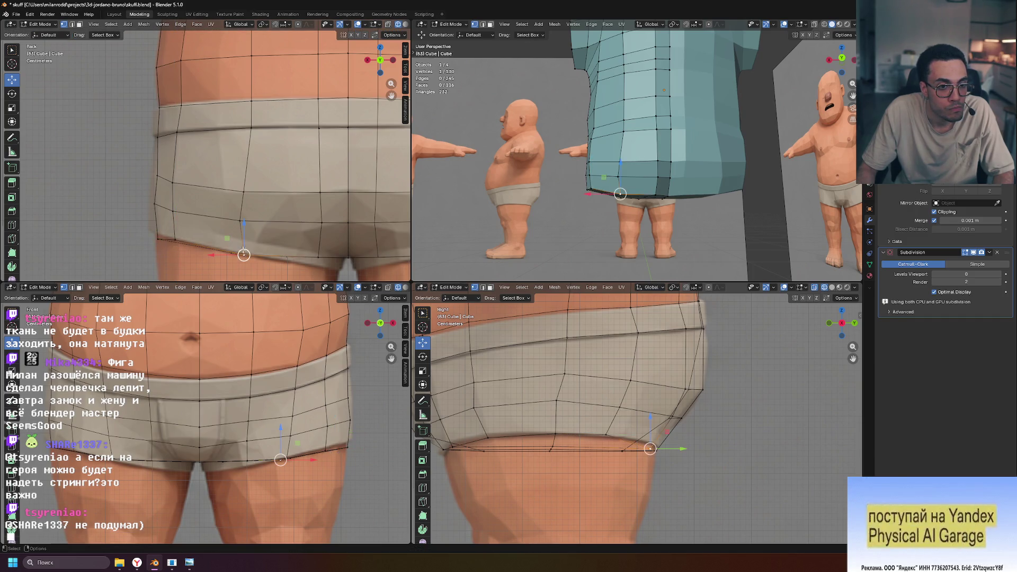
left_click(228, 229)
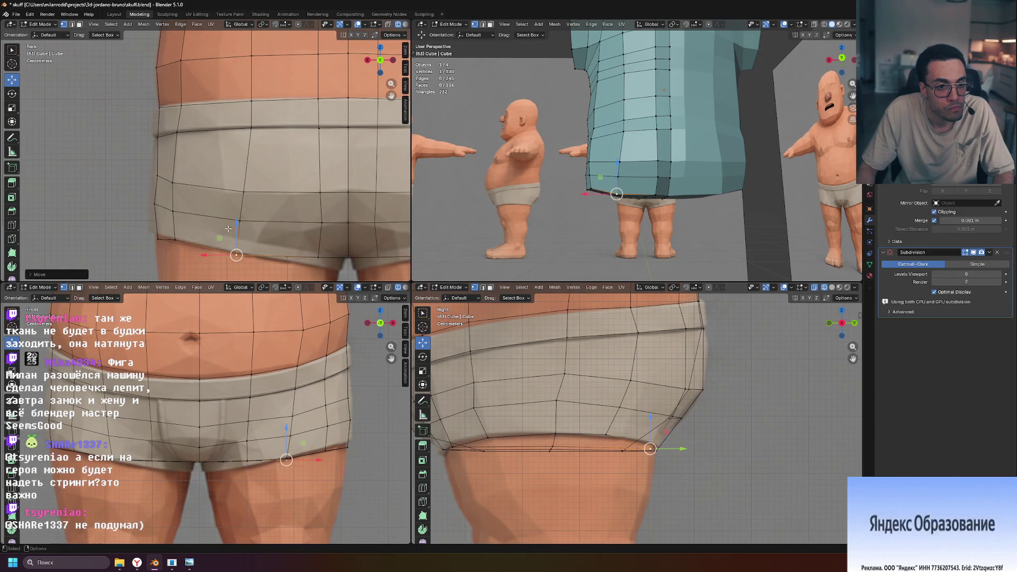
key("g")
key("shift+y")
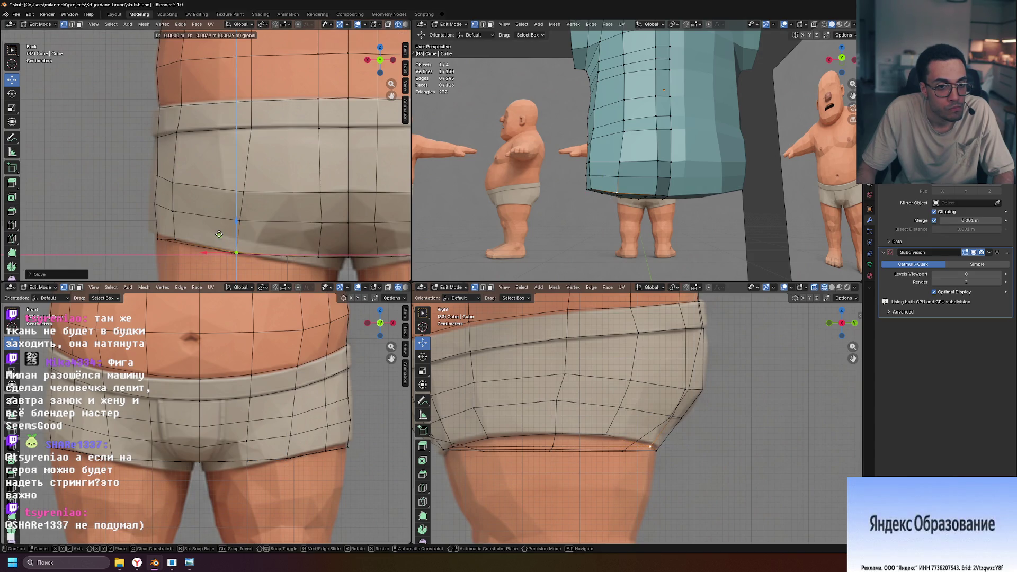
left_click(218, 234)
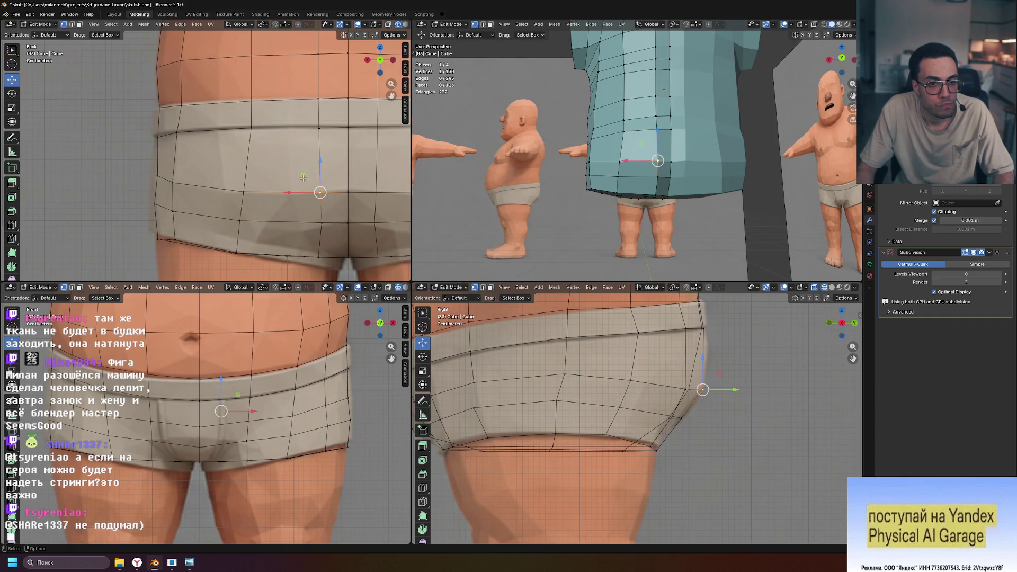
Shift hem vertices left along X, one pair together, then nudge one along Y.
left_click_drag(288, 193, 280, 193)
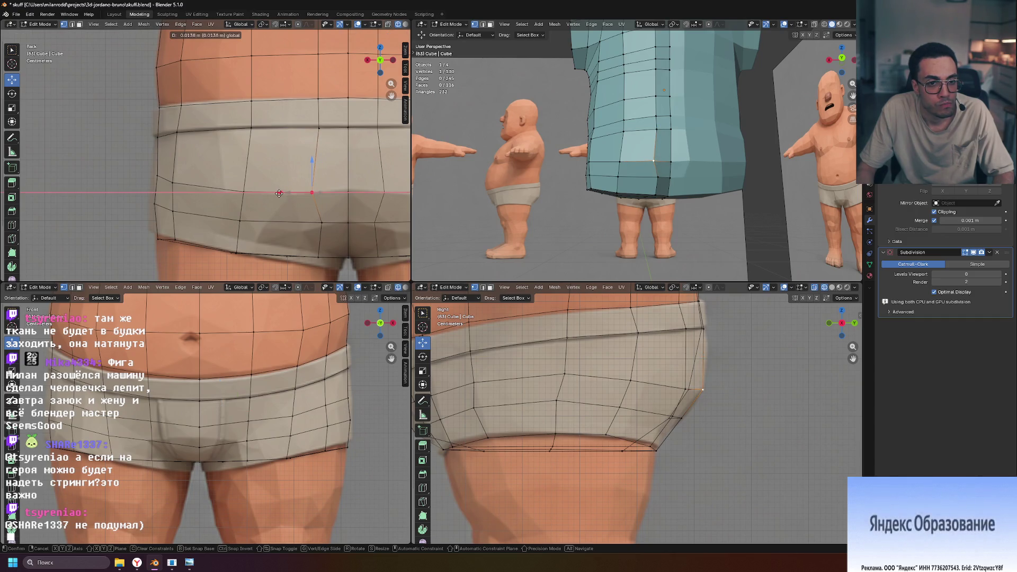
left_click_drag(281, 193, 317, 207)
left_click(315, 253, "ctrl")
mouse_move(286, 240)
left_mouse_down()
mouse_move(278, 240)
mouse_move(281, 256)
mouse_move(299, 256)
left_mouse_up()
middle_click_drag(561, 227, 599, 225)
left_click_drag(637, 200, 627, 201)
mouse_move(627, 200)
middle_mouse_down()
mouse_move(545, 177)
mouse_move(553, 152)
mouse_move(734, 191)
mouse_move(732, 204)
middle_mouse_up()
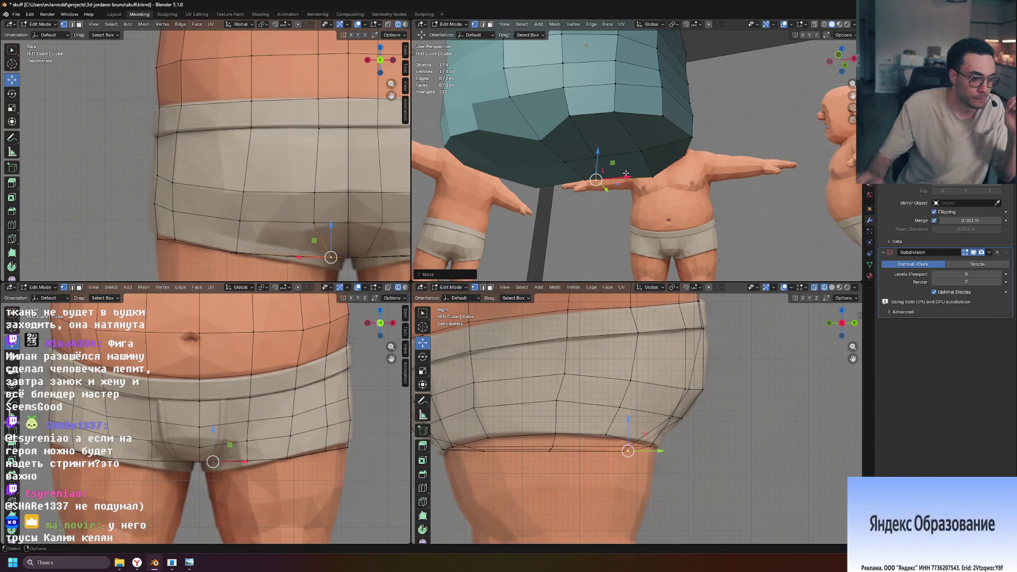
Nudge another leg-opening vertex along X and Y, then deselect all.
mouse_move(625, 173)
middle_mouse_down()
mouse_move(670, 199)
mouse_move(662, 199)
mouse_move(691, 184)
mouse_move(722, 236)
mouse_move(758, 227)
mouse_move(697, 217)
mouse_move(708, 167)
mouse_move(646, 195)
mouse_move(663, 166)
mouse_move(702, 182)
mouse_move(703, 210)
middle_mouse_up()
key("Tab")
key("Tab")
left_click_drag(634, 210, 625, 209)
mouse_move(625, 210)
middle_mouse_down()
mouse_move(677, 209)
mouse_move(558, 200)
mouse_move(593, 197)
middle_mouse_up()
left_click_drag(635, 192, 632, 194)
middle_click_drag(631, 194, 806, 236)
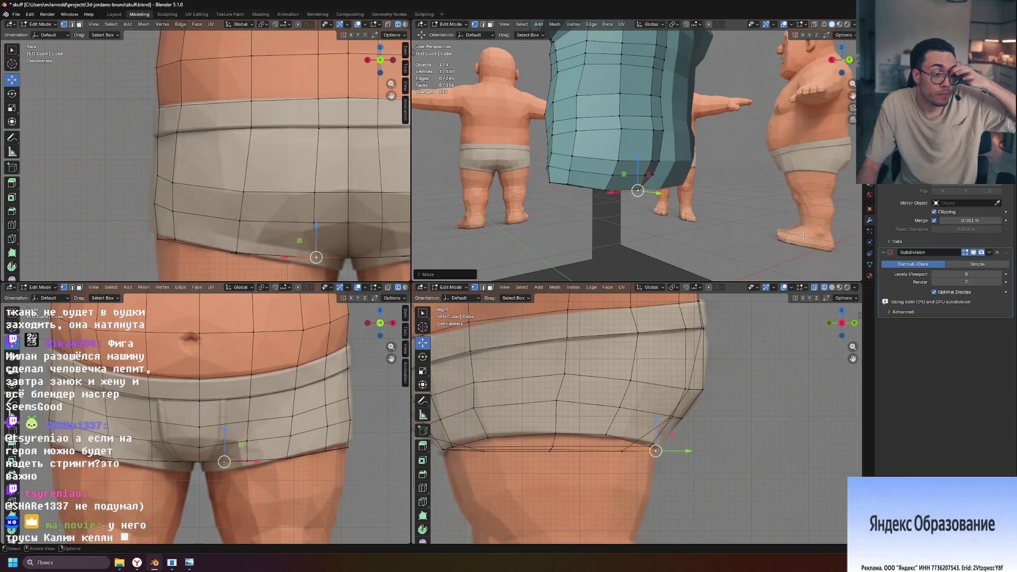
left_click(802, 235)
mouse_move(801, 235)
middle_mouse_down()
mouse_move(680, 188)
mouse_move(625, 190)
mouse_move(704, 194)
mouse_move(652, 180)
mouse_move(702, 149)
mouse_move(658, 219)
middle_mouse_up()
Vertex-slide several crotch-underside vertices along their edges.
key("g")
left_click(669, 209)
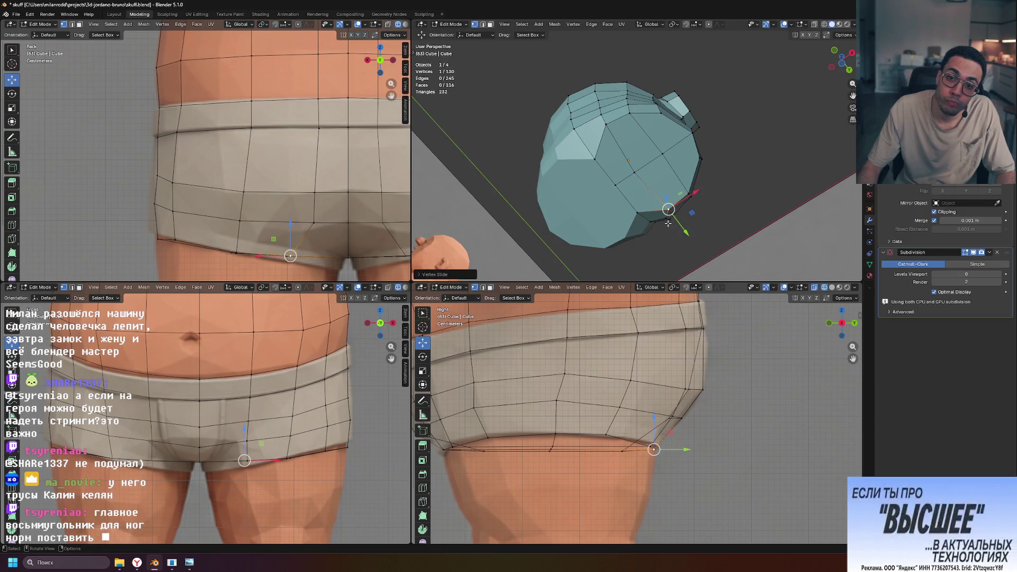
key("g")
key("g")
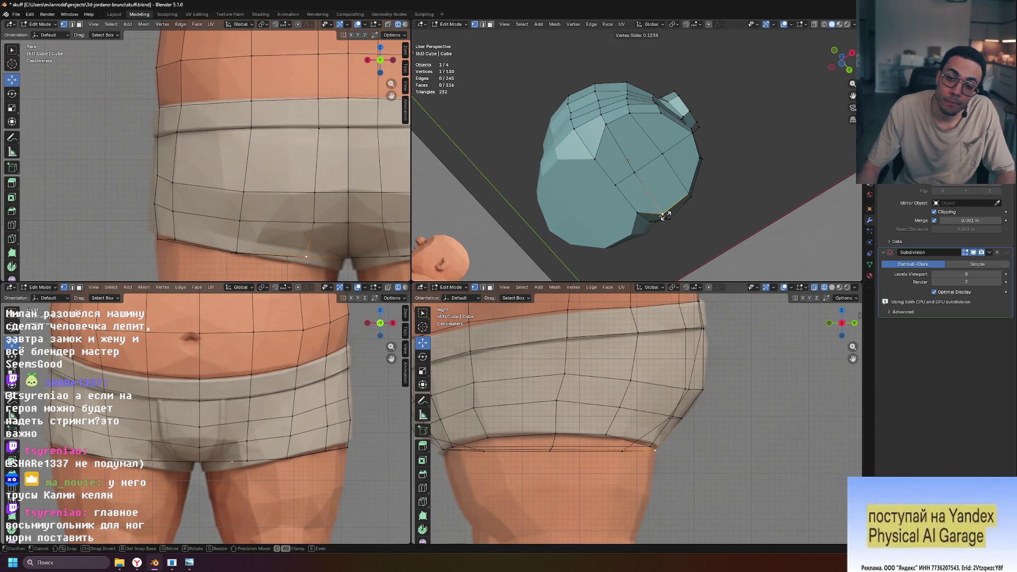
left_click(665, 214)
middle_click_drag(662, 216, 627, 220)
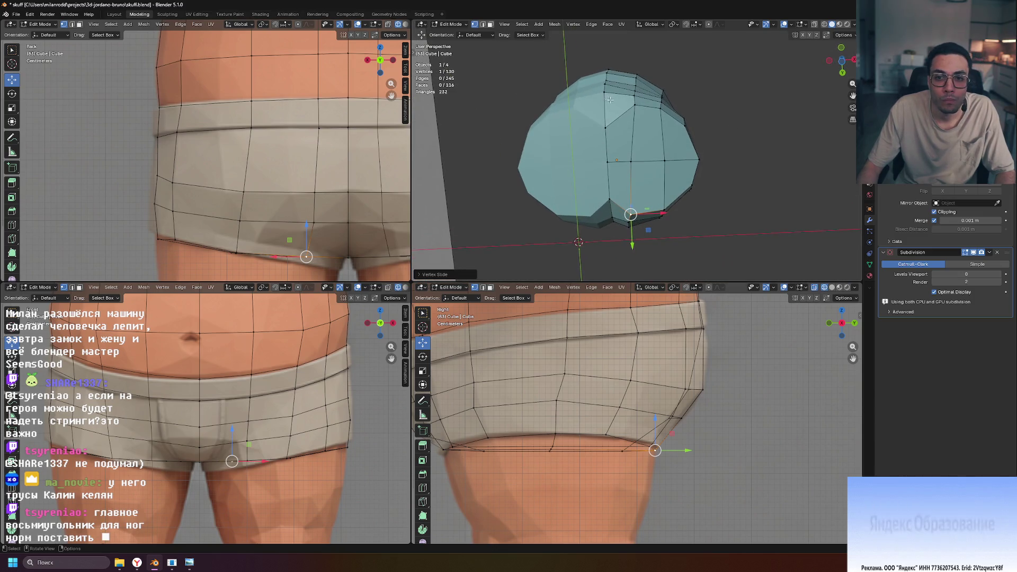
key("g")
key("g")
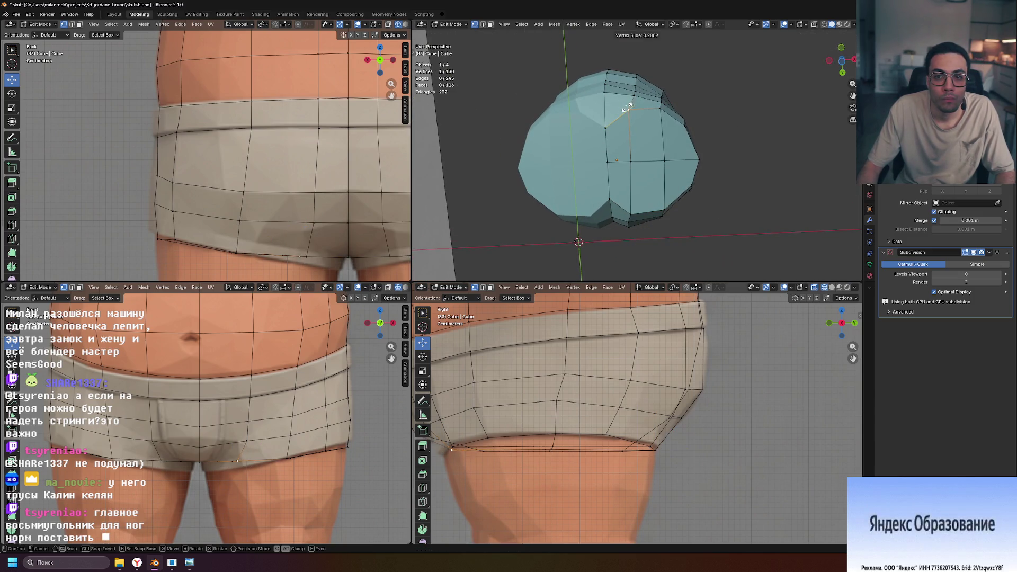
left_click(628, 108)
mouse_move(628, 109)
middle_mouse_down()
mouse_move(631, 126)
mouse_move(673, 101)
mouse_move(661, 182)
mouse_move(605, 188)
mouse_move(566, 151)
mouse_move(615, 152)
middle_mouse_up()
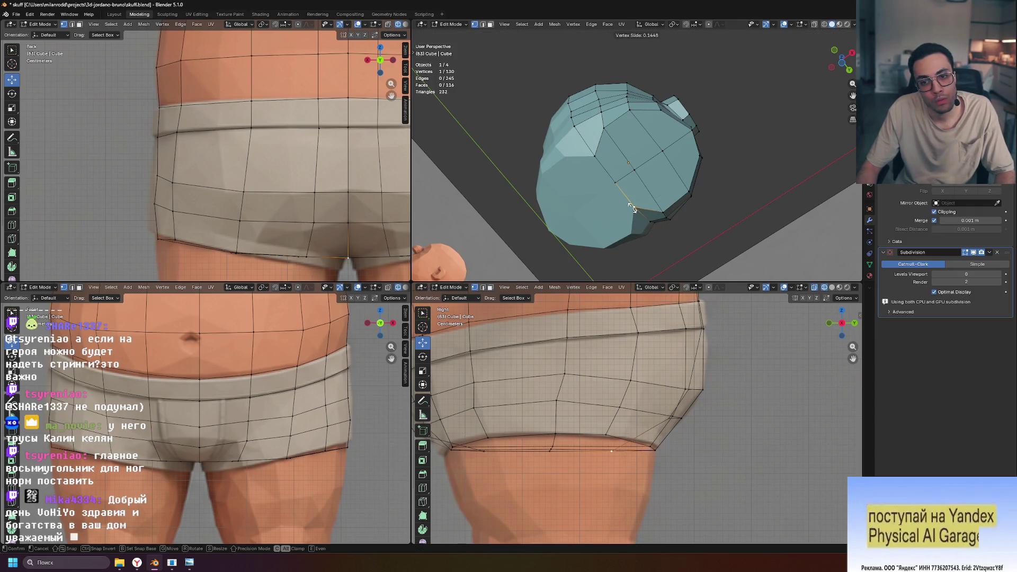
Slide one more vertex along an edge, then undo that slide.
left_click(635, 210)
mouse_move(636, 211)
middle_mouse_down()
mouse_move(636, 239)
mouse_move(661, 237)
middle_mouse_up()
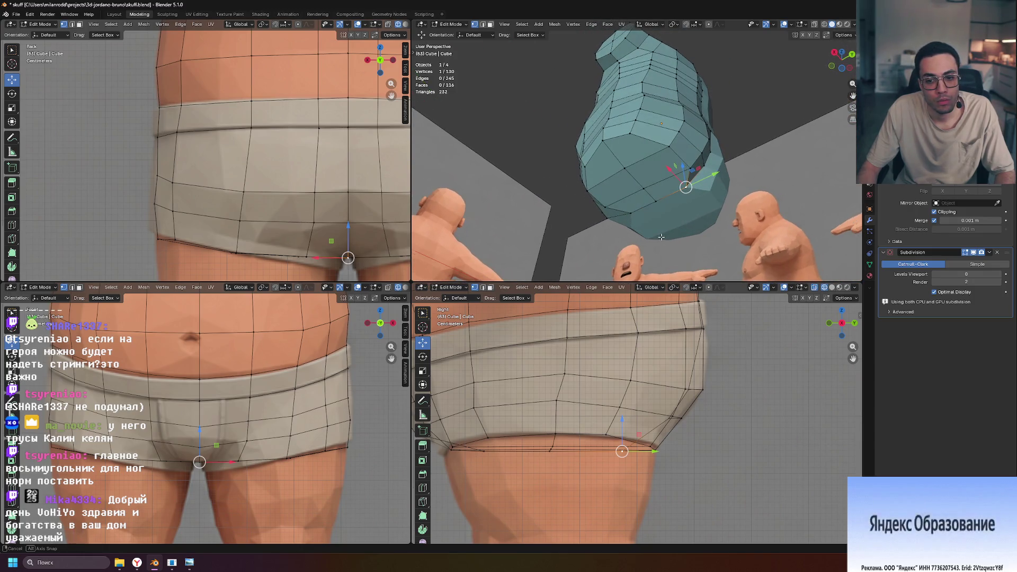
key("g")
key("g")
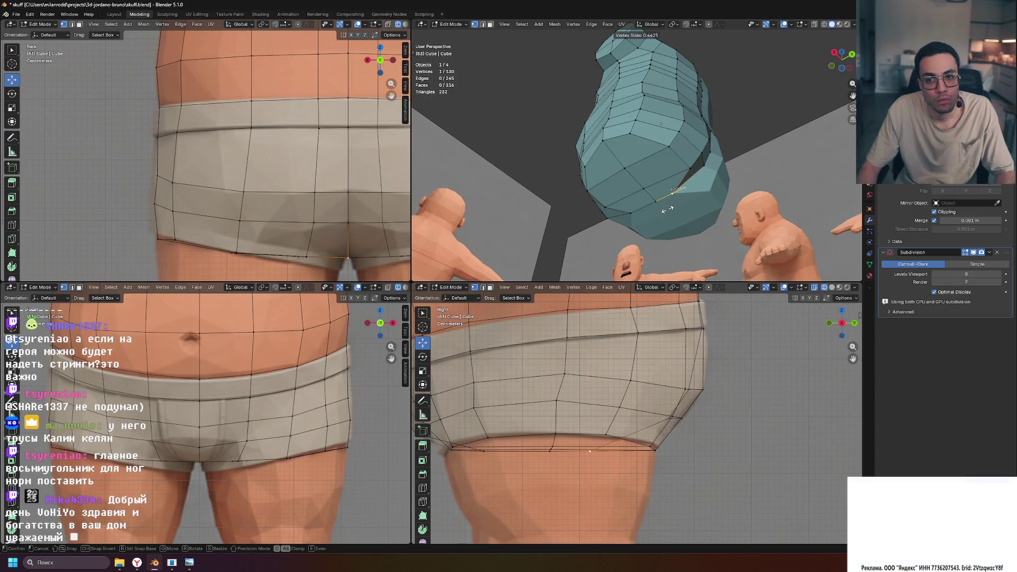
left_click(681, 207)
mouse_move(680, 208)
middle_mouse_down()
mouse_move(730, 182)
mouse_move(740, 186)
mouse_move(663, 175)
mouse_move(424, 177)
middle_mouse_up()
key("ctrl+z")
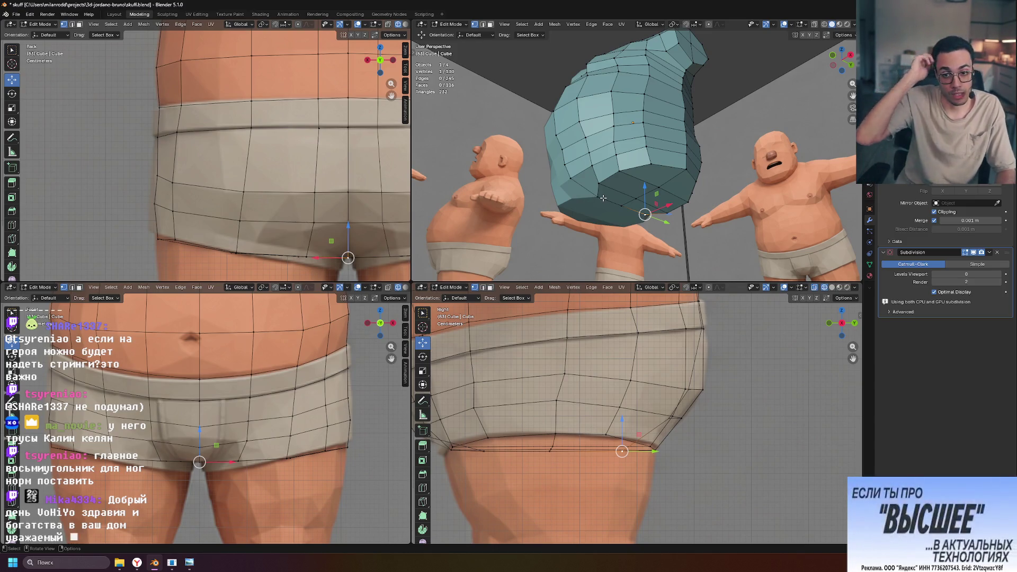
Seen from below, nudge leg-opening vertices along Y to even the ring.
middle_click_drag(582, 234, 773, 175)
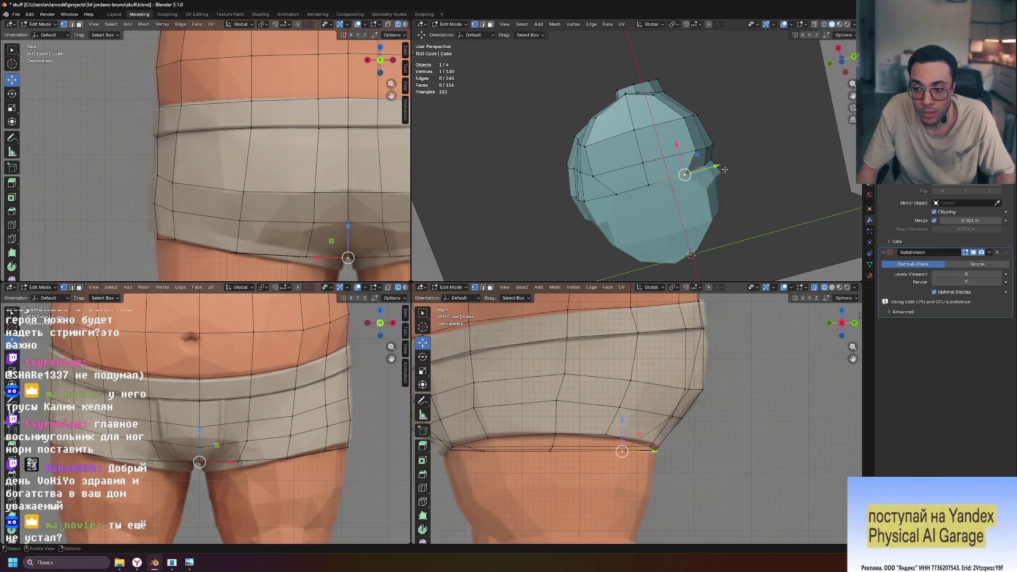
left_click_drag(718, 167, 725, 165)
mouse_move(725, 164)
middle_mouse_down()
mouse_move(631, 212)
mouse_move(623, 60)
middle_mouse_up()
left_click_drag(623, 59, 633, 71)
middle_click_drag(633, 71, 711, 191)
mouse_move(731, 132)
middle_mouse_down()
mouse_move(771, 179)
mouse_move(769, 156)
mouse_move(782, 151)
mouse_move(765, 144)
mouse_move(780, 131)
mouse_move(782, 143)
mouse_move(765, 156)
mouse_move(777, 141)
middle_mouse_up()
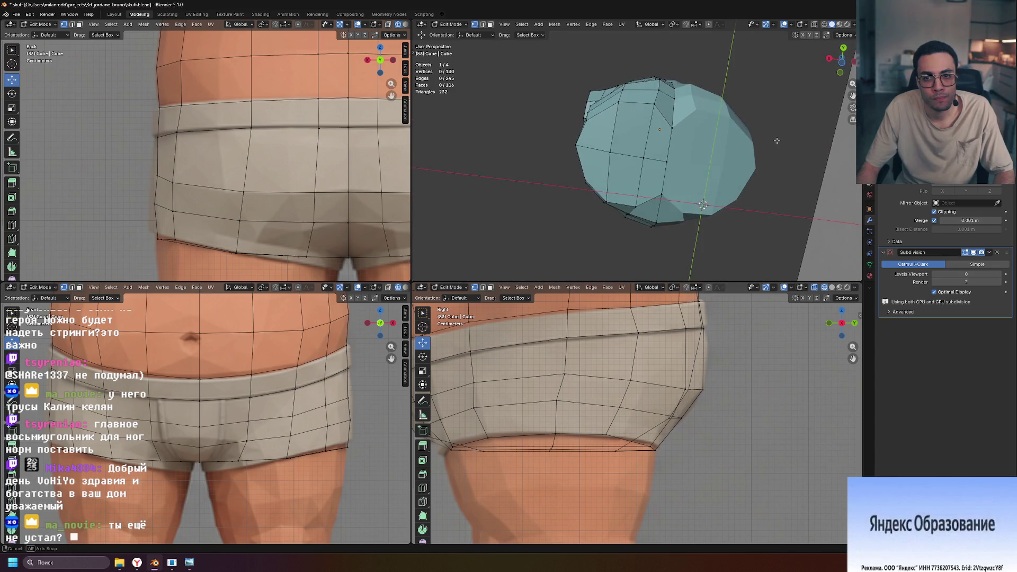
left_click_drag(662, 62, 625, 84)
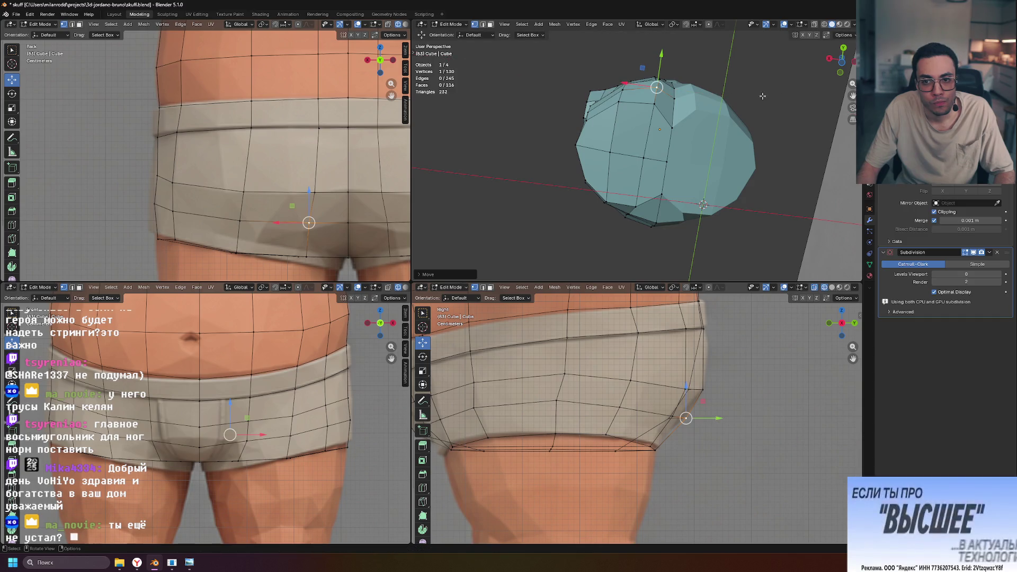
mouse_move(741, 139)
middle_mouse_down()
mouse_move(754, 131)
mouse_move(815, 169)
mouse_move(733, 169)
mouse_move(760, 174)
middle_mouse_up()
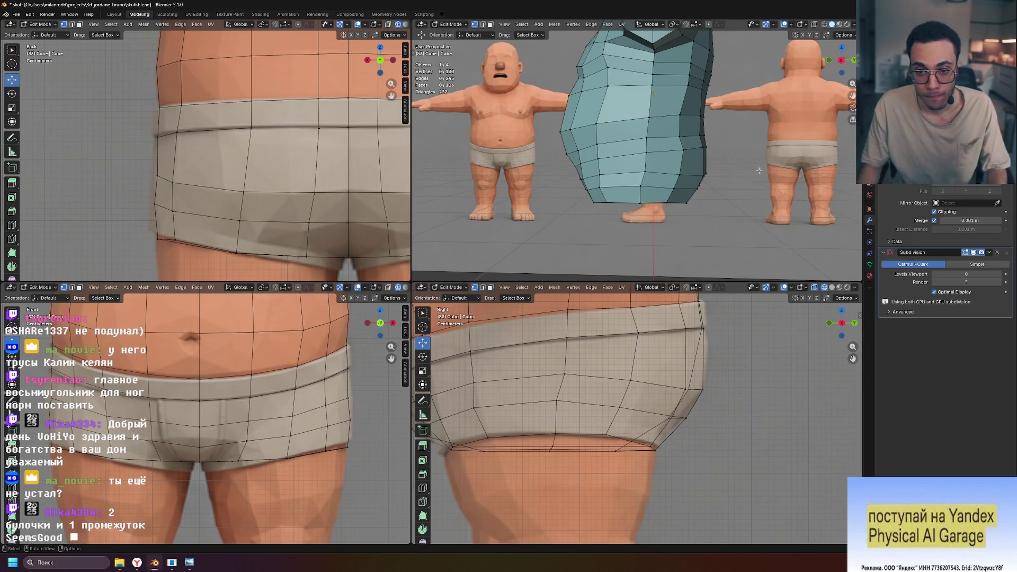
Edge-slide the loop path across the buttocks twice, then push it slightly along Y.
middle_click_drag(730, 182, 688, 179)
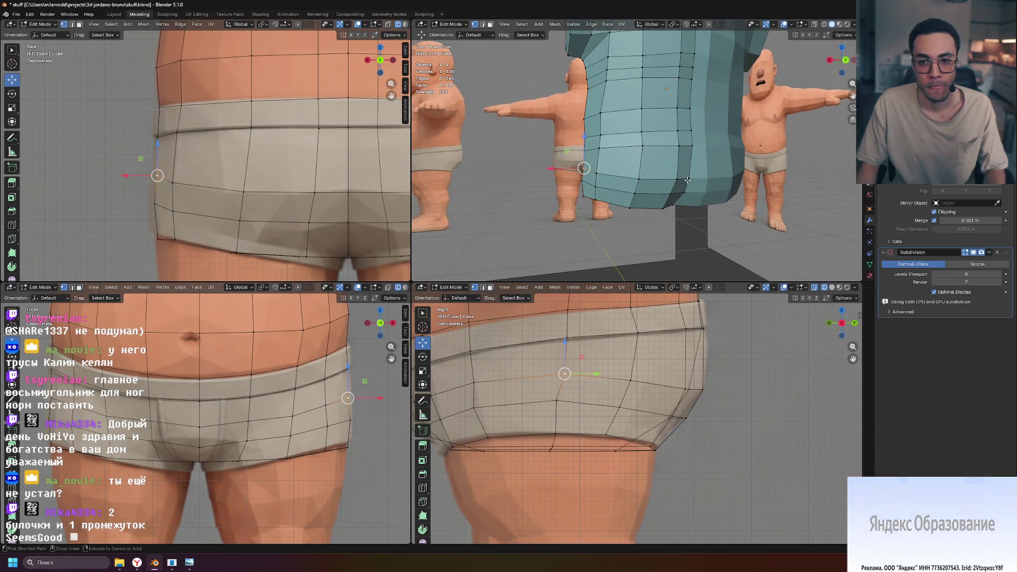
left_click(687, 179, "ctrl")
key("g")
key("g")
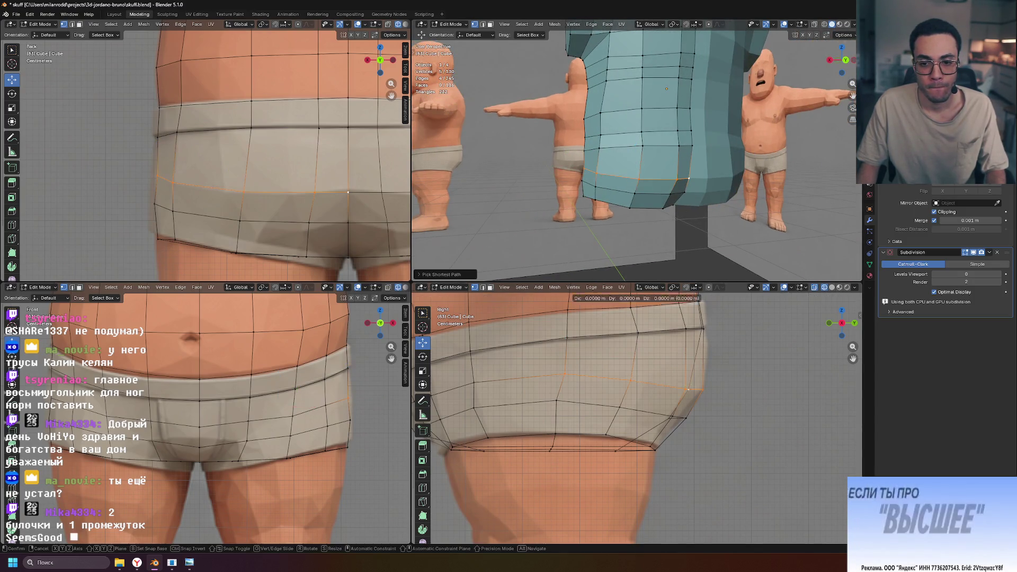
left_click(724, 360)
middle_click_drag(656, 175, 624, 174)
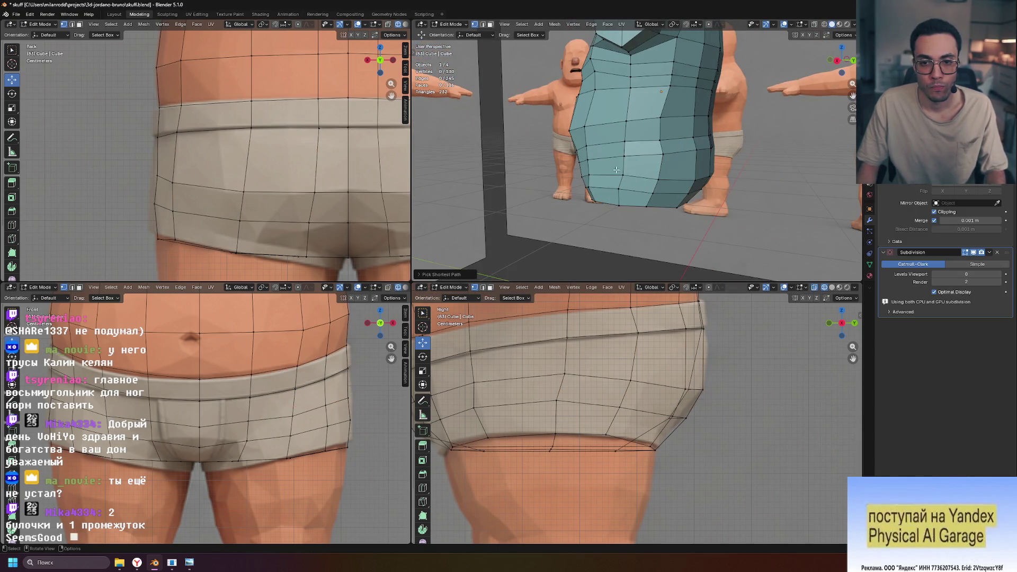
middle_click_drag(752, 200, 690, 189)
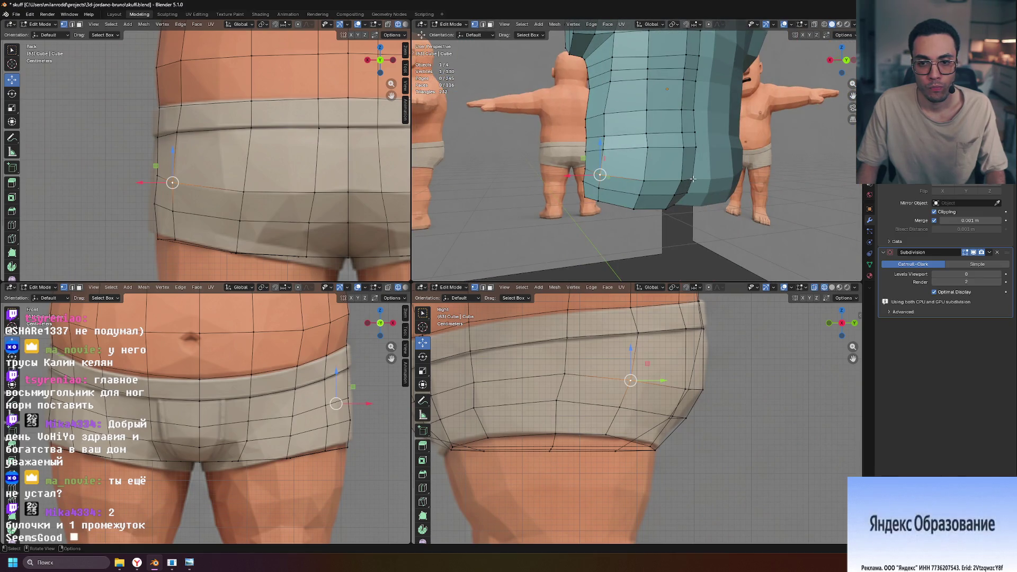
key("g")
key("g")
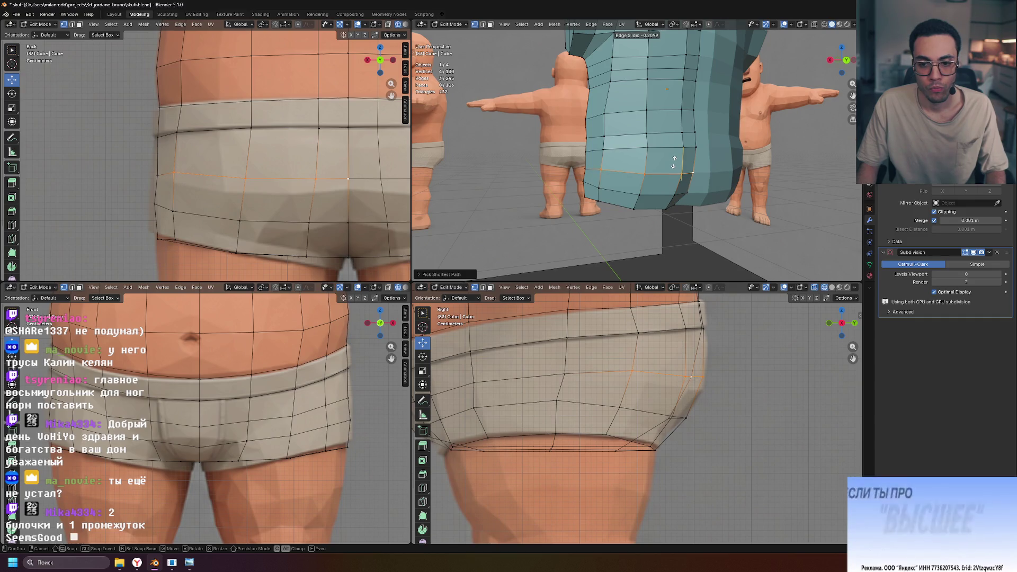
left_click(674, 162)
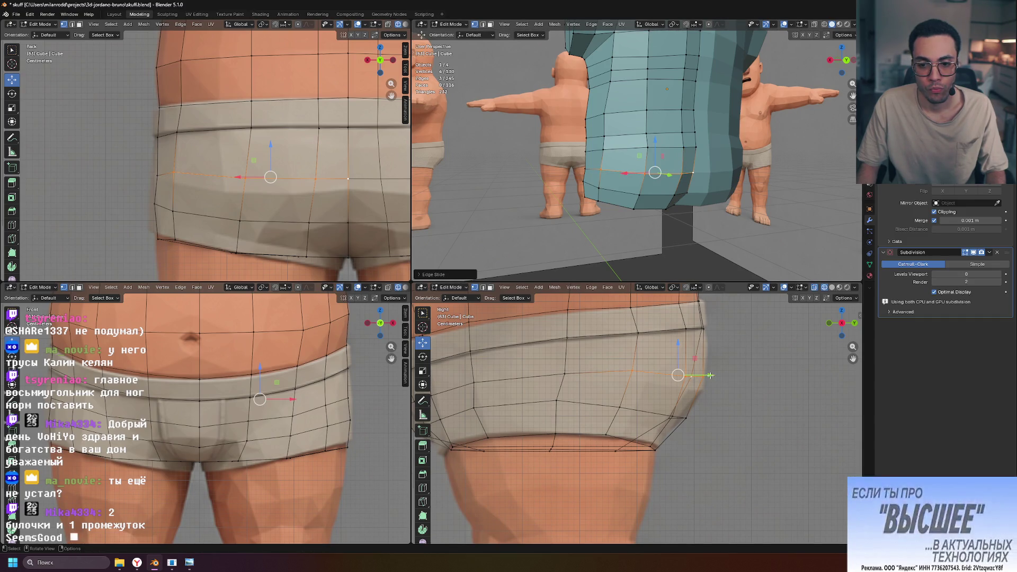
left_click_drag(710, 375, 714, 376)
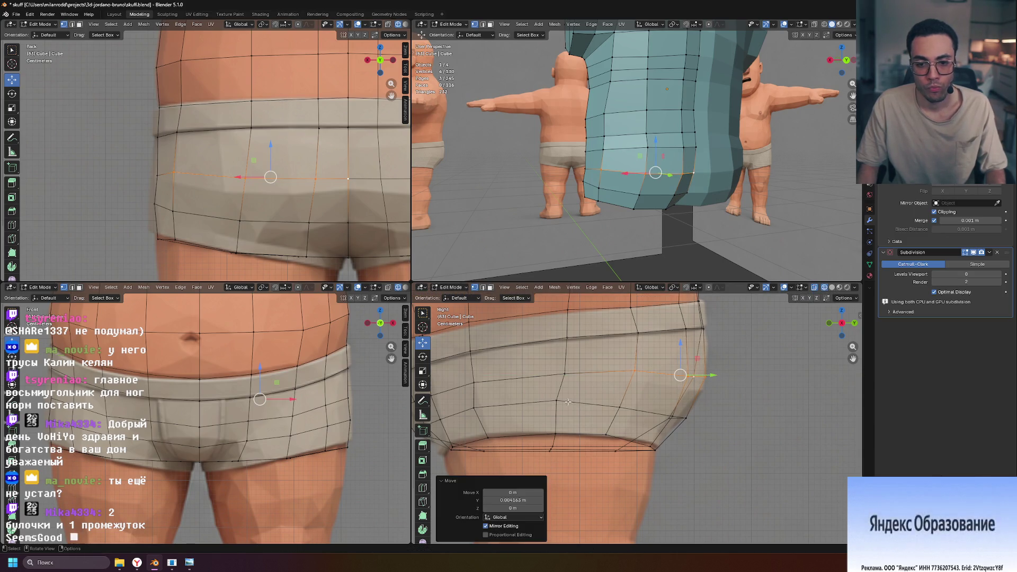
Select a single vertex on the hip side and inspect it.
left_click(620, 407)
middle_click_drag(705, 217, 662, 233)
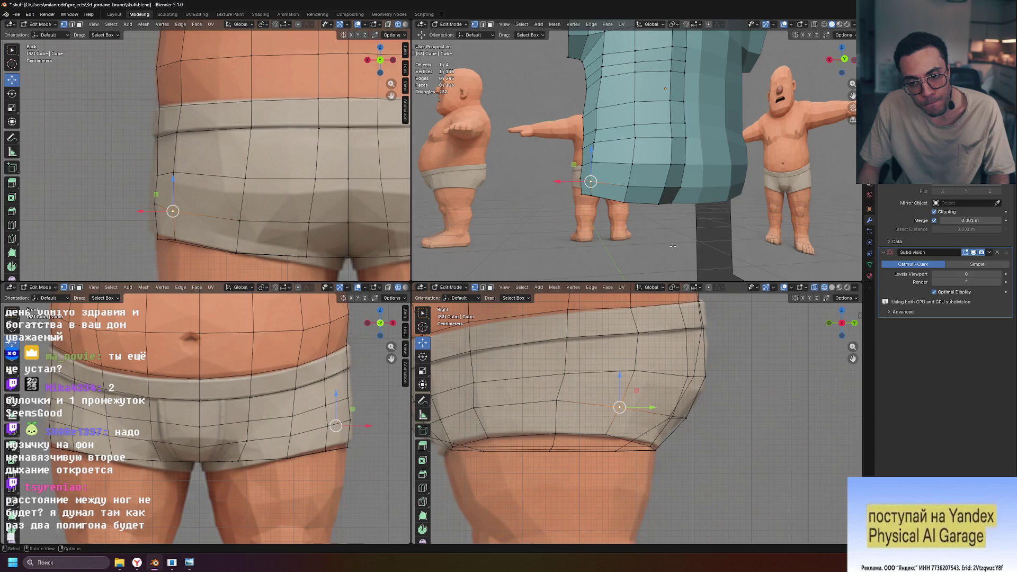
scroll(680, 363, "down", 1)
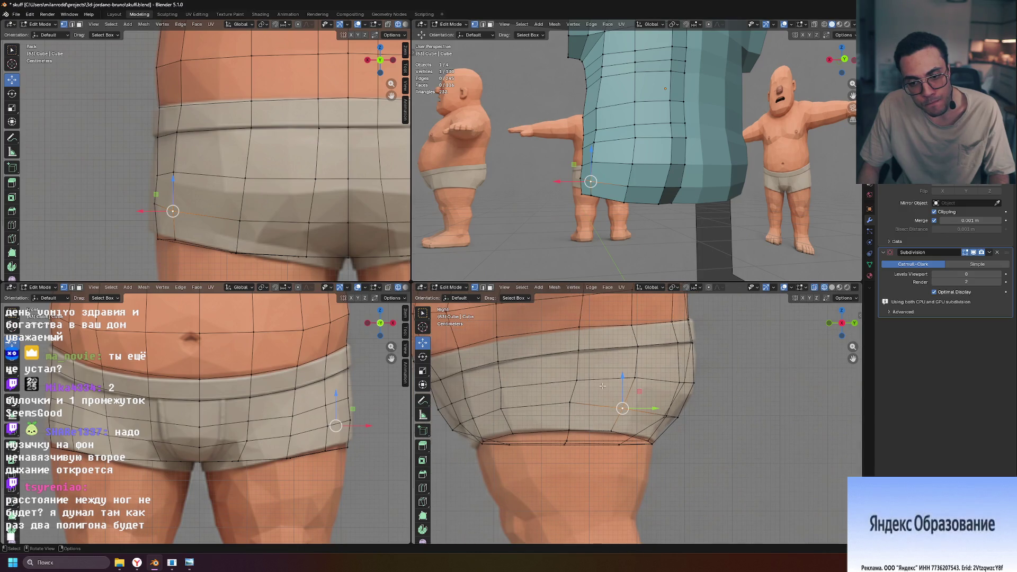
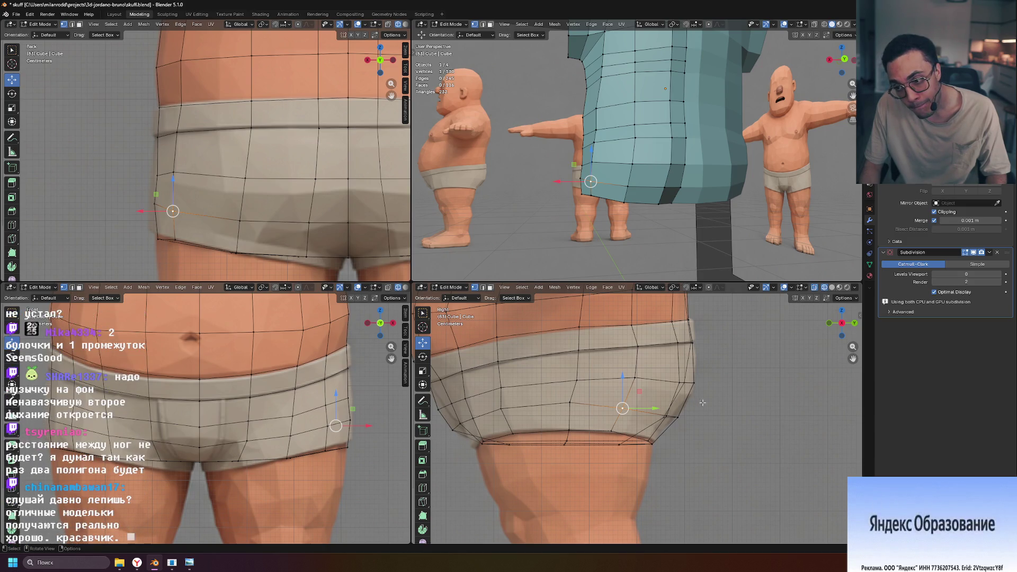
Orbit and zoom around the shorts-and-belly mesh and characters, then switch to Object Mode.
scroll(702, 403, "down", 8)
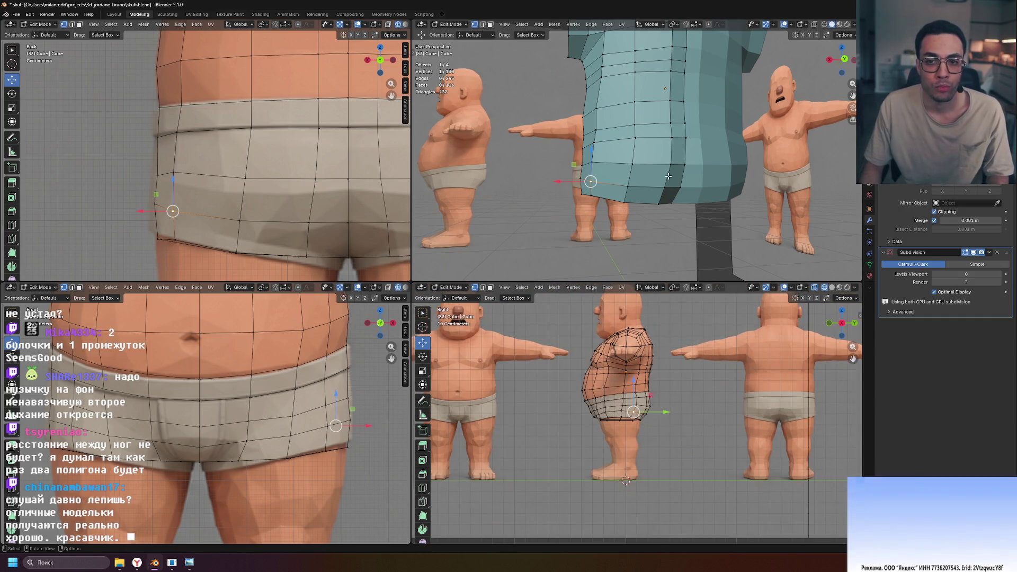
scroll(668, 176, "down", 3)
middle_click_drag(669, 176, 751, 220)
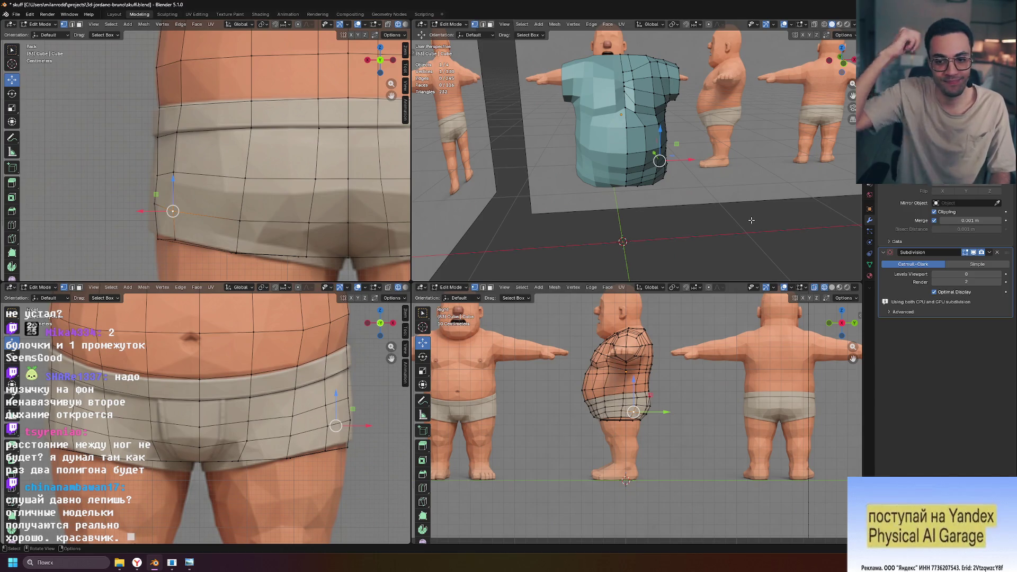
scroll(688, 392, "up", 4)
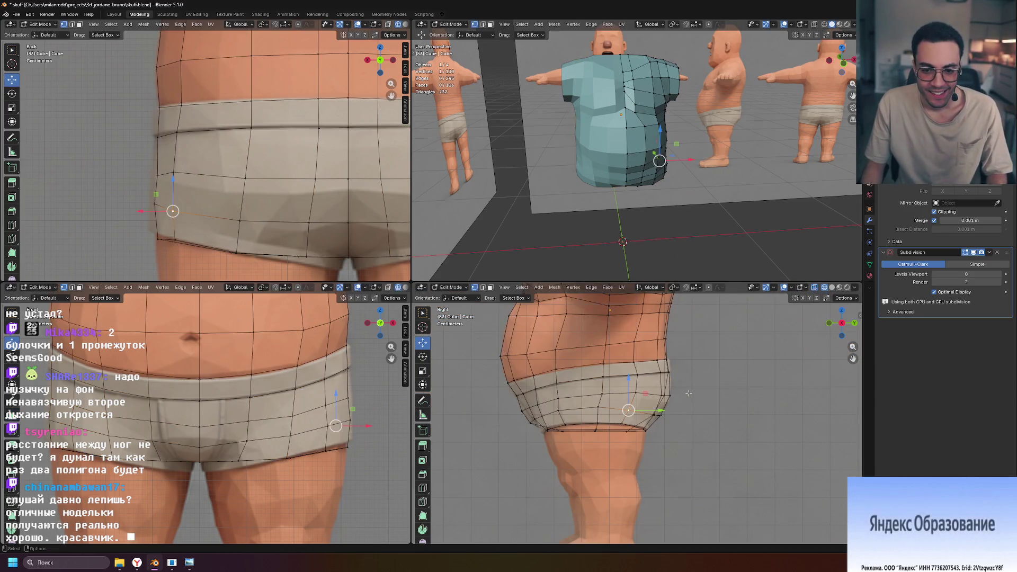
scroll(688, 212, "up", 6)
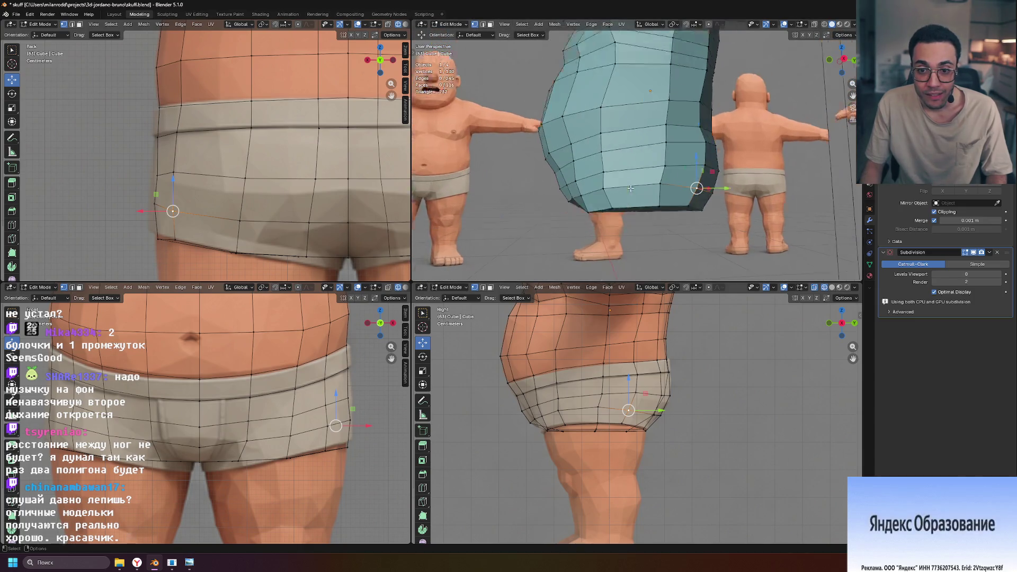
mouse_move(710, 222)
middle_mouse_down()
mouse_move(830, 235)
mouse_move(776, 222)
middle_mouse_up()
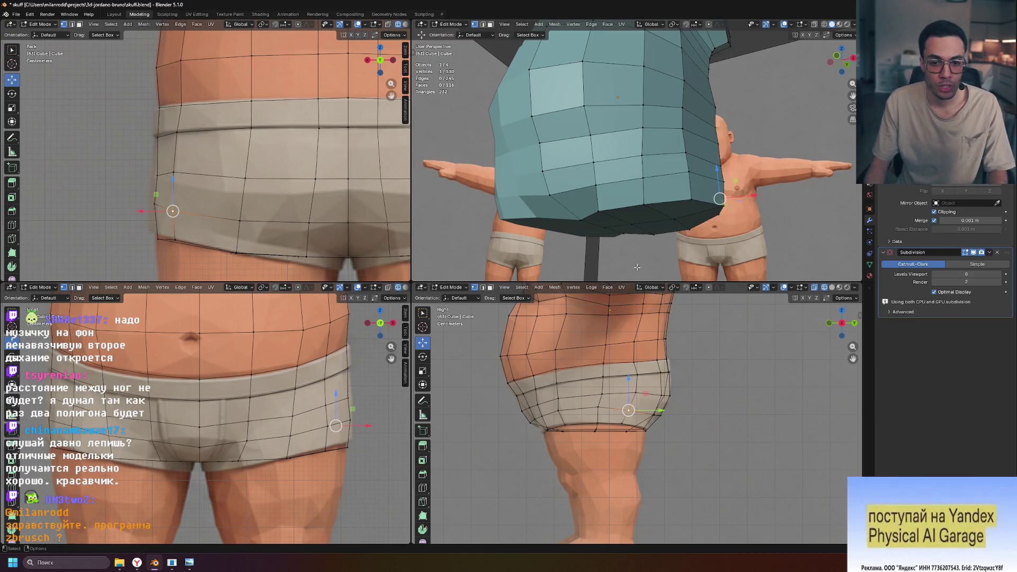
scroll(636, 267, "down", 5)
mouse_move(636, 266)
middle_mouse_down()
mouse_move(594, 234)
mouse_move(601, 225)
mouse_move(655, 158)
mouse_move(704, 217)
mouse_move(673, 206)
mouse_move(705, 181)
middle_mouse_up()
key("Tab")
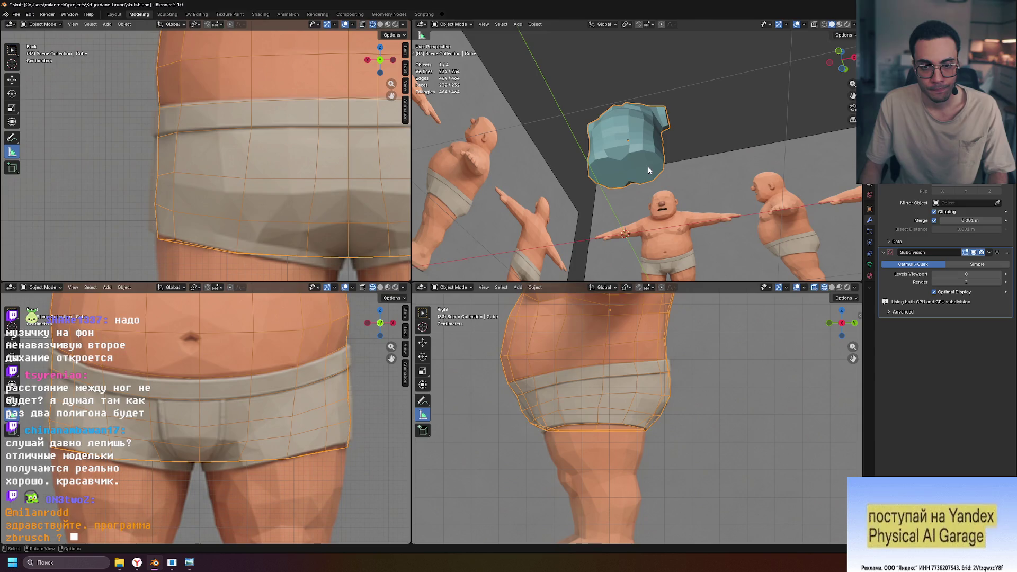
Re-enter Edit Mode, view the mesh from underneath and select an underside face in face mode.
key("Tab")
scroll(657, 162, "up", 5)
middle_click_drag(656, 161, 681, 140)
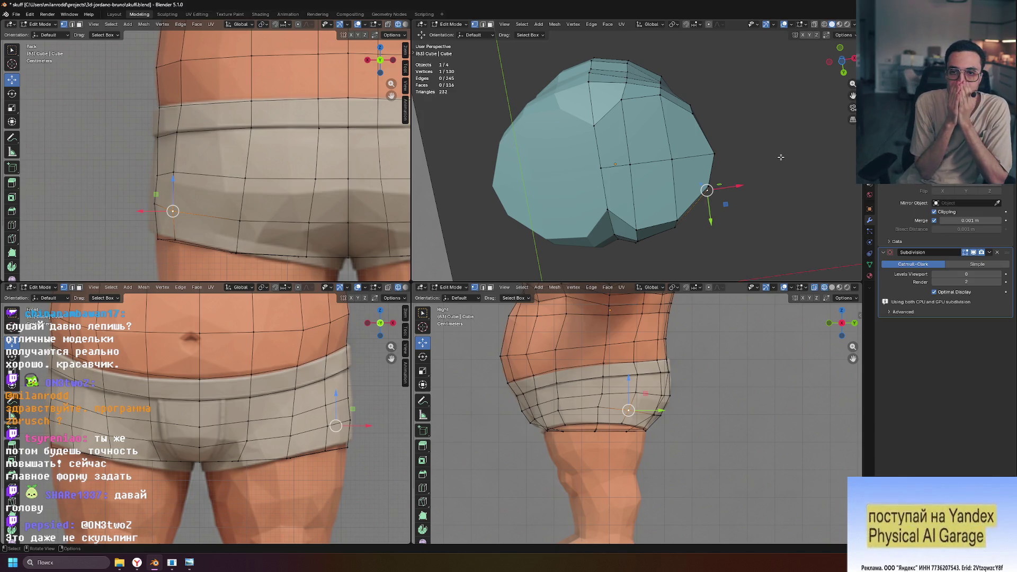
mouse_move(781, 157)
middle_mouse_down()
mouse_move(725, 133)
mouse_move(747, 140)
middle_mouse_up()
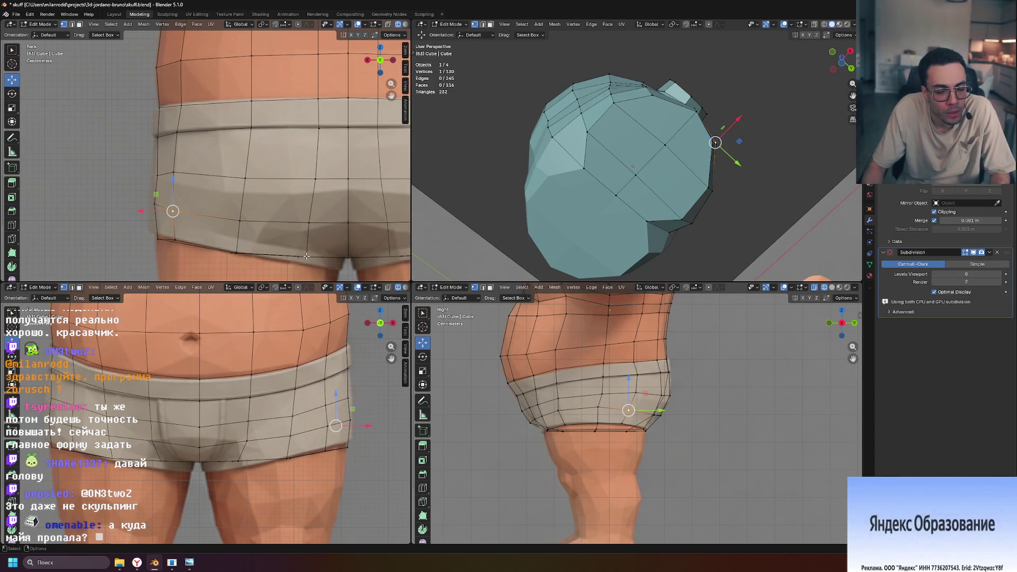
middle_click_drag(678, 236, 607, 180)
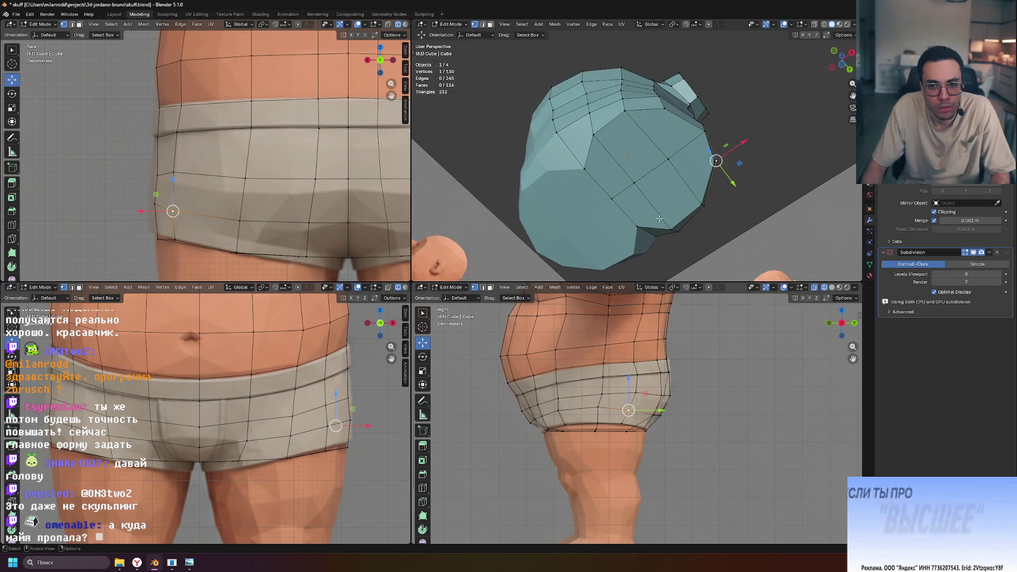
key("3")
left_click(608, 172)
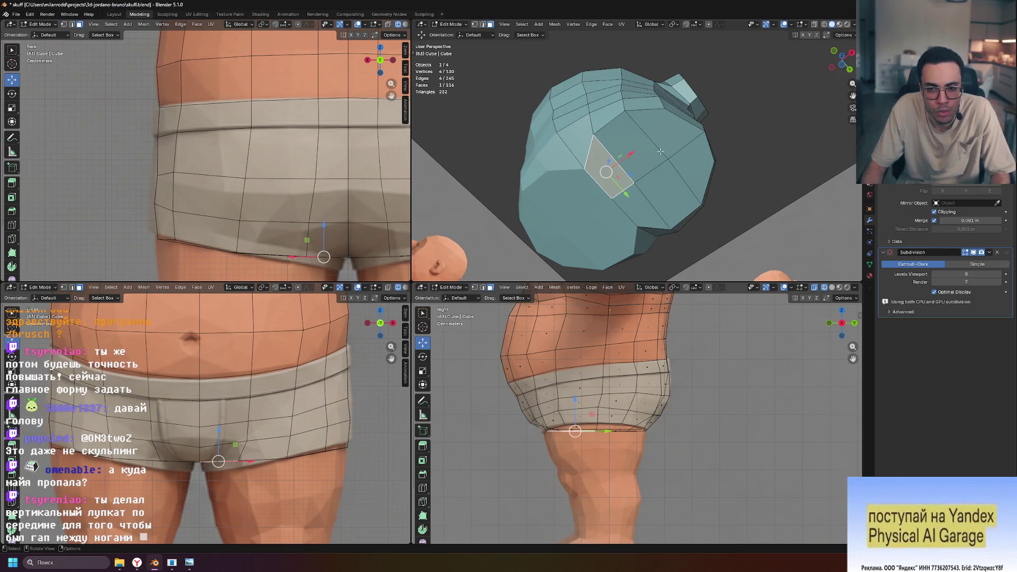
Add five more underside faces to the selection, then clear it and orbit down to the legs.
left_click(630, 146, "shift")
left_click(664, 129, "shift")
left_click(694, 167, "shift")
left_click(670, 193, "shift")
left_click(643, 209, "shift")
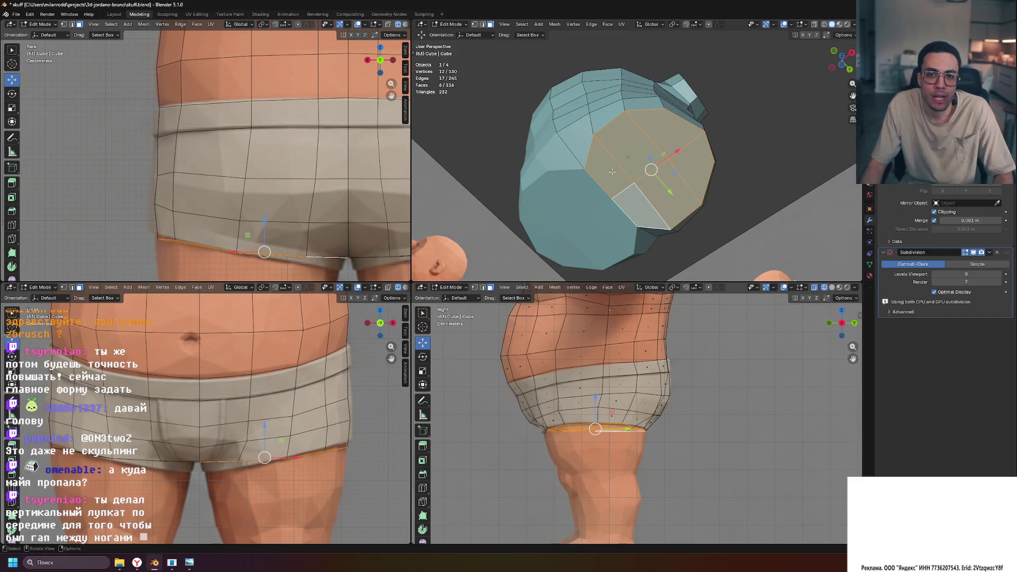
left_click(734, 188)
middle_click_drag(734, 188, 674, 196)
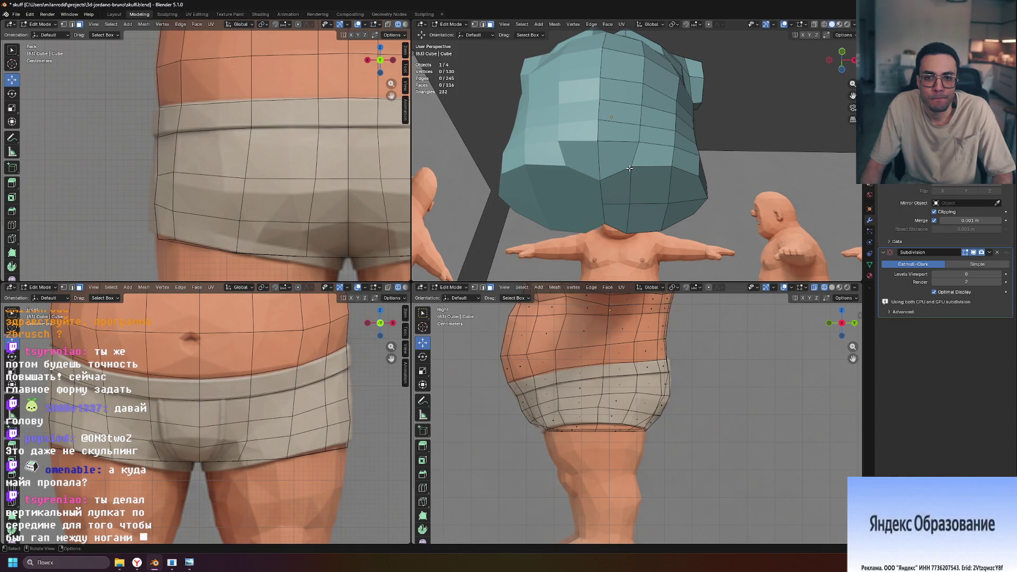
middle_click_drag(630, 168, 635, 206)
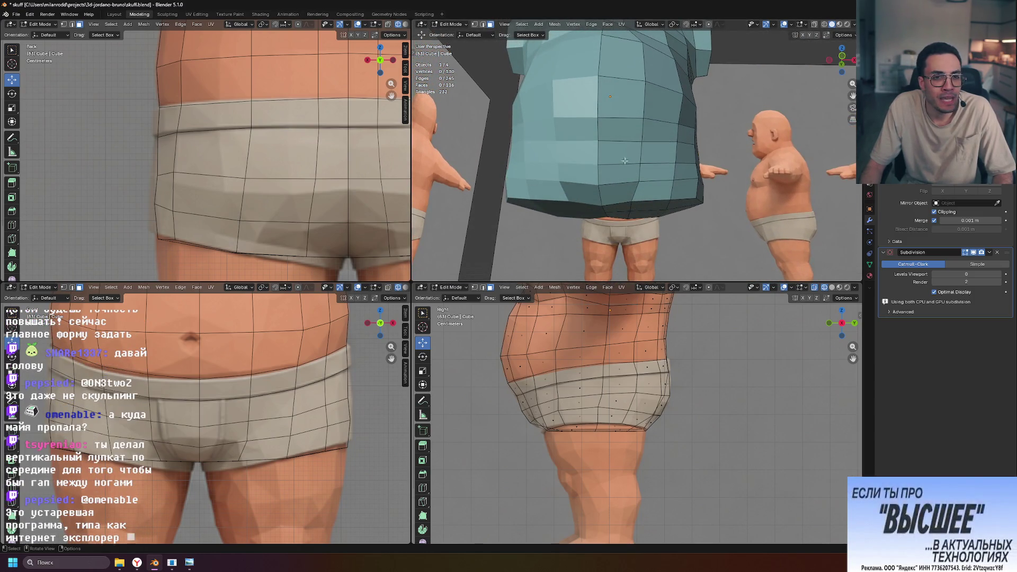
In edge select mode, shift the crotch edge about 0.05 m along X.
left_click(251, 381)
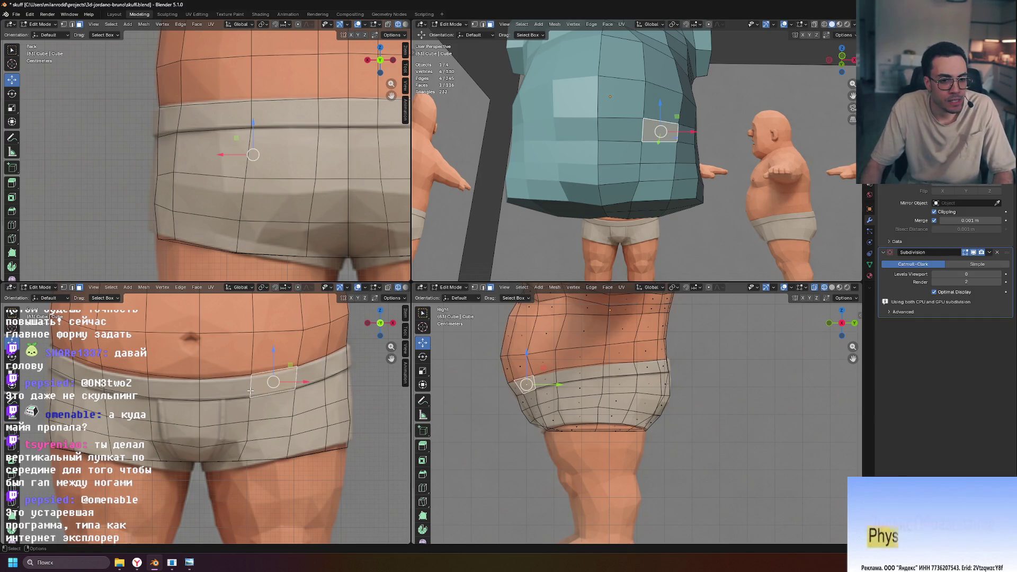
key("1")
key("2")
key("alt+a")
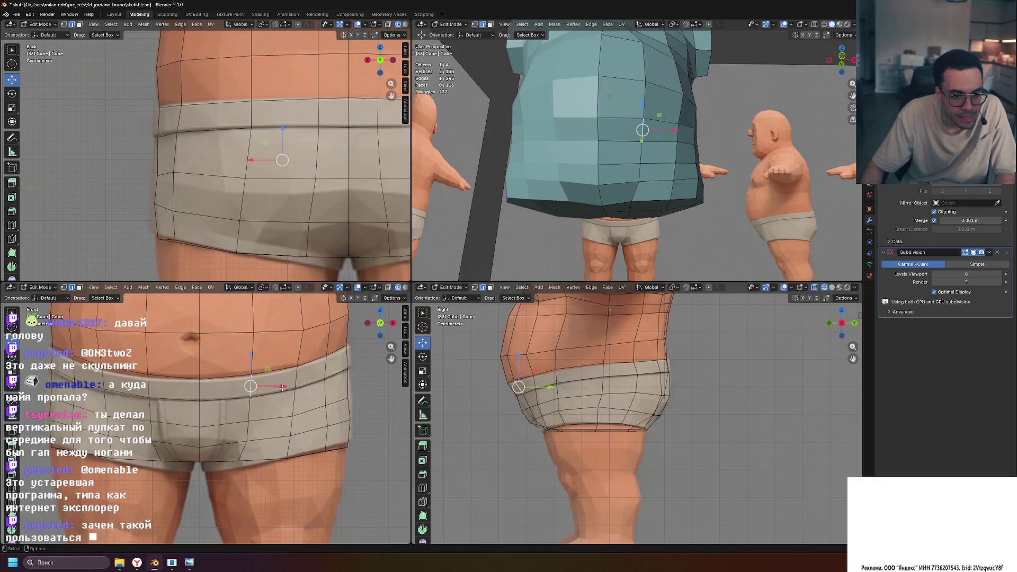
left_click_drag(284, 387, 267, 389)
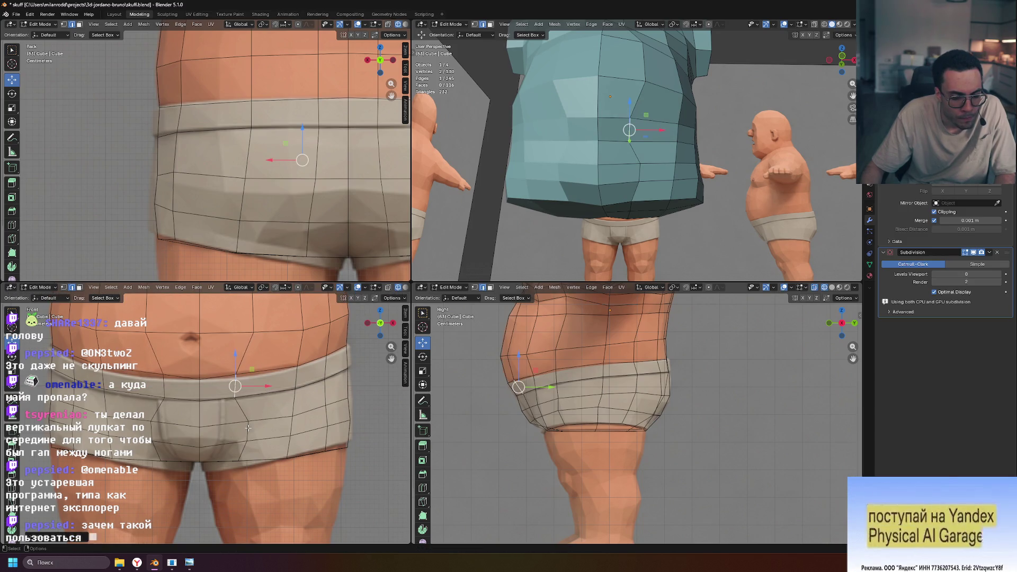
left_click_drag(277, 432, 261, 433)
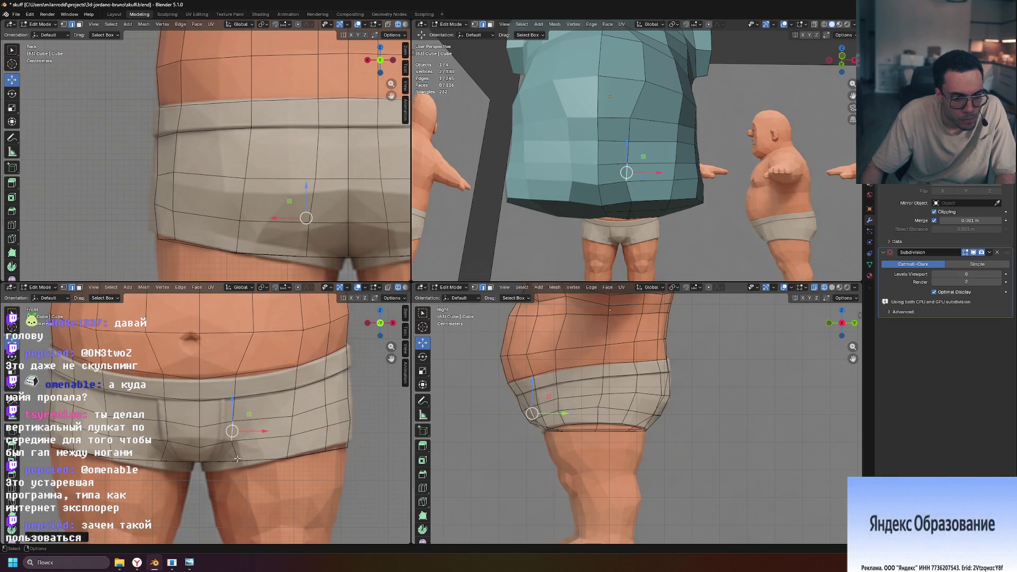
left_click_drag(262, 463, 247, 463)
mouse_move(636, 228)
middle_mouse_down()
mouse_move(658, 230)
mouse_move(698, 209)
mouse_move(698, 188)
middle_mouse_up()
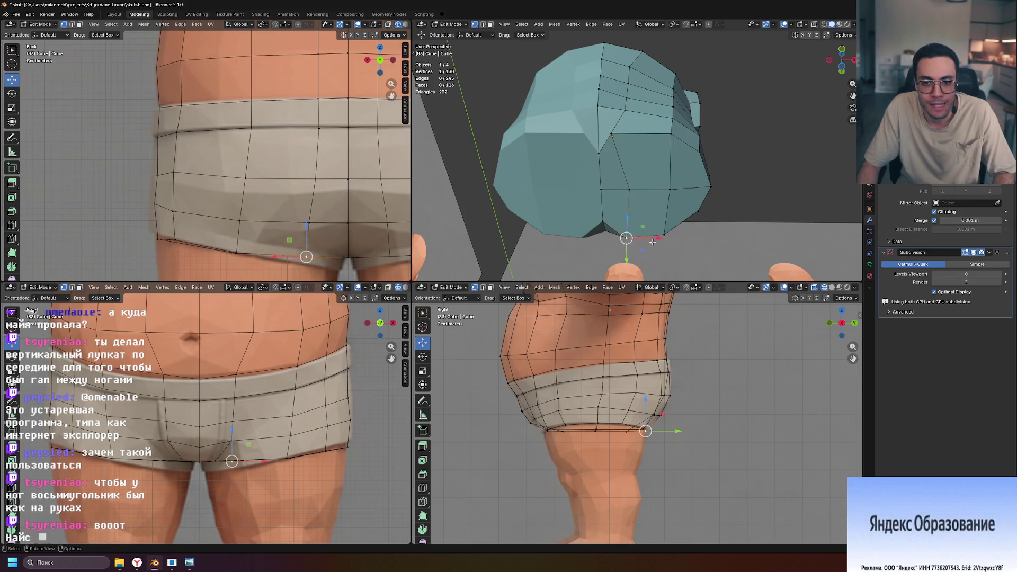
Nudge the lower vertex and two centre-line vertices slightly along X.
left_click_drag(658, 239, 656, 239)
scroll(633, 143, "down", 5)
scroll(632, 142, "up", 5)
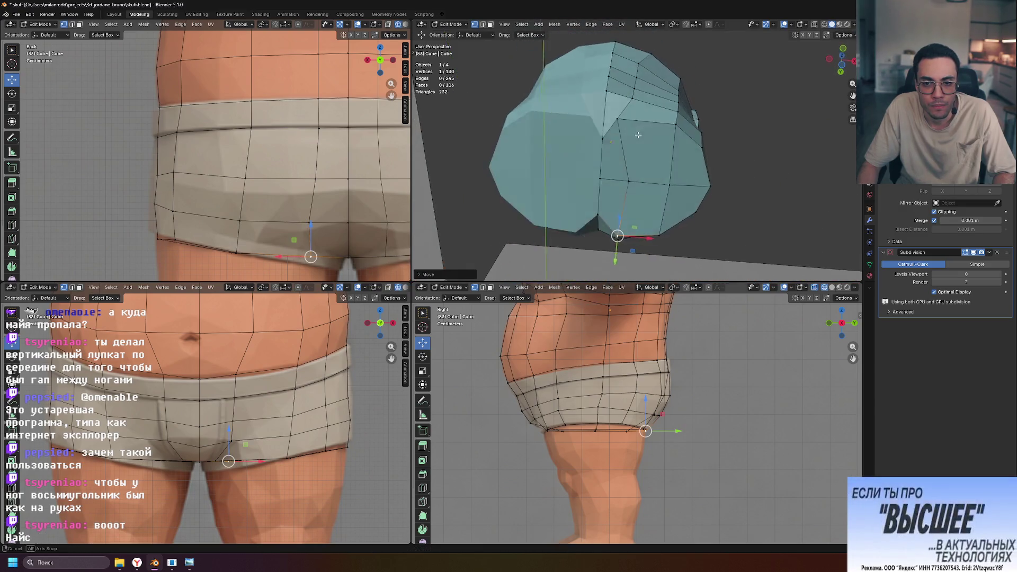
middle_click_drag(632, 142, 659, 219)
left_click_drag(650, 230, 637, 229)
mouse_move(609, 225)
middle_mouse_down()
mouse_move(552, 243)
mouse_move(520, 234)
mouse_move(487, 252)
mouse_move(609, 222)
middle_mouse_up()
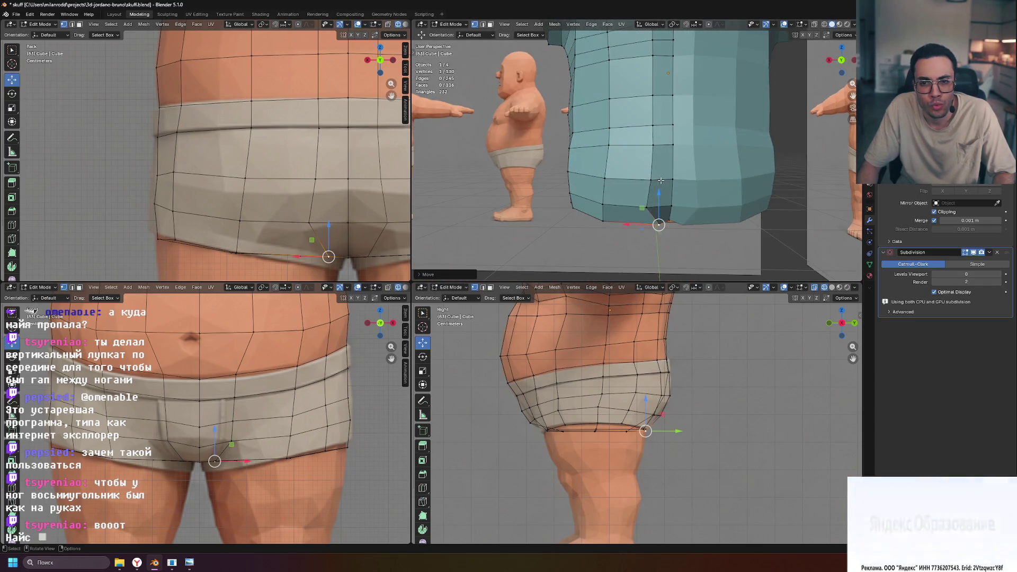
left_click(651, 180)
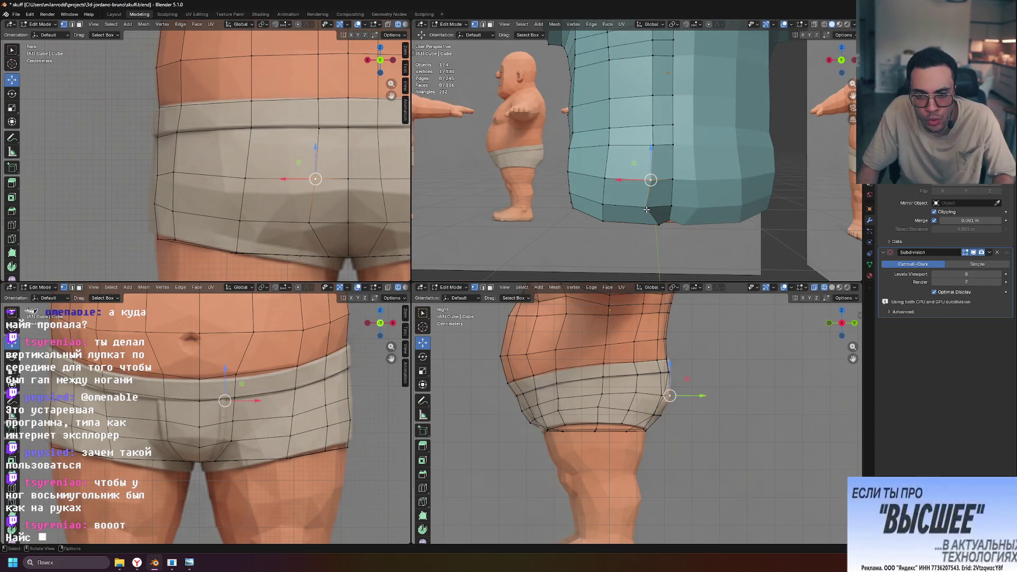
left_click_drag(621, 180, 627, 181)
left_click(653, 145)
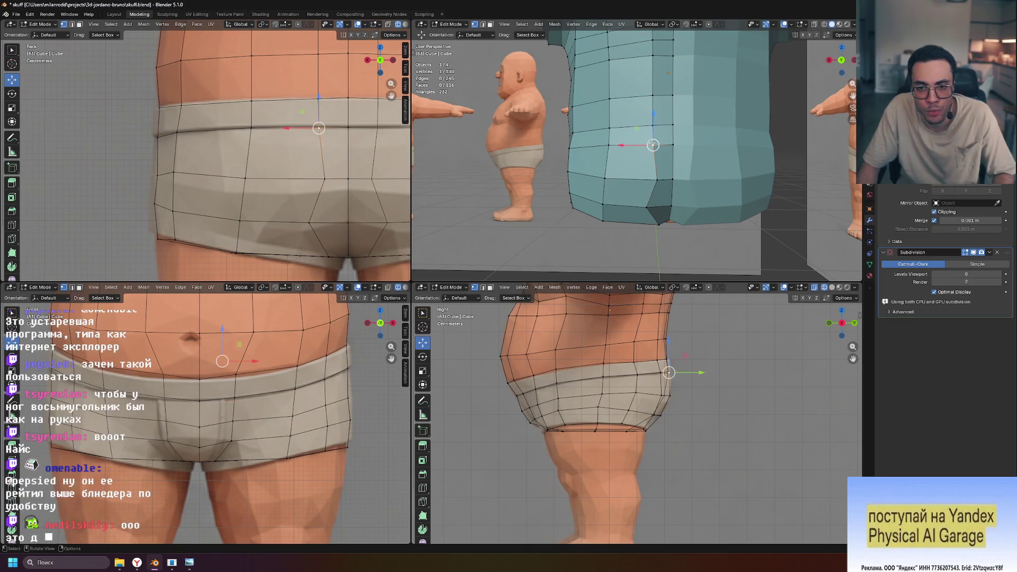
left_click_drag(621, 146, 625, 146)
Move the vertices above and near the crotch along X, one by about 0.06 m.
left_click(653, 126)
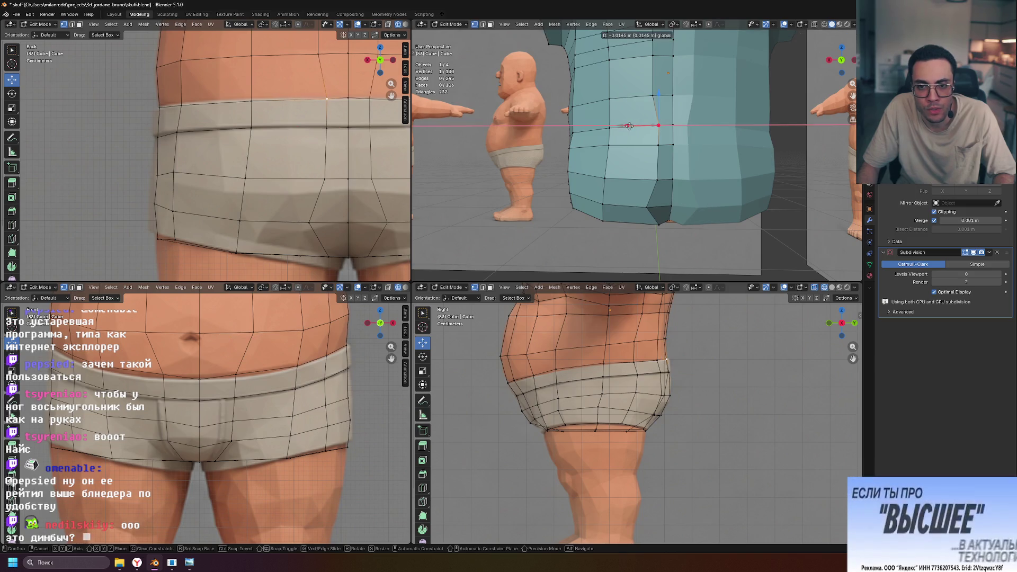
middle_click_drag(655, 127, 676, 153)
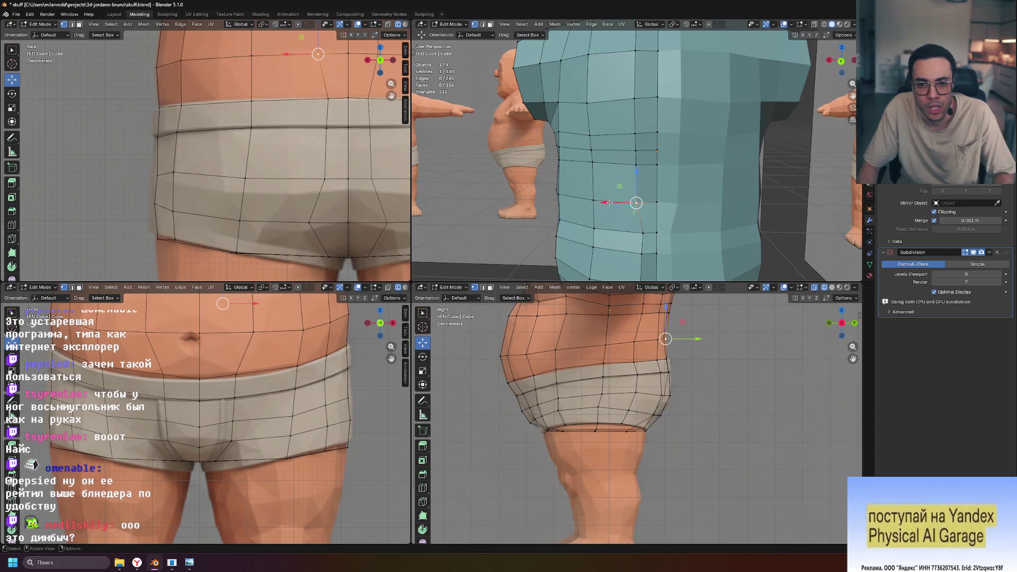
left_click_drag(609, 202, 613, 202)
middle_click_drag(613, 202, 602, 154, "shift")
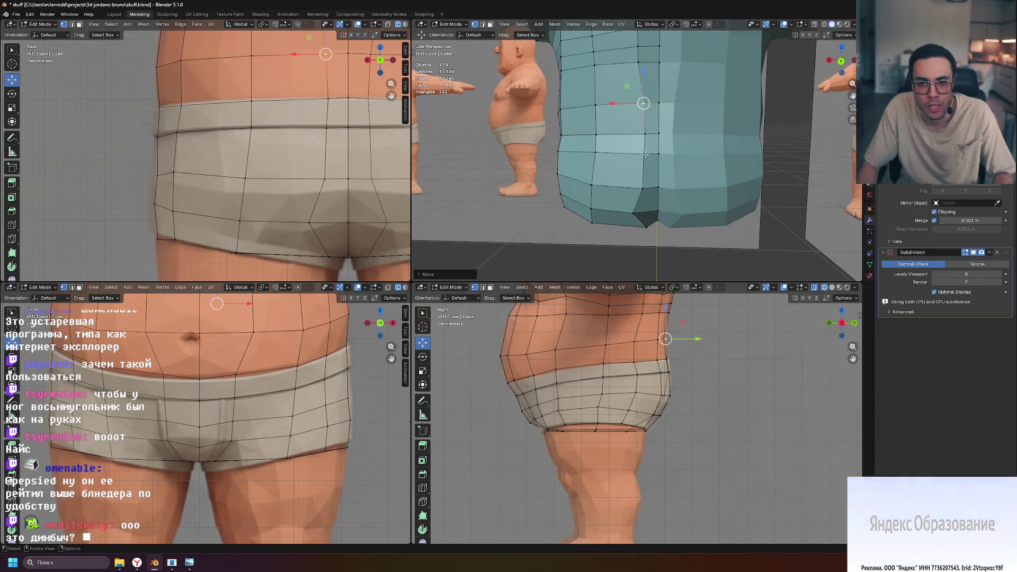
left_click_drag(603, 154, 620, 212)
mouse_move(620, 212)
middle_mouse_down()
mouse_move(657, 147)
mouse_move(699, 137)
middle_mouse_up()
left_click(657, 146)
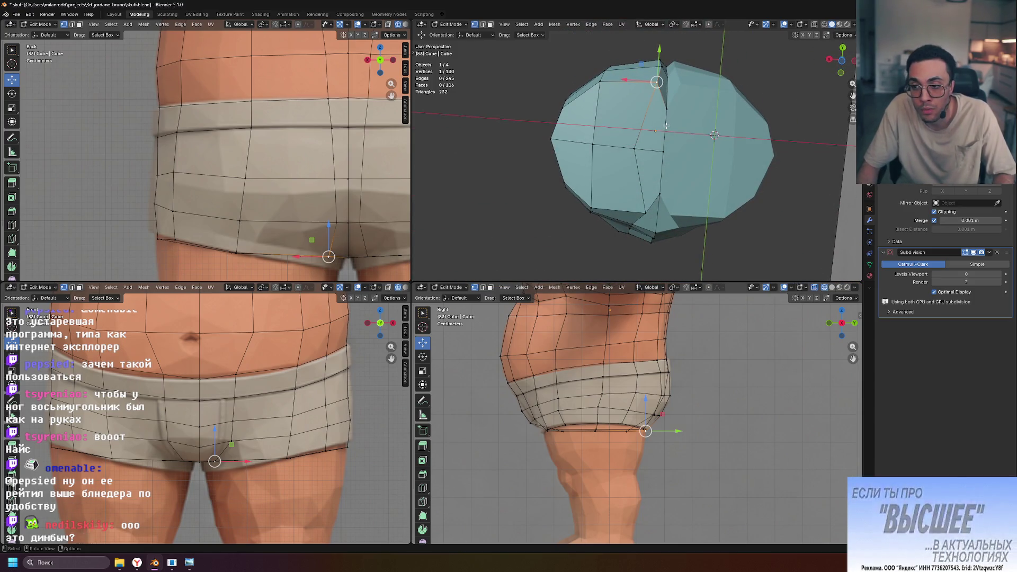
left_click_drag(625, 79, 630, 80)
left_click(634, 148)
left_click_drag(602, 147, 621, 147)
Orbit around the reshaped hips and check them briefly in Object Mode.
middle_click_drag(621, 148, 806, 264)
mouse_move(756, 278)
middle_mouse_down()
mouse_move(744, 138)
mouse_move(673, 154)
middle_mouse_up()
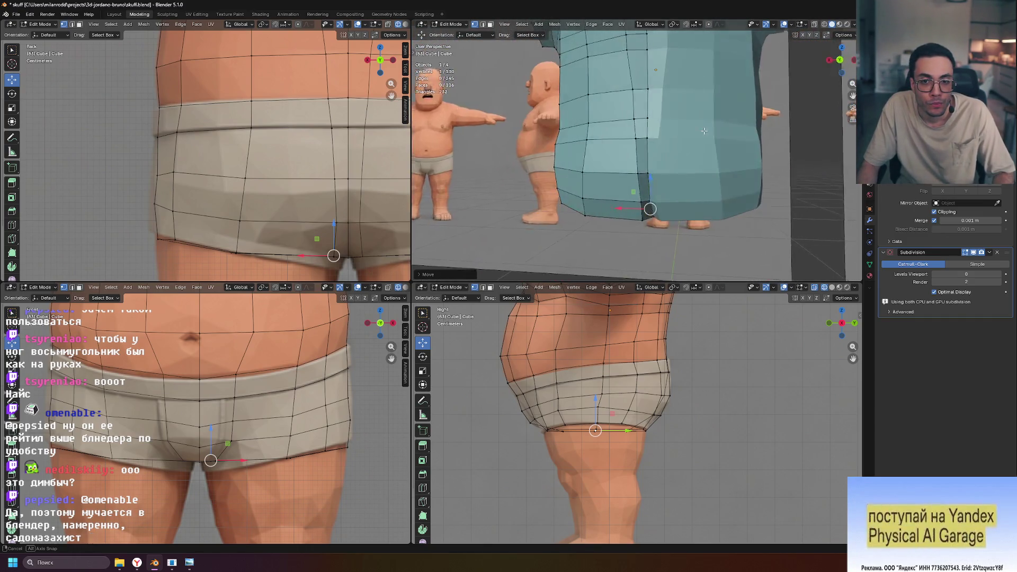
middle_click_drag(688, 204, 694, 196)
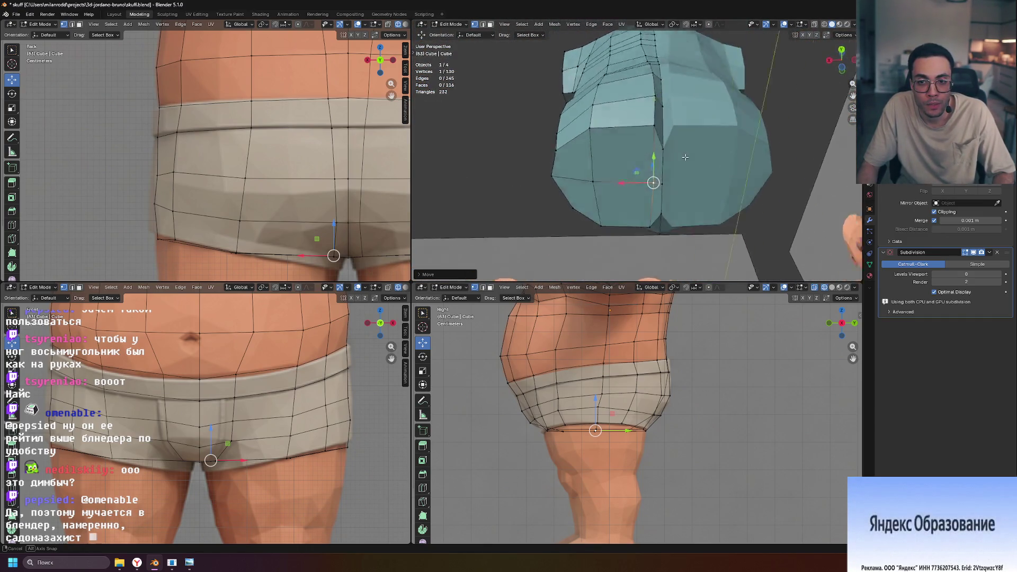
mouse_move(716, 134)
middle_mouse_down()
mouse_move(785, 197)
mouse_move(728, 180)
mouse_move(635, 180)
mouse_move(688, 175)
middle_mouse_up()
mouse_move(630, 185)
middle_mouse_down()
mouse_move(565, 193)
mouse_move(630, 187)
mouse_move(694, 162)
mouse_move(711, 215)
mouse_move(826, 181)
mouse_move(822, 134)
mouse_move(806, 132)
mouse_move(746, 168)
mouse_move(793, 139)
mouse_move(690, 180)
mouse_move(657, 219)
middle_mouse_up()
key("Tab")
scroll(710, 215, "down", 6)
key("Tab")
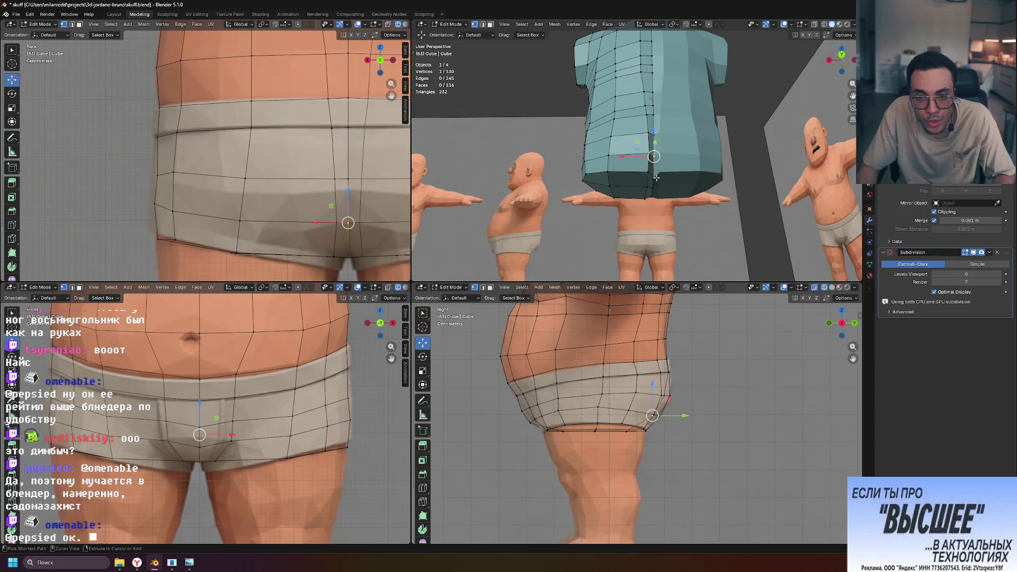
Slide a crotch vertex along Y with the green gizmo arrow.
middle_click_drag(682, 143, 728, 197)
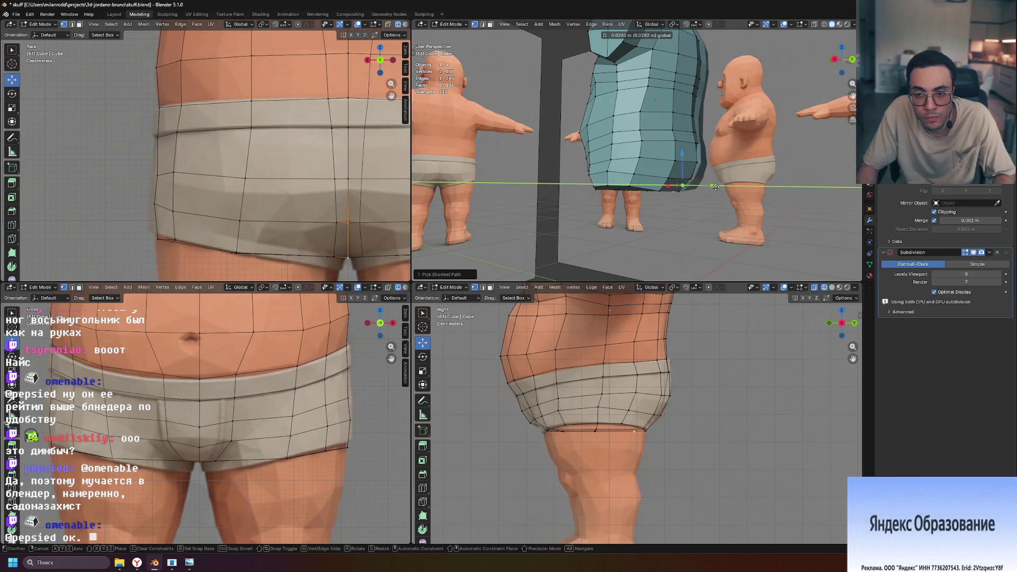
middle_click_drag(714, 187, 665, 147)
mouse_move(722, 172)
middle_mouse_down()
mouse_move(831, 198)
mouse_move(694, 180)
middle_mouse_up()
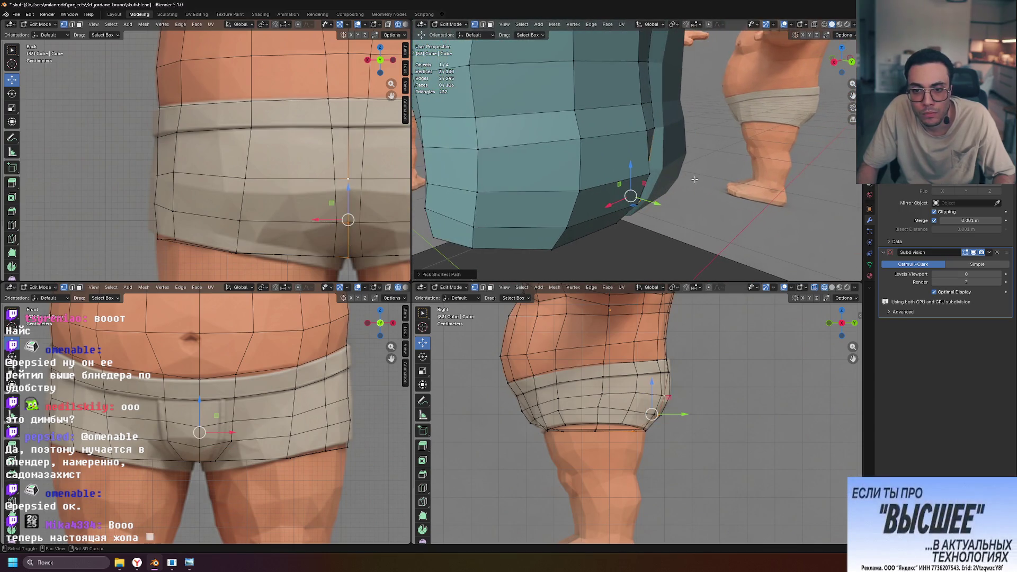
left_click_drag(655, 204, 663, 205)
left_click(690, 201)
mouse_move(690, 201)
middle_mouse_down()
mouse_move(742, 134)
mouse_move(757, 200)
mouse_move(766, 166)
mouse_move(640, 165)
middle_mouse_up()
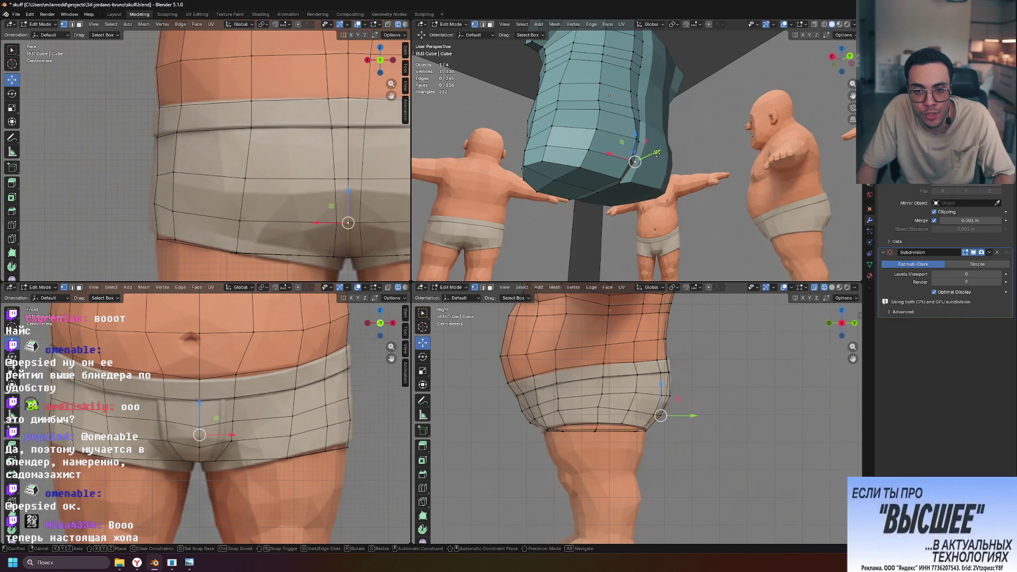
left_click(655, 154)
Grab another vertex with G and move it about 0.024 m along Y.
scroll(678, 175, "up", 4)
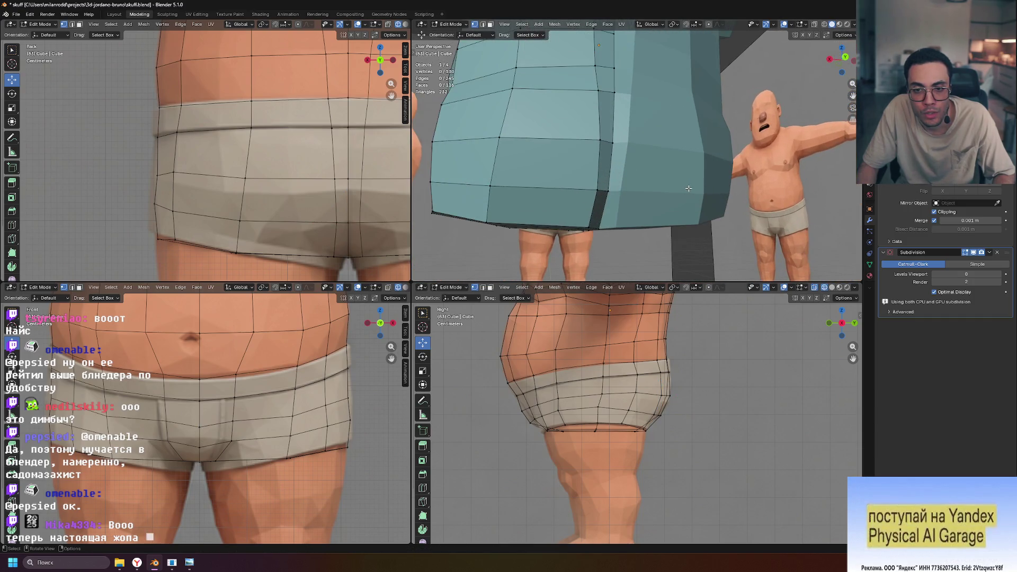
middle_click_drag(628, 187, 685, 182)
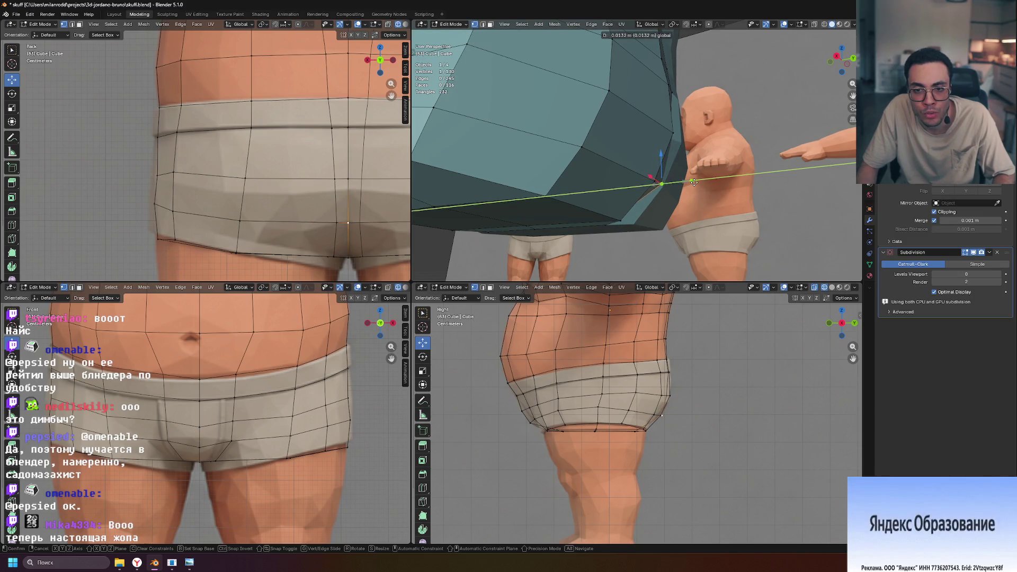
left_click(693, 182)
mouse_move(690, 184)
middle_mouse_down()
mouse_move(683, 195)
mouse_move(685, 186)
mouse_move(614, 209)
mouse_move(681, 142)
middle_mouse_up()
key("g")
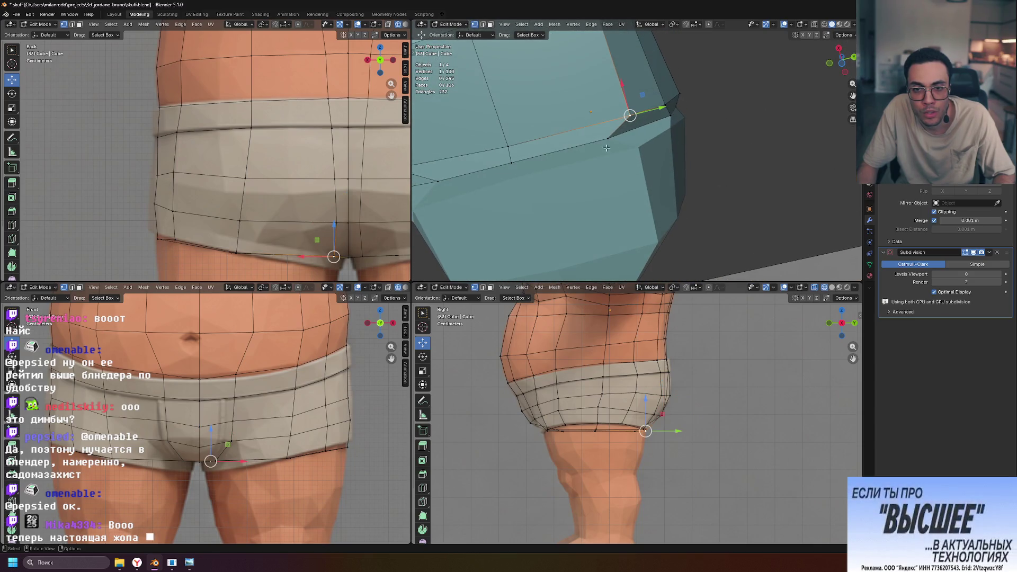
left_click_drag(640, 130, 663, 129)
mouse_move(664, 128)
middle_mouse_down()
mouse_move(640, 210)
mouse_move(684, 203)
middle_mouse_up()
Nudge the lower-corner and leg-corner vertices slightly along Y.
left_click(666, 203)
left_click_drag(688, 203, 692, 203)
scroll(640, 390, "up", 6)
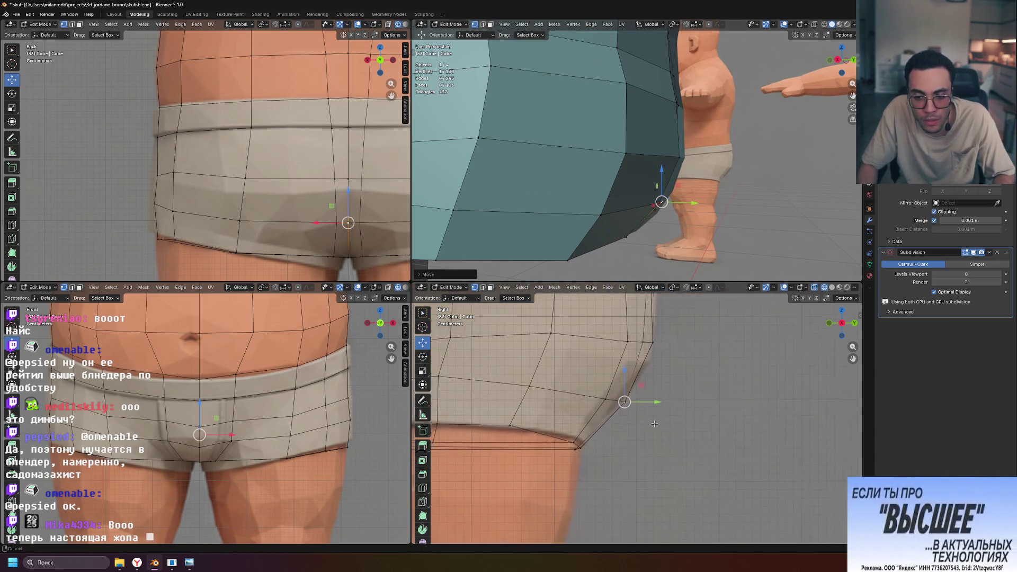
left_click_drag(613, 367, 611, 368)
left_click(477, 464)
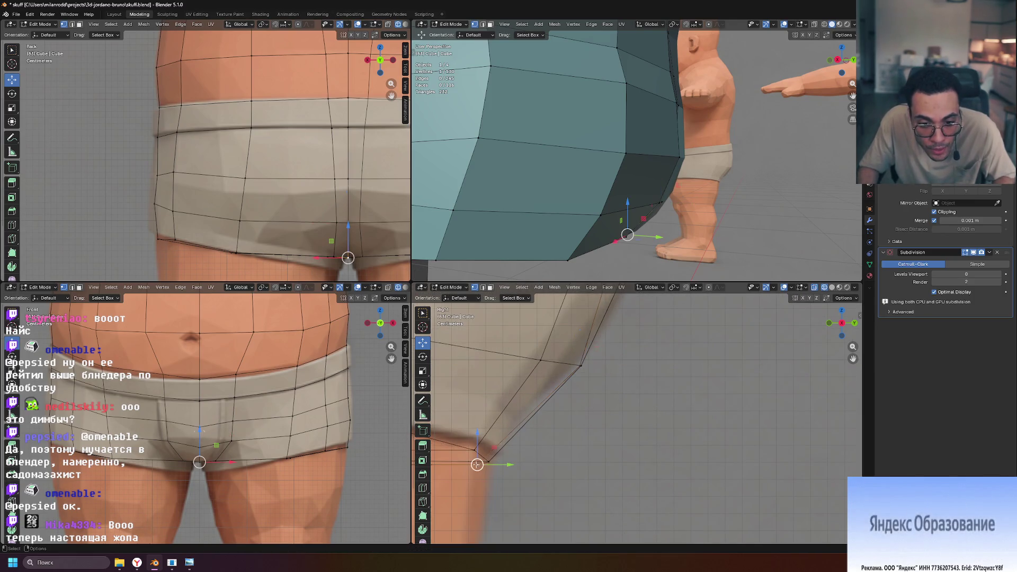
left_click_drag(663, 240, 662, 239)
Compare against the references in Object Mode and adjust one more vertex along Y.
key("Tab")
mouse_move(760, 187)
middle_mouse_down()
mouse_move(587, 232)
mouse_move(673, 212)
mouse_move(681, 234)
mouse_move(714, 201)
mouse_move(676, 189)
mouse_move(660, 199)
mouse_move(675, 254)
mouse_move(628, 198)
middle_mouse_up()
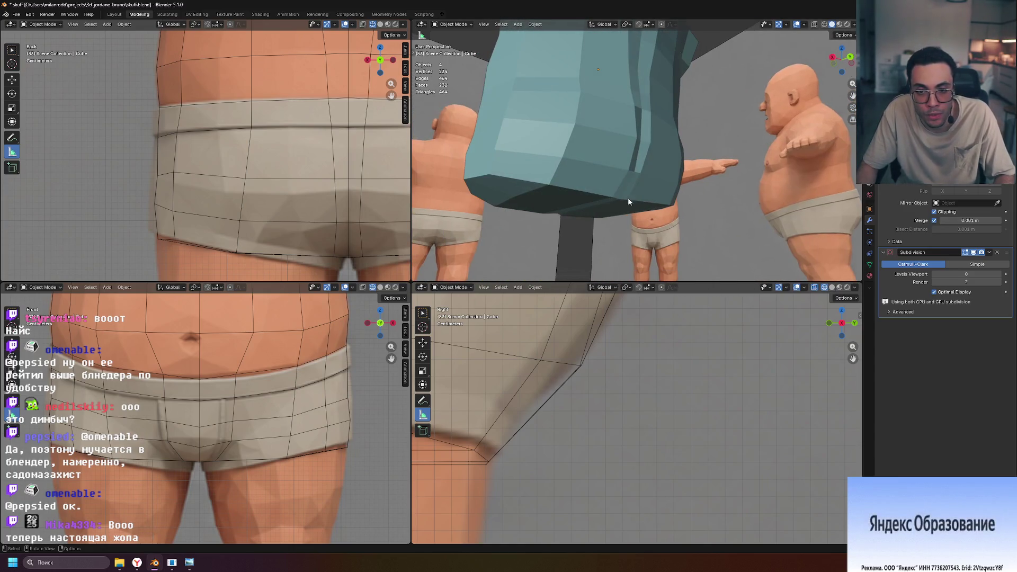
key("Tab")
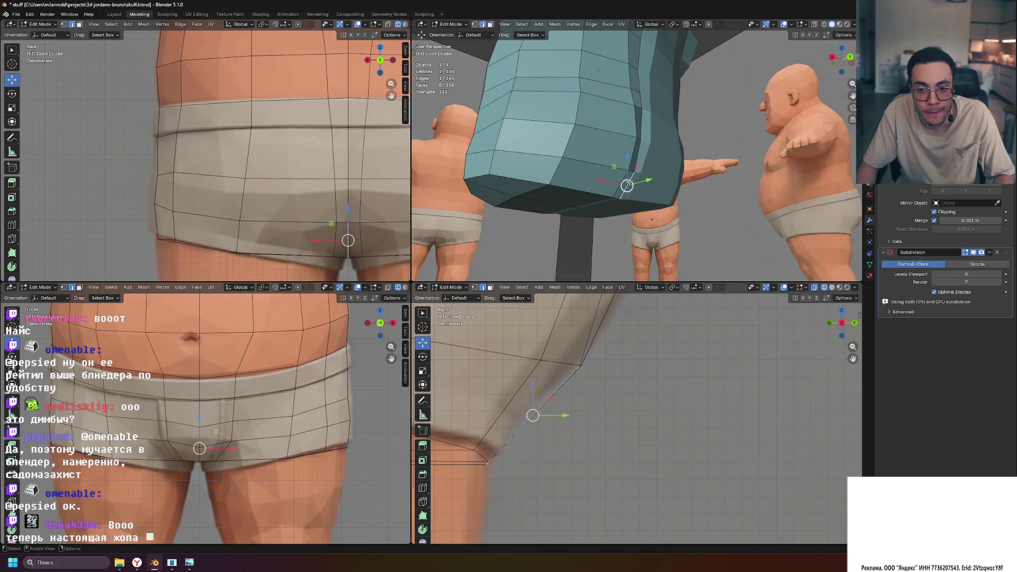
left_click_drag(648, 180, 646, 181)
key("Tab")
mouse_move(722, 233)
middle_mouse_down()
mouse_move(608, 233)
mouse_move(606, 245)
middle_mouse_up()
scroll(661, 382, "down", 2)
scroll(661, 383, "down", 3)
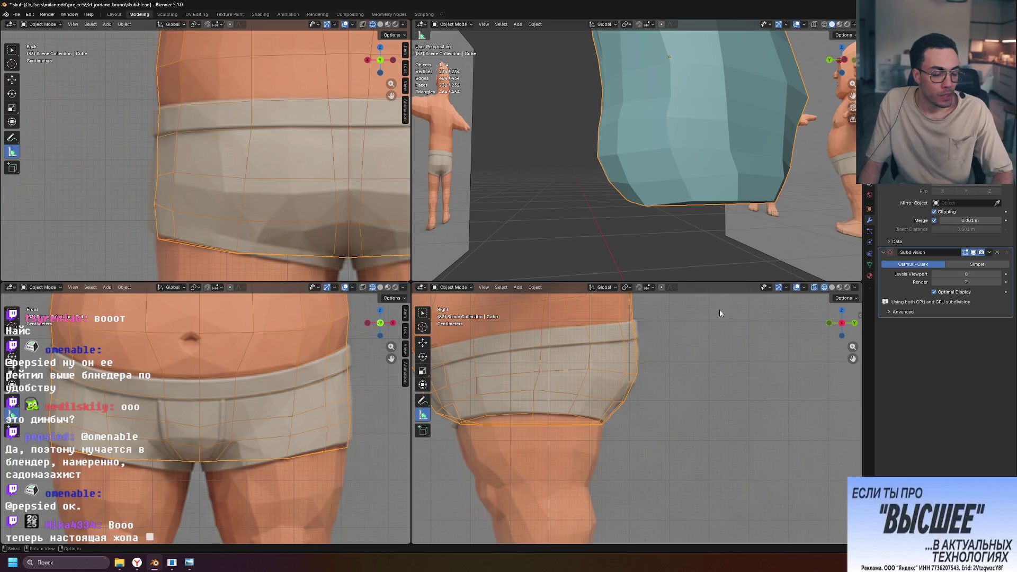
Orbit around the reference figures and return to Edit Mode in a front view.
mouse_move(609, 210)
middle_mouse_down()
mouse_move(770, 209)
mouse_move(760, 222)
mouse_move(723, 205)
mouse_move(678, 207)
mouse_move(707, 199)
mouse_move(694, 206)
middle_mouse_up()
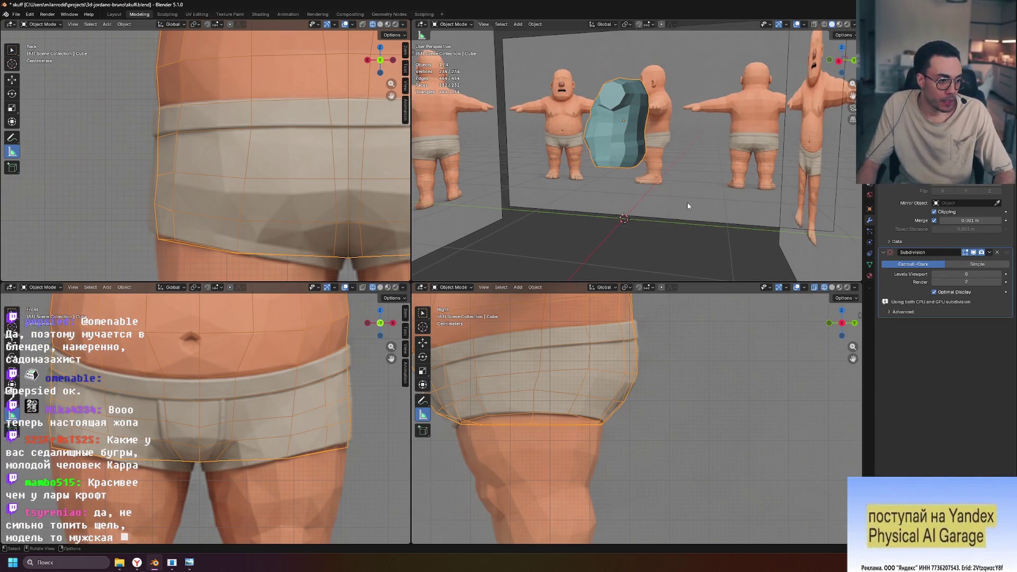
mouse_move(673, 196)
middle_mouse_down()
mouse_move(657, 177)
mouse_move(689, 74)
mouse_move(676, 99)
middle_mouse_up()
scroll(654, 174, "up", 4)
key("Tab")
mouse_move(740, 121)
middle_mouse_down()
mouse_move(772, 157)
mouse_move(670, 147)
middle_mouse_up()
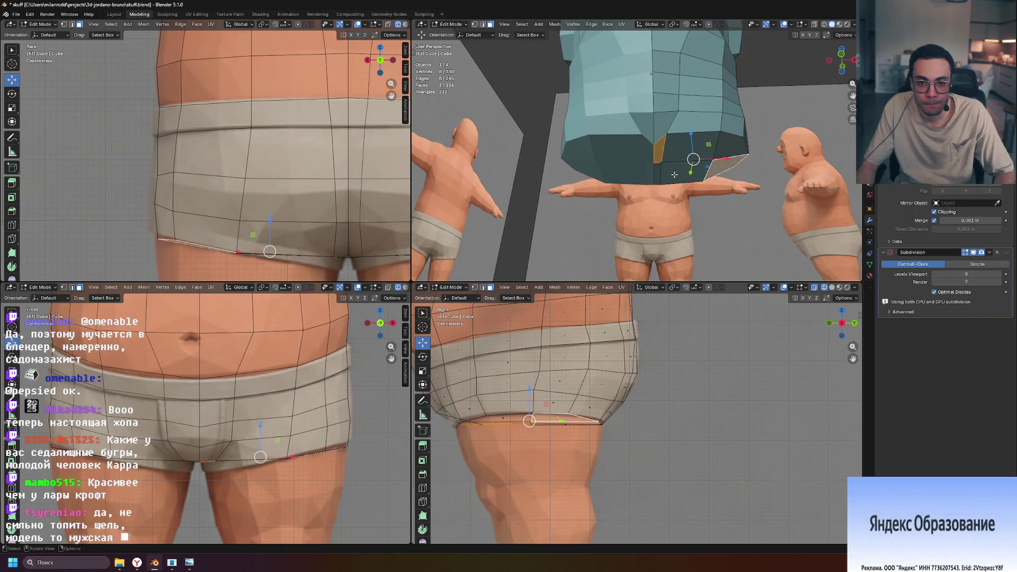
Select a vertical front edge of the shorts and edge-slide it sideways with G G.
scroll(283, 393, "up", 3)
middle_click_drag(283, 393, 283, 393, "shift")
scroll(282, 393, "down", 6)
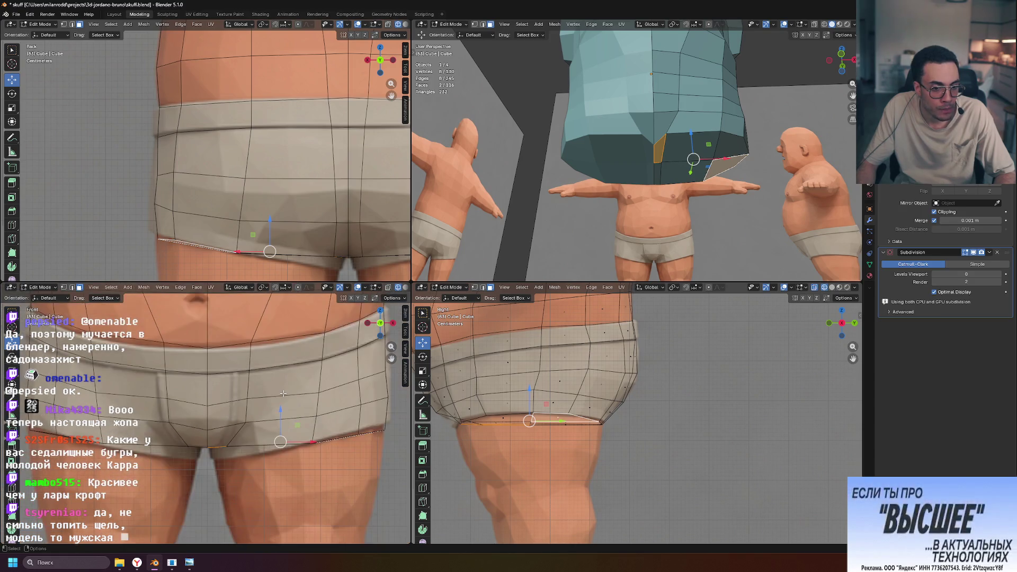
scroll(268, 395, "up", 6)
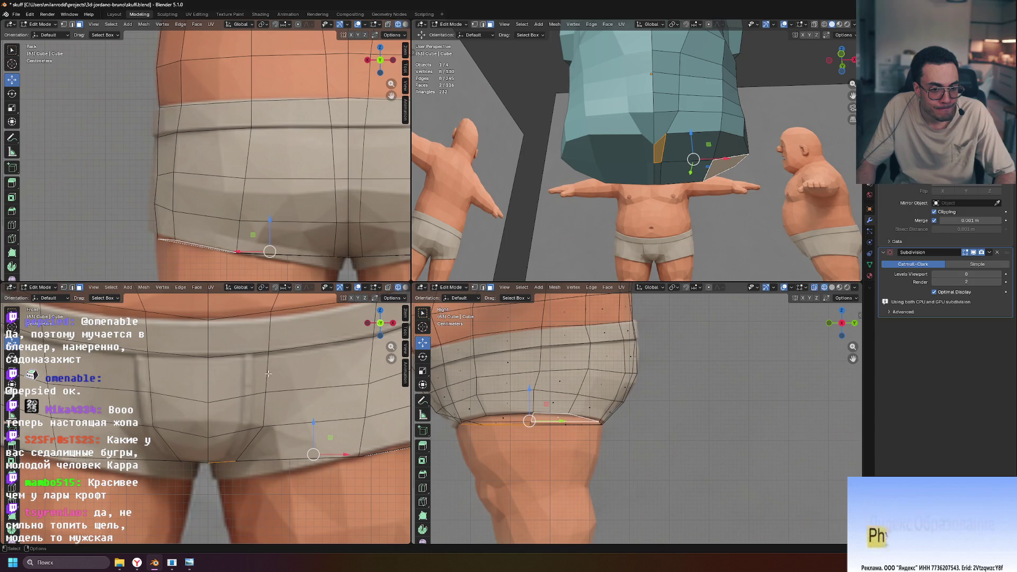
left_click(266, 349)
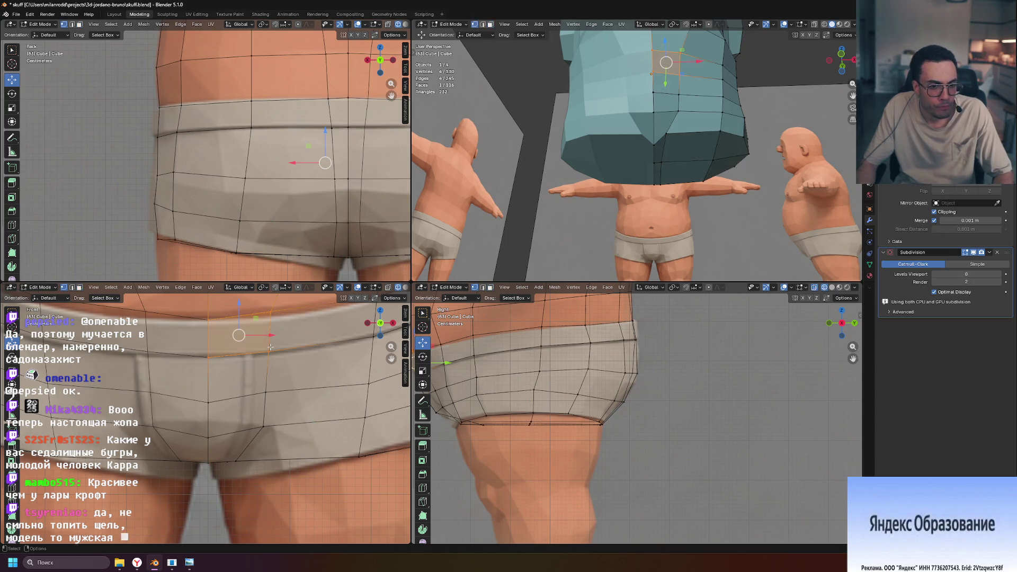
key("2")
left_click(269, 342)
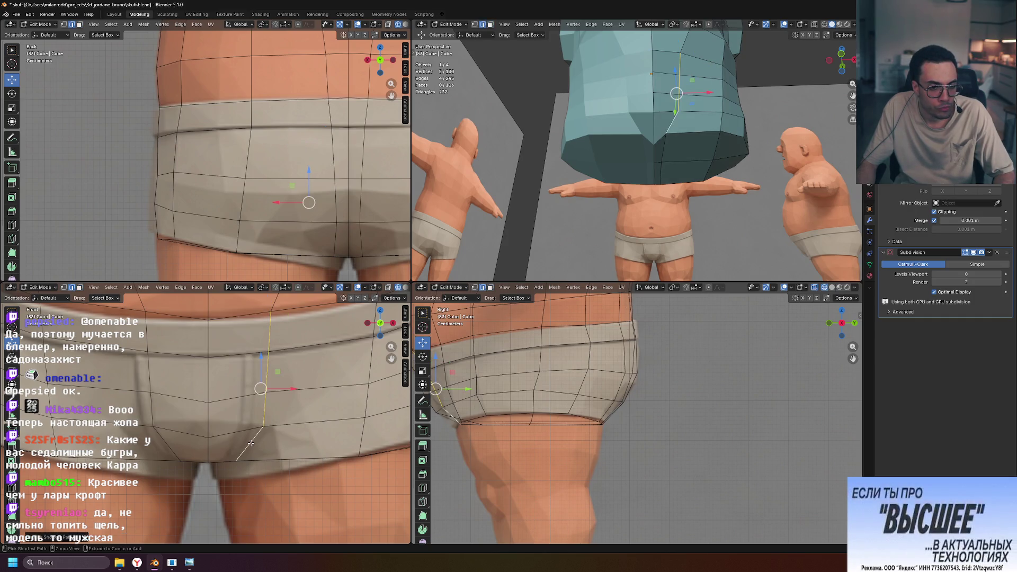
key("g")
key("g")
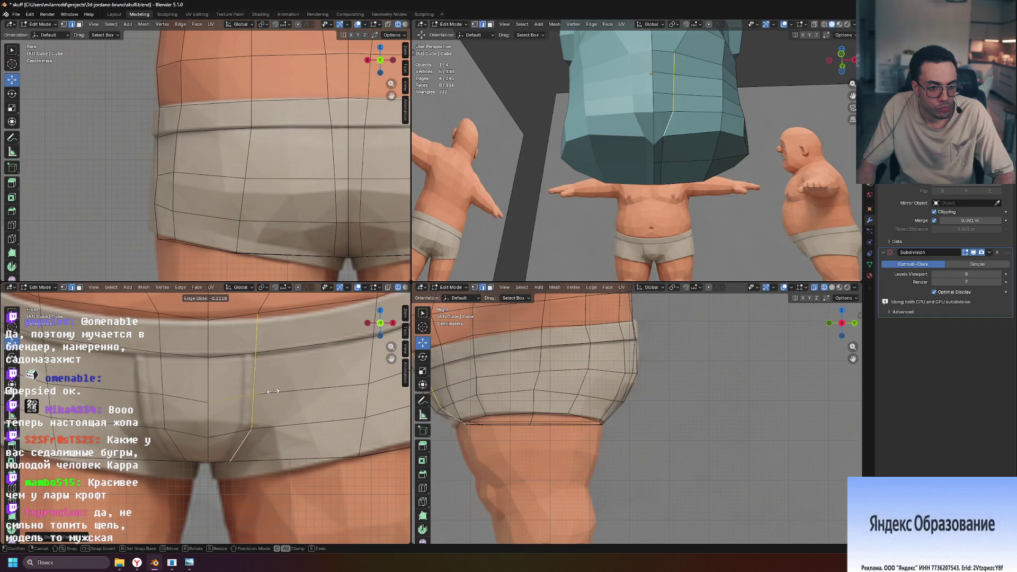
middle_click_drag(761, 214, 722, 210)
Settle the slide at the crotch vertex, about 0.013 m along X, then pick a lower-edge vertex.
left_click(230, 461)
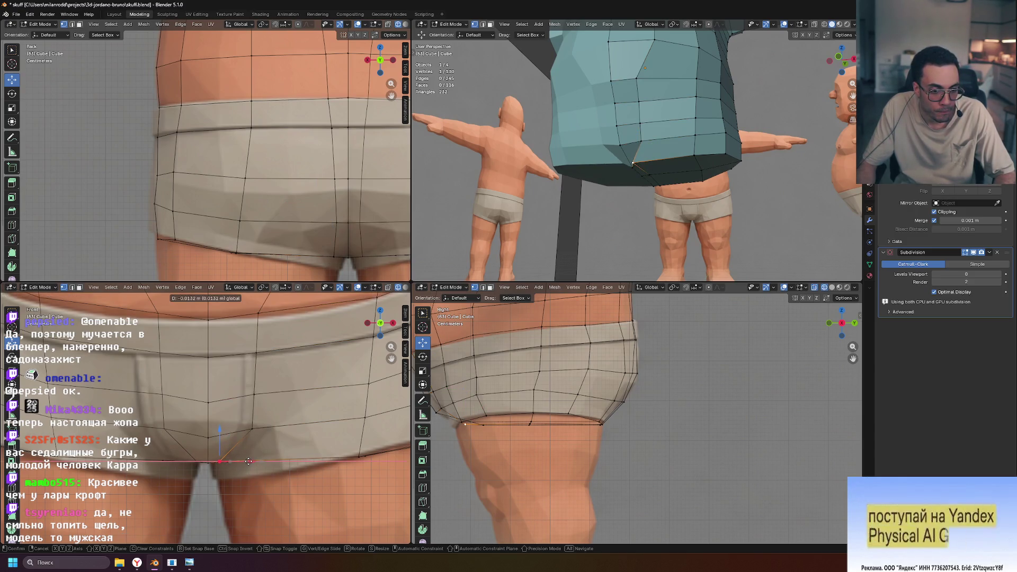
scroll(335, 511, "down", 1)
scroll(618, 411, "down", 2)
mouse_move(619, 186)
middle_mouse_down()
mouse_move(582, 133)
mouse_move(598, 123)
mouse_move(620, 159)
mouse_move(598, 223)
middle_mouse_up()
left_click(548, 238)
Move the selected leg-opening vertex along Y twice with G Y.
key("g")
key("y")
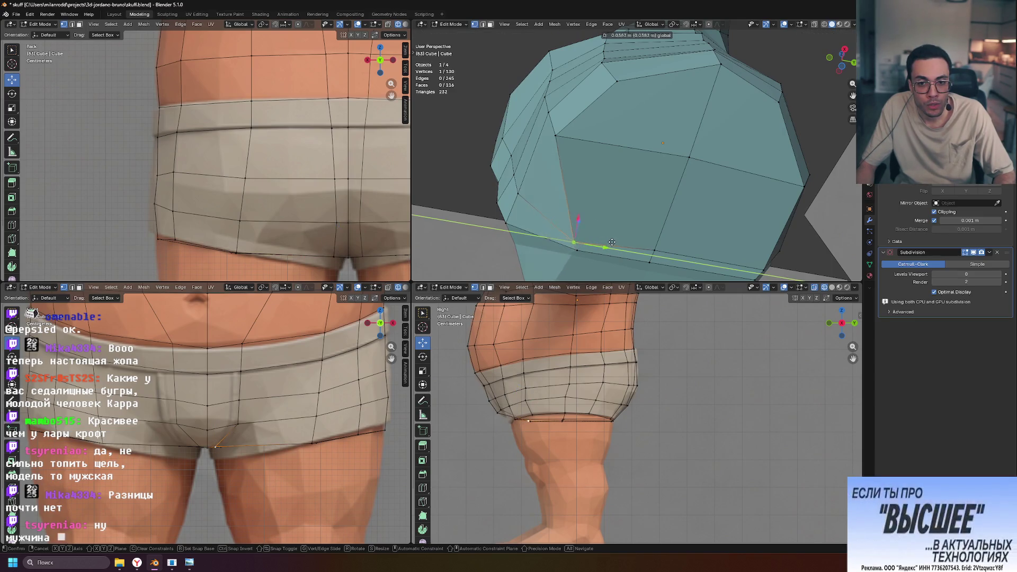
left_click(616, 242)
mouse_move(615, 242)
middle_mouse_down()
mouse_move(687, 209)
mouse_move(588, 203)
middle_mouse_up()
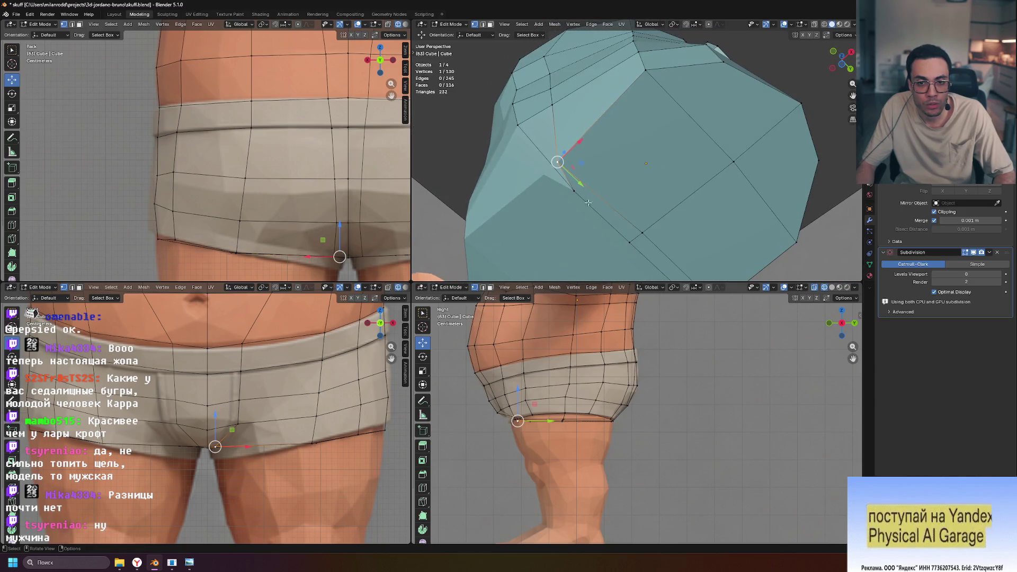
key("g")
key("y")
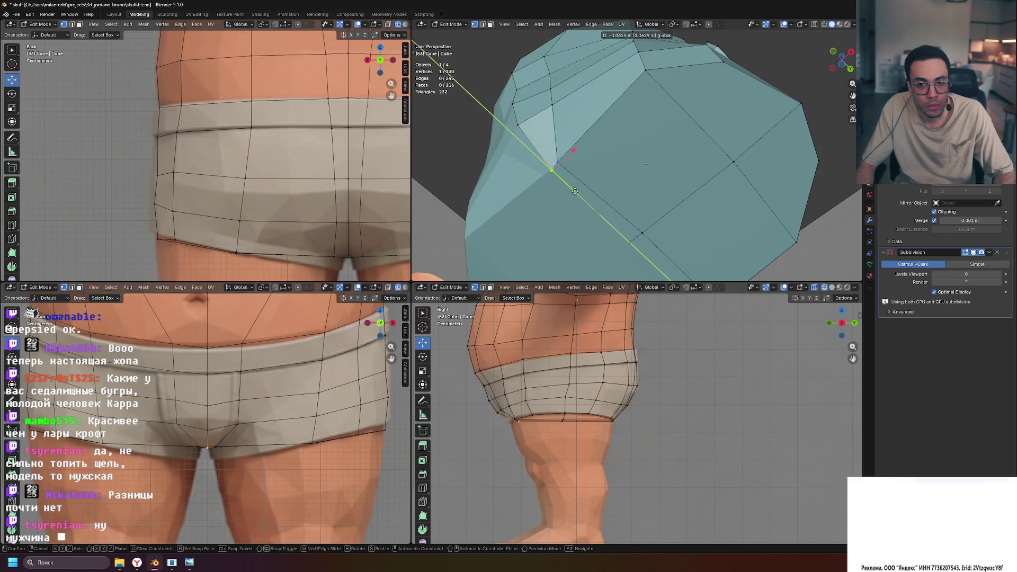
left_click(573, 189)
mouse_move(573, 189)
middle_mouse_down()
mouse_move(623, 240)
mouse_move(618, 204)
middle_mouse_up()
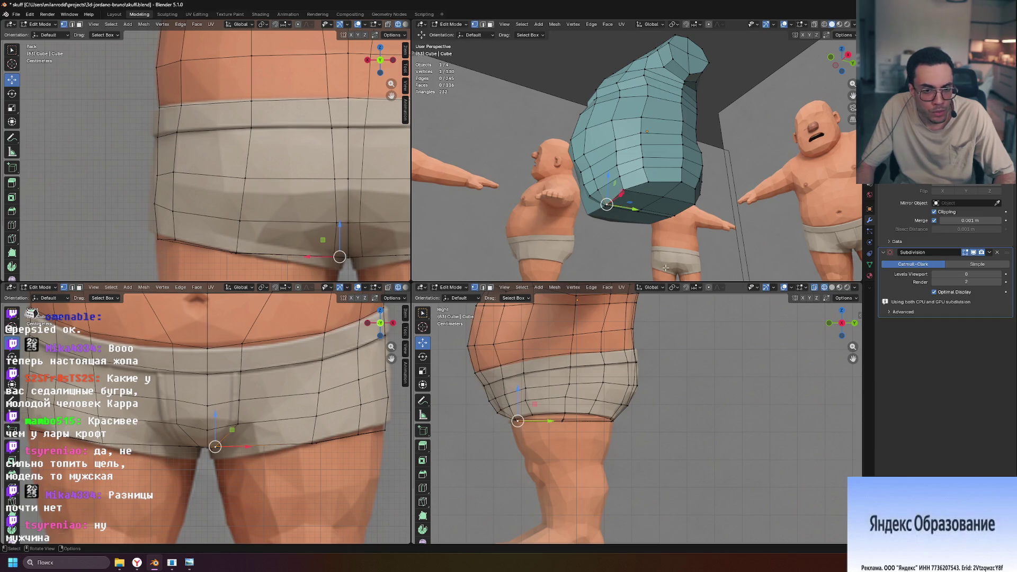
Slide more leg-opening vertices along the green Y arrow so the edge hugs the thigh.
scroll(597, 331, "up", 4)
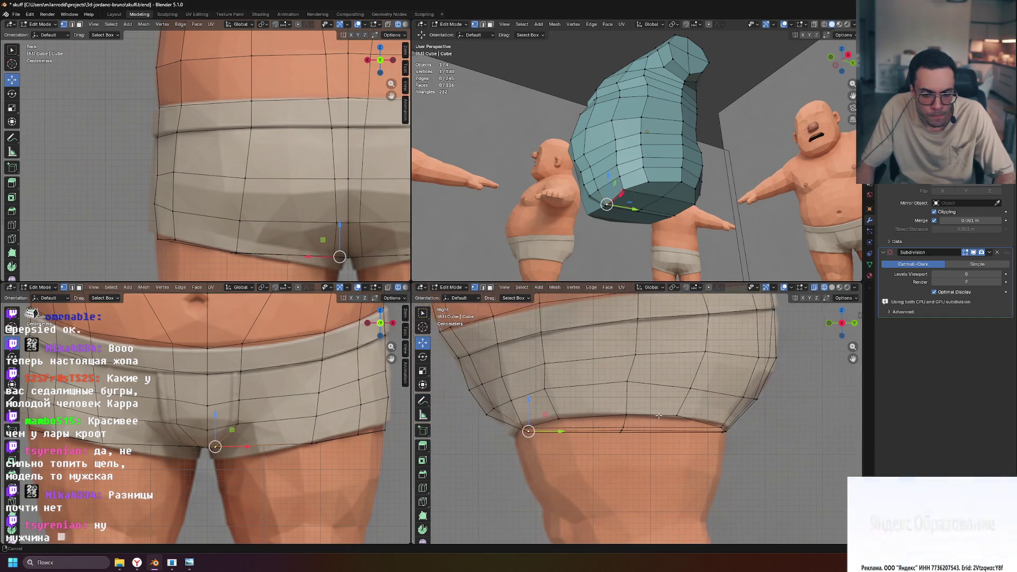
left_click_drag(561, 433, 559, 434)
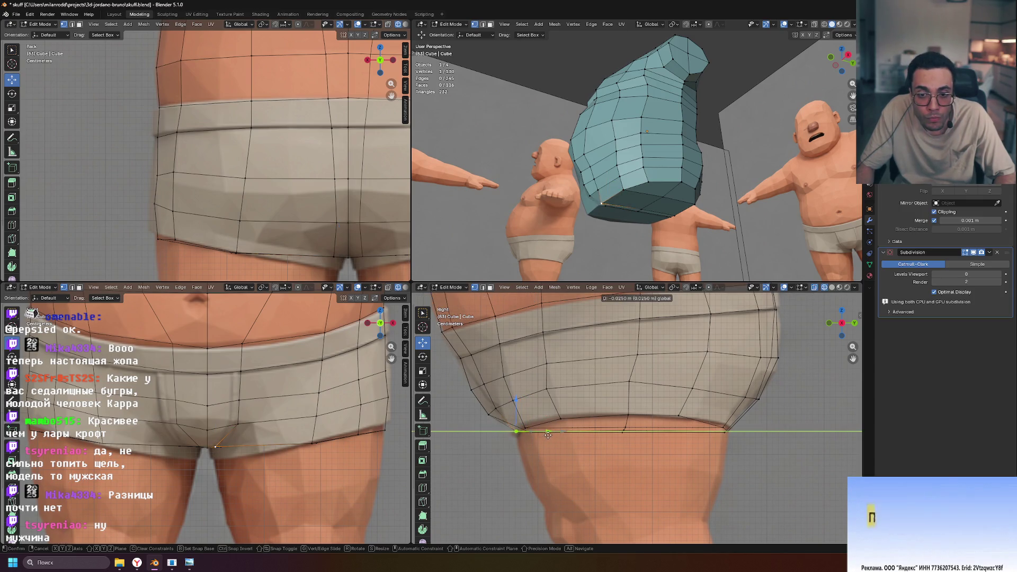
left_click_drag(552, 433, 552, 433)
mouse_move(609, 222)
middle_mouse_down()
mouse_move(688, 122)
mouse_move(730, 28)
mouse_move(648, 212)
mouse_move(609, 207)
middle_mouse_up()
scroll(649, 211, "up", 5)
left_click_drag(592, 203, 598, 212)
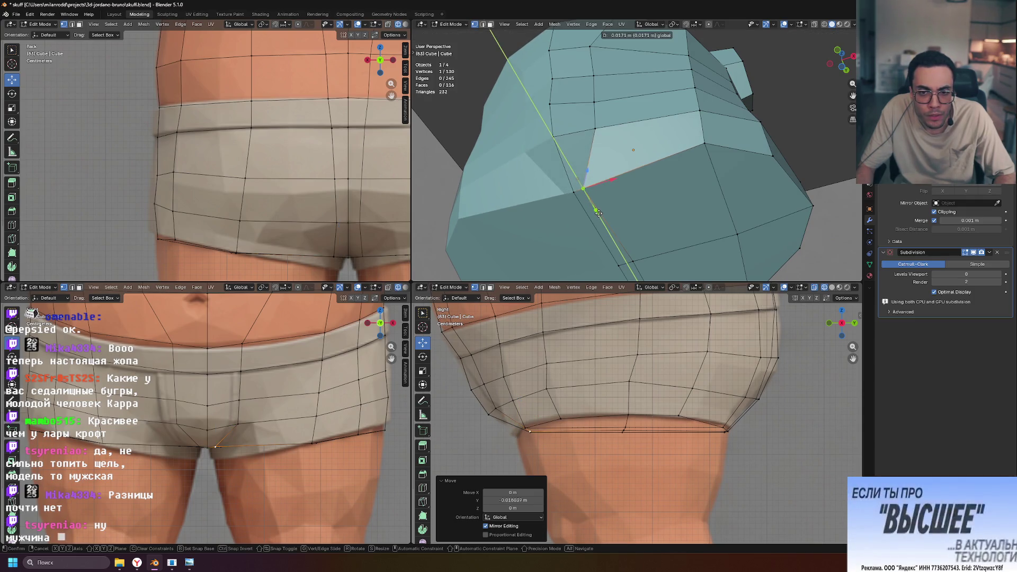
left_click_drag(598, 212, 593, 223)
mouse_move(593, 222)
middle_mouse_down()
mouse_move(680, 195)
mouse_move(683, 168)
middle_mouse_up()
mouse_move(678, 139)
middle_mouse_down()
mouse_move(596, 159)
mouse_move(686, 182)
mouse_move(640, 167)
middle_mouse_up()
Select the bottom faces and flatten the bottom edge loop to zero height on Z.
key("3")
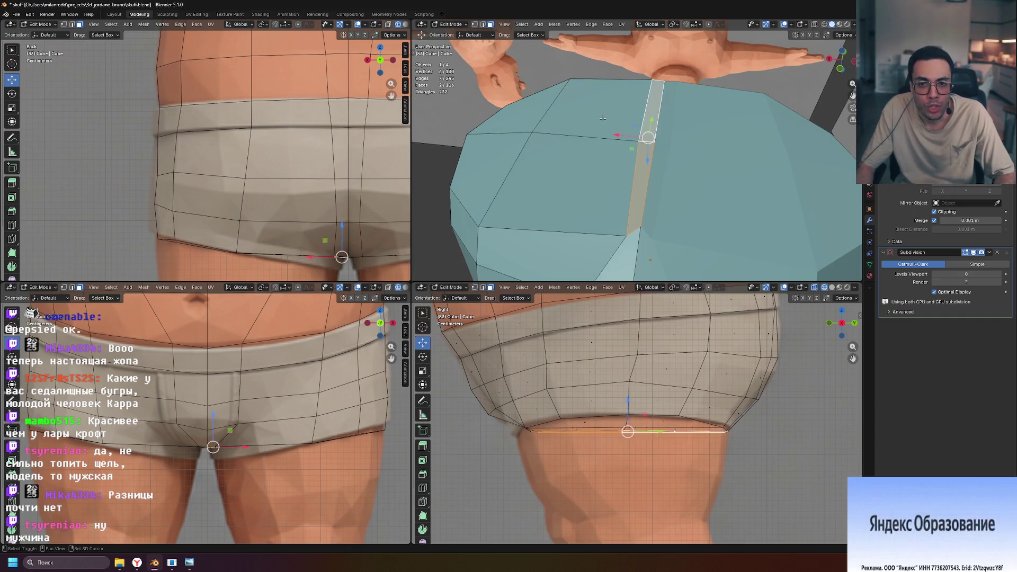
left_click(603, 119, "shift")
left_click(508, 158, "shift")
middle_click_drag(635, 138, 706, 161)
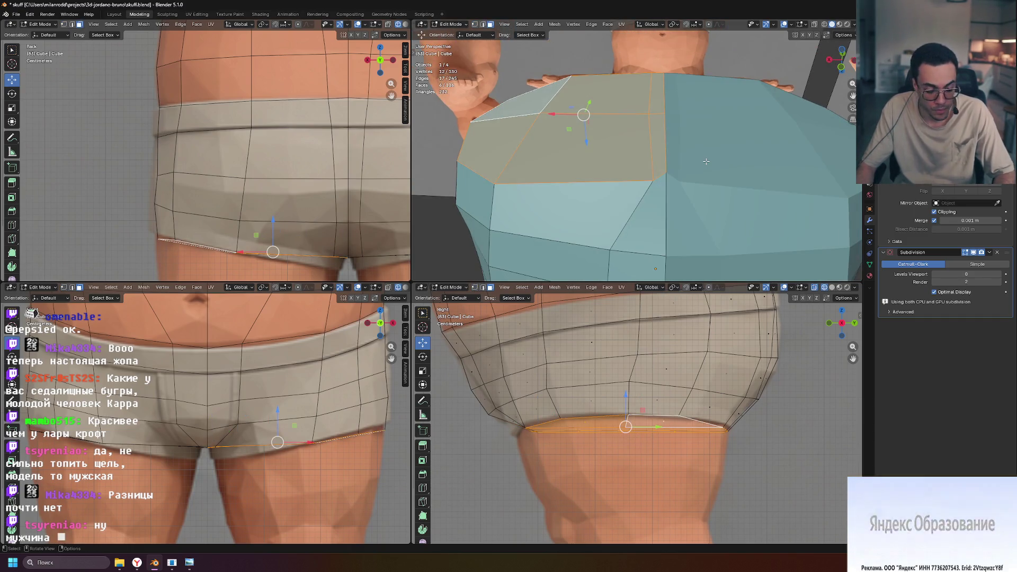
key("s")
key("z")
key("0")
key("Return")
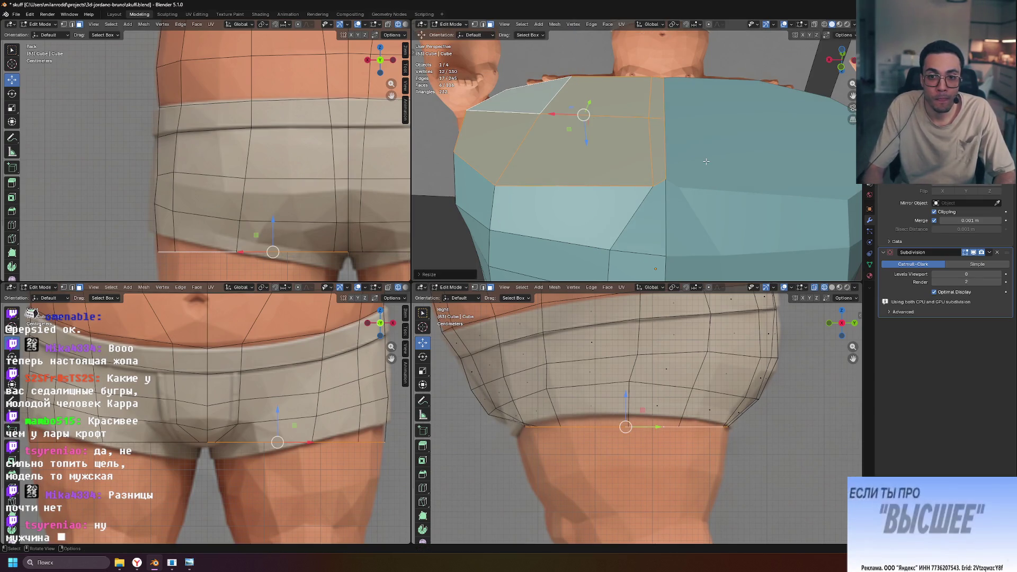
Clear the selection, then select two adjacent faces on top of the torso.
scroll(706, 161, "down", 5)
mouse_move(706, 161)
middle_mouse_down()
mouse_move(525, 99)
mouse_move(622, 115)
mouse_move(706, 158)
mouse_move(765, 130)
middle_mouse_up()
left_click(524, 99)
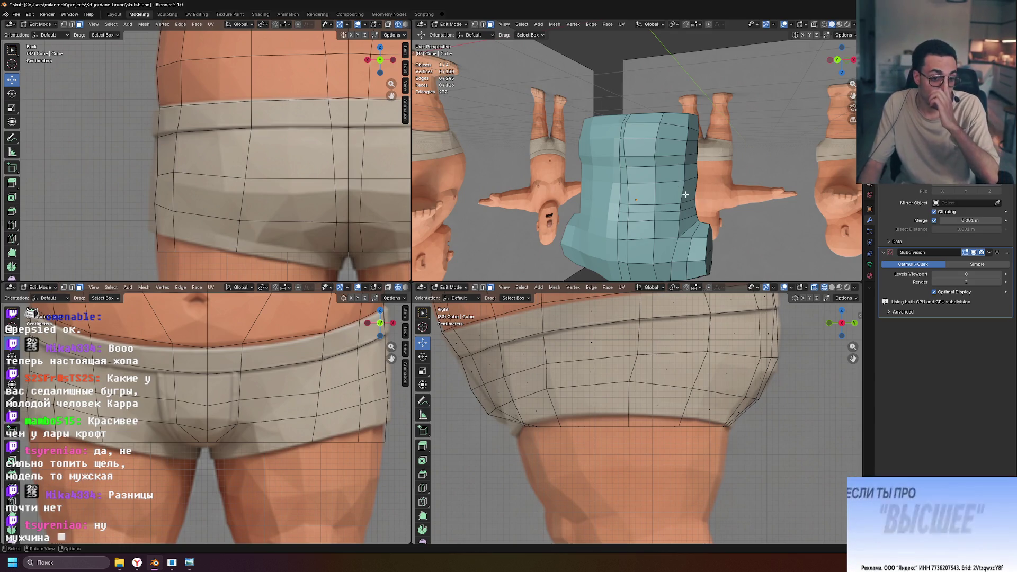
middle_click_drag(685, 194, 668, 105)
left_click(669, 105)
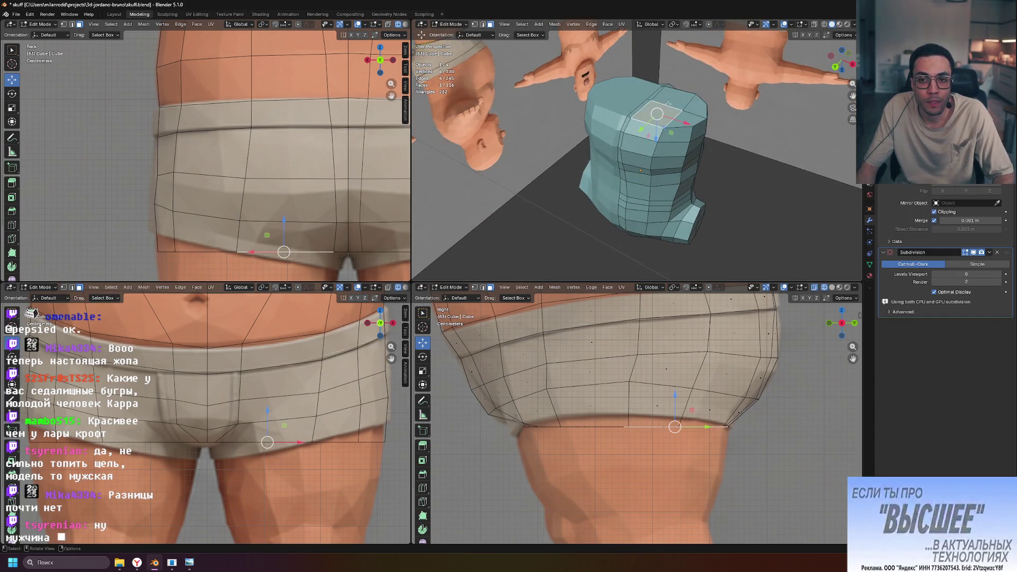
left_click(701, 108)
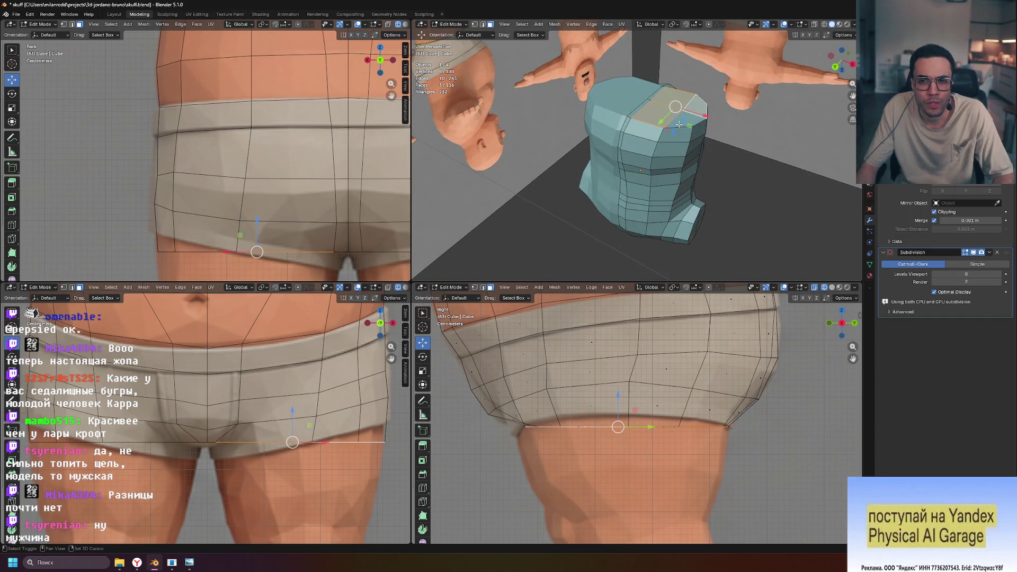
mouse_move(750, 143)
middle_mouse_down()
mouse_move(693, 174)
mouse_move(724, 177)
middle_mouse_up()
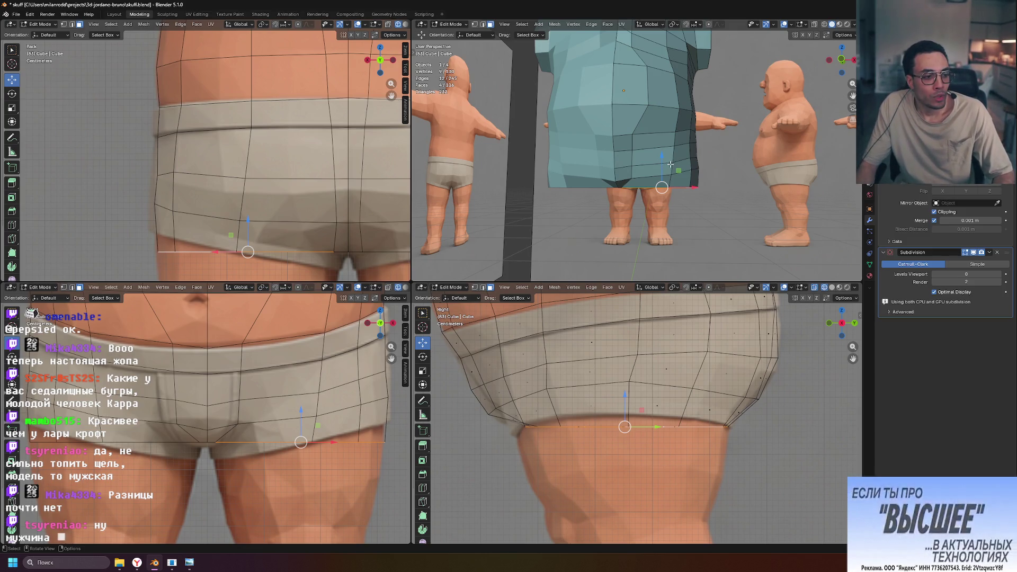
middle_click_drag(705, 212, 745, 157)
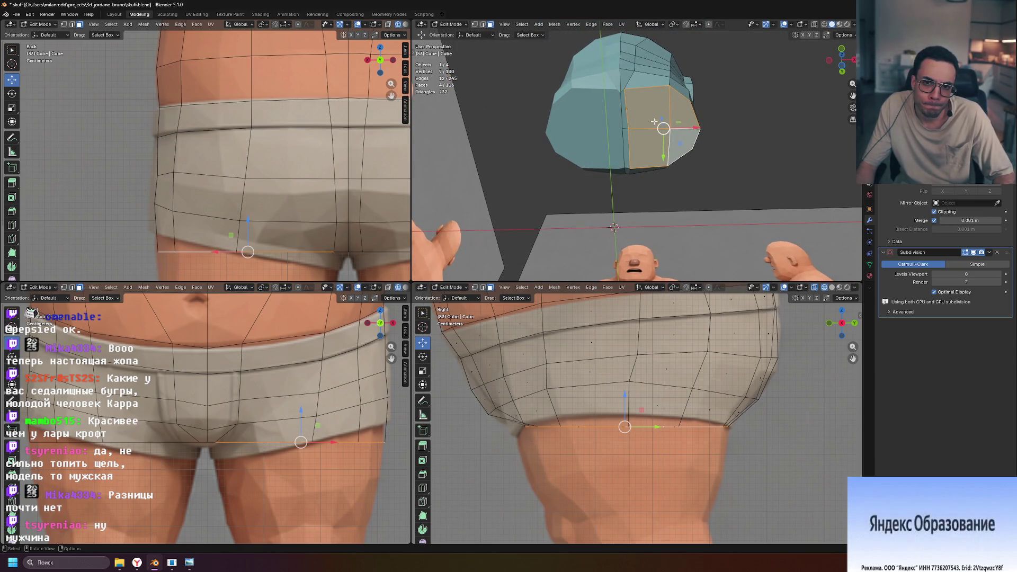
scroll(654, 121, "up", 5)
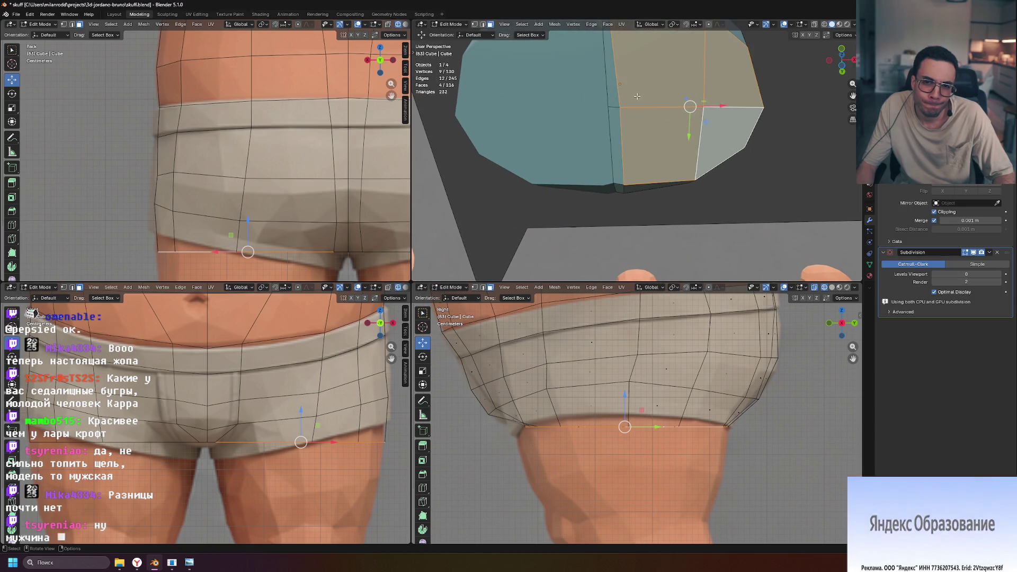
scroll(612, 150, "down", 3)
In vertex mode, slide a leg-opening vertex along its edge to reshape the opening.
key("1")
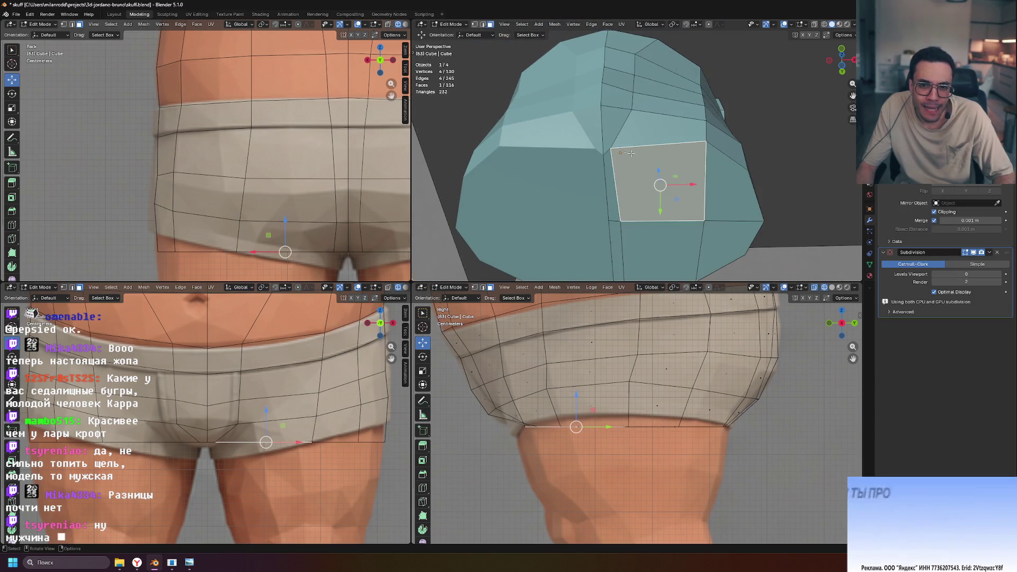
left_click(610, 149)
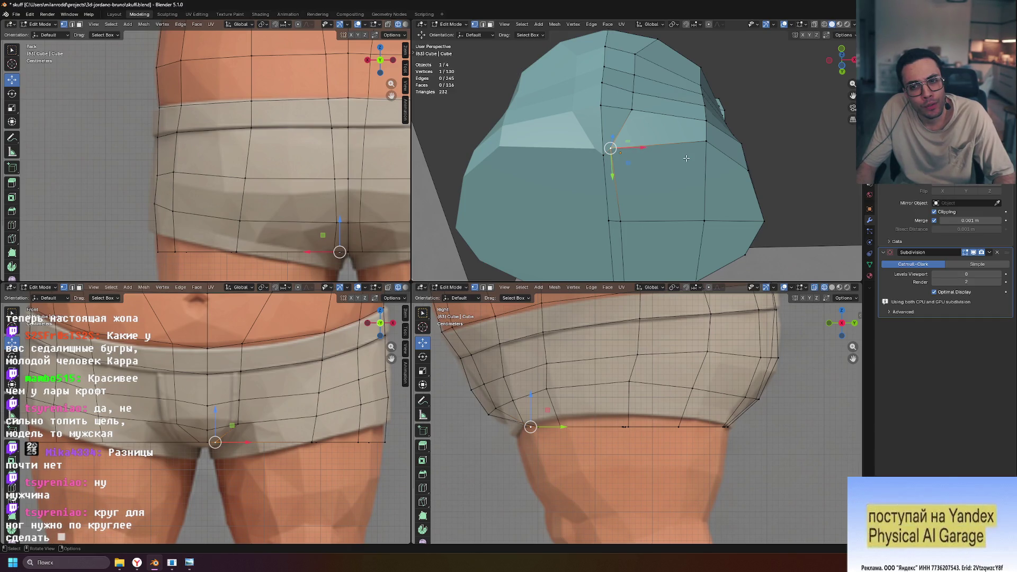
middle_click_drag(751, 177, 725, 208)
left_click(682, 123)
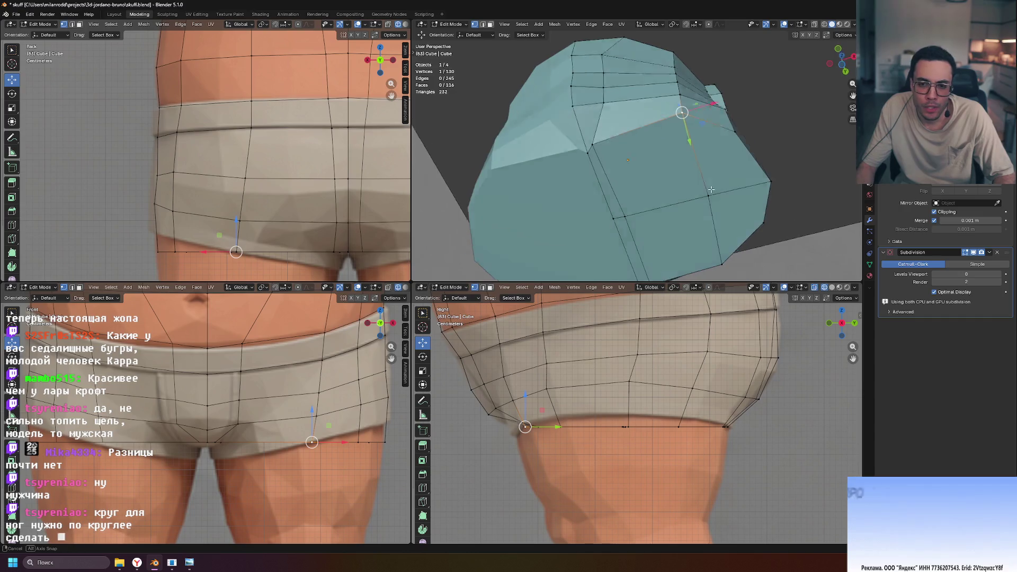
middle_click_drag(686, 126, 714, 181)
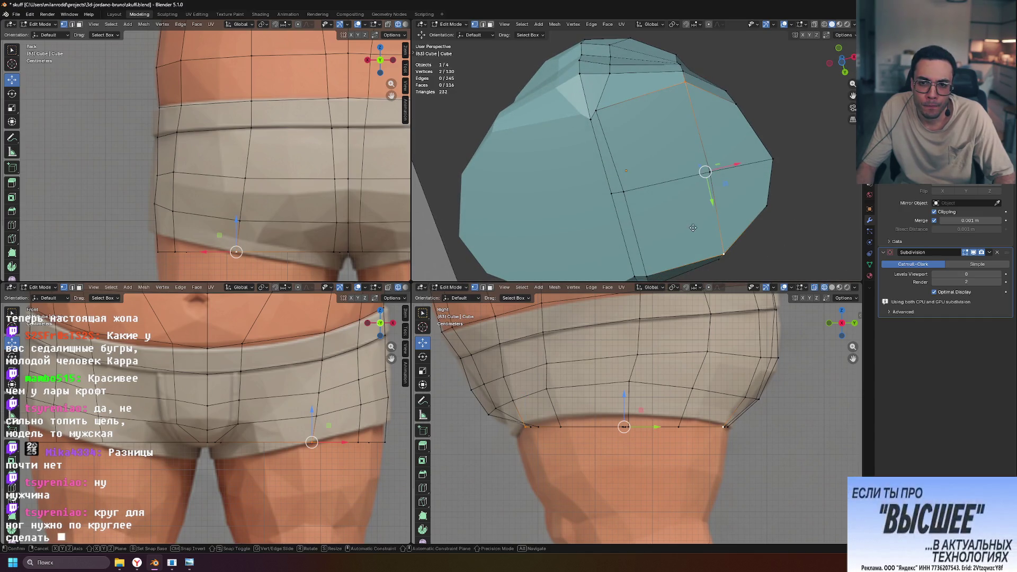
key("g")
key("g")
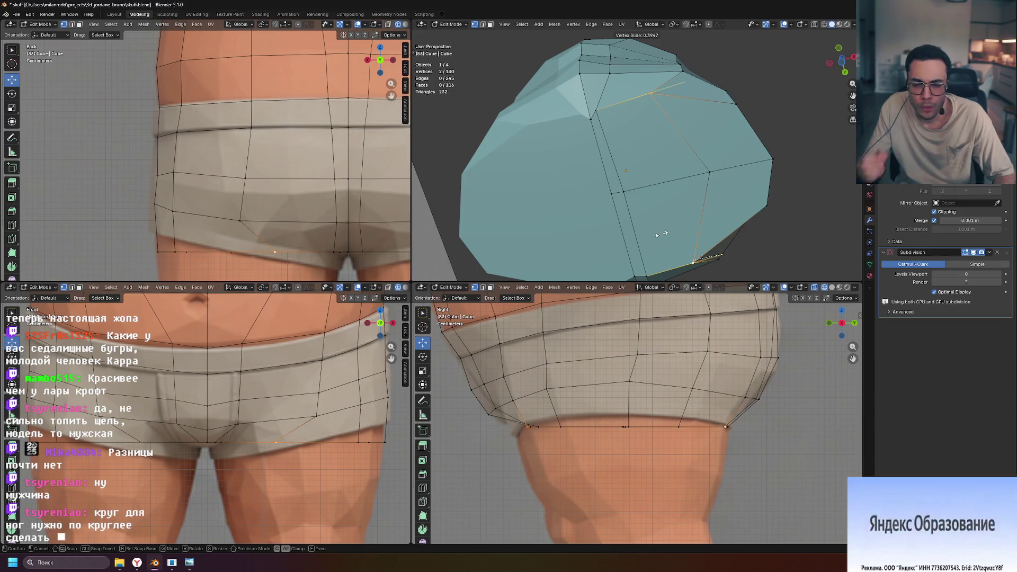
left_click(661, 234)
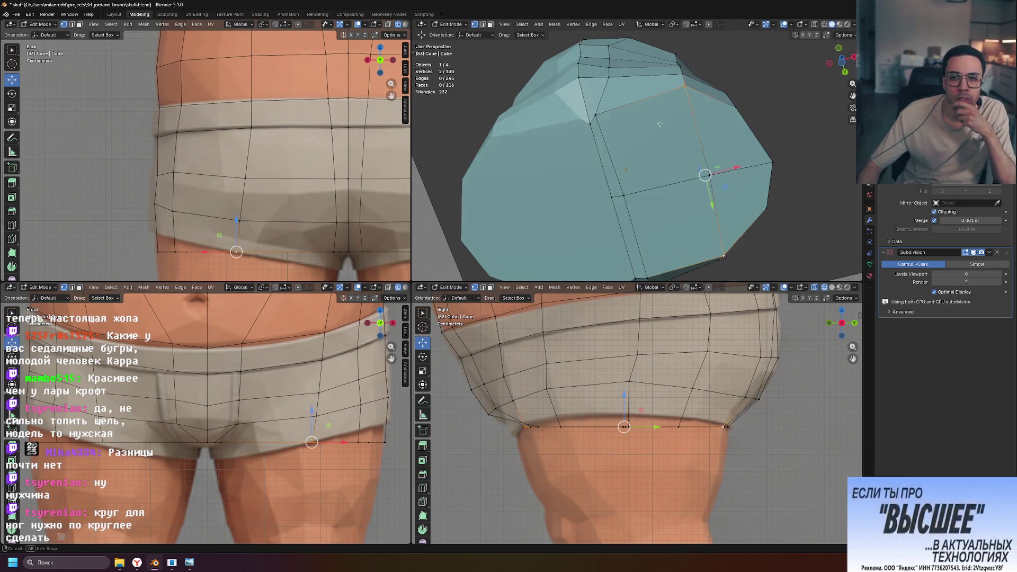
scroll(598, 112, "down", 5)
mouse_move(597, 112)
middle_mouse_down()
mouse_move(654, 203)
mouse_move(666, 118)
middle_mouse_up()
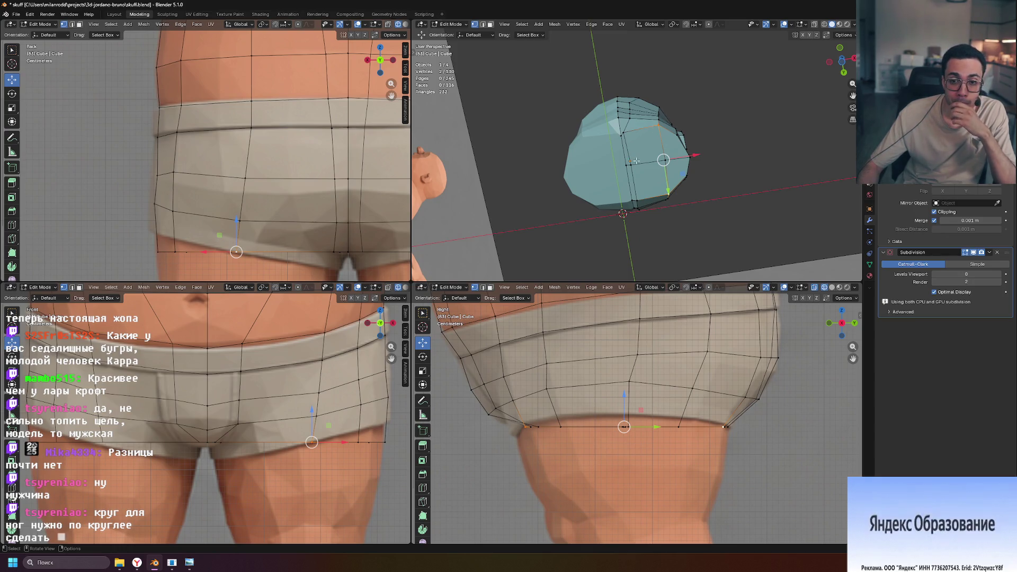
scroll(638, 158, "up", 3)
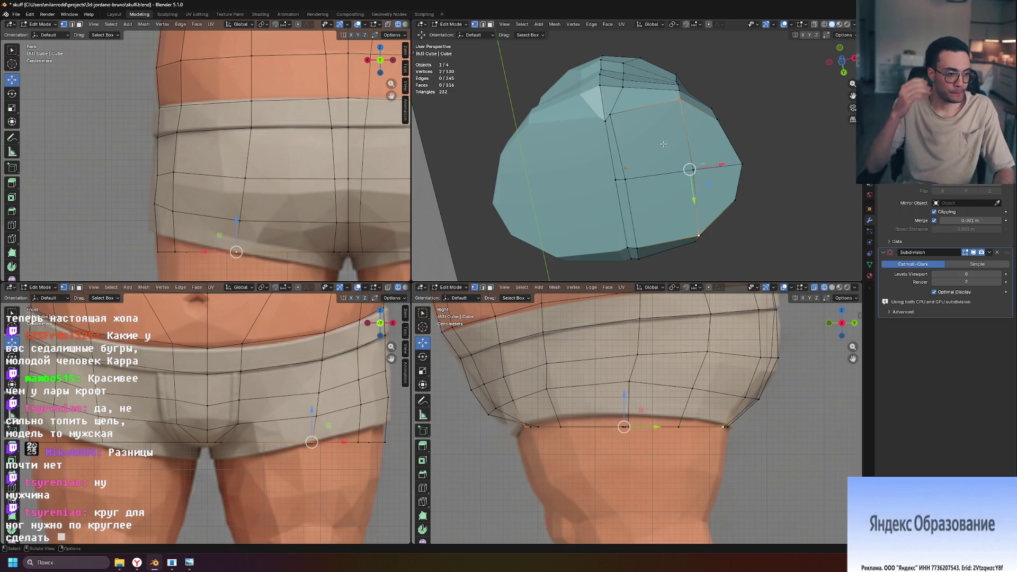
Clear the vertex selection and select an underside face in face mode.
left_click(649, 136)
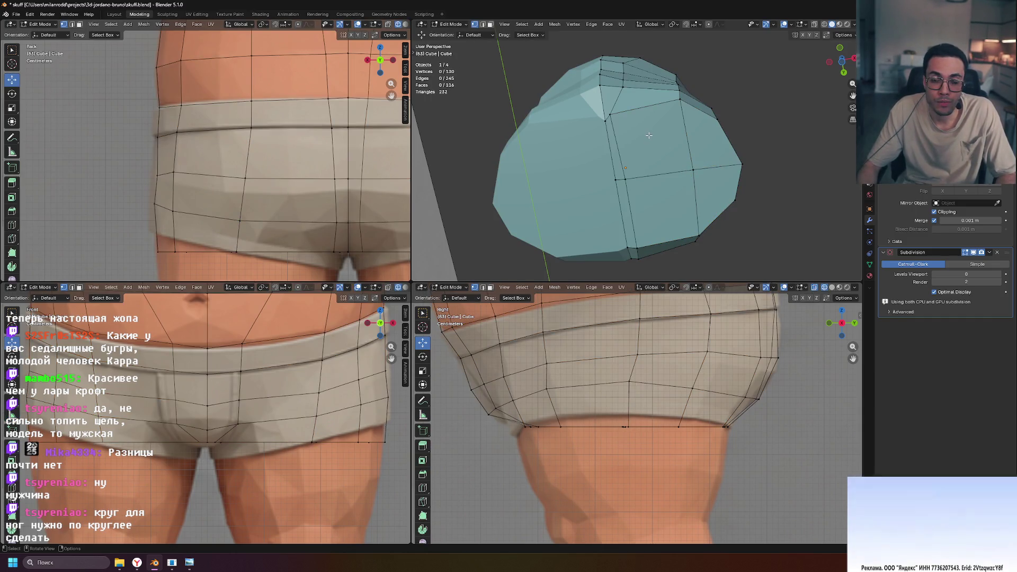
key("3")
left_click(648, 136)
Inset the 2x2 patch of underside faces and extrude it outward along its normal.
left_click(710, 140, "shift")
left_click(710, 189, "shift")
left_click(656, 199, "shift")
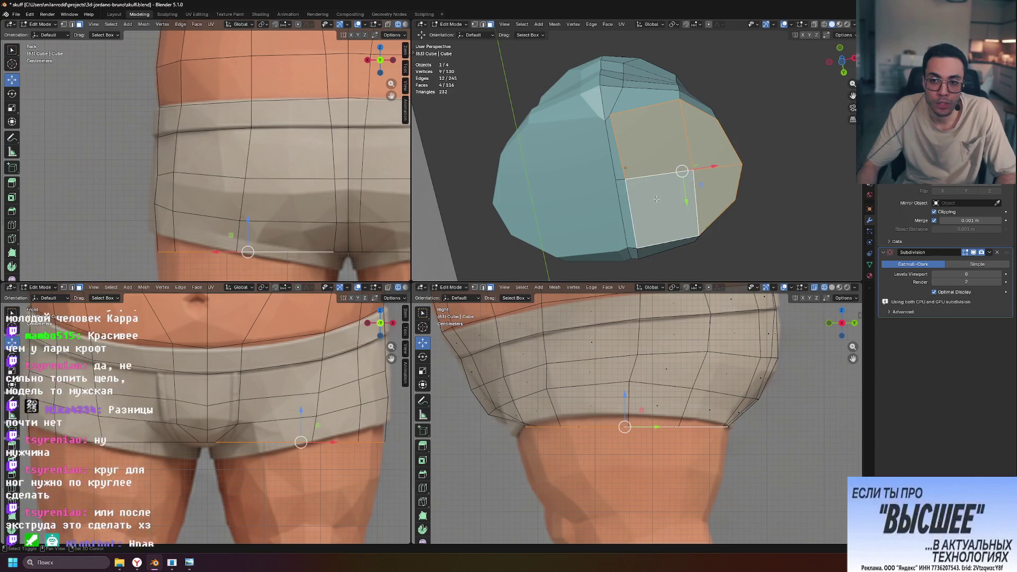
key("i")
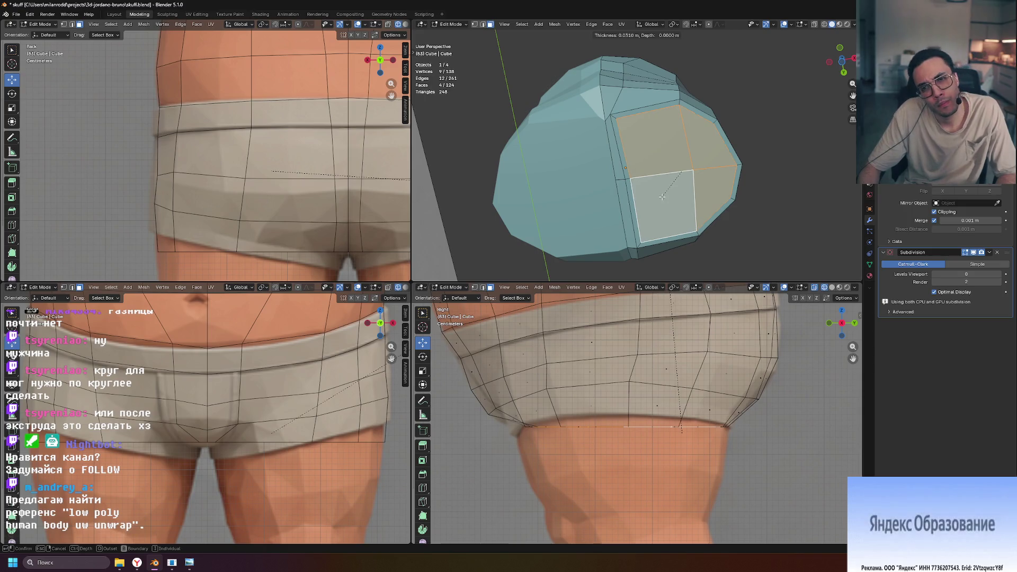
left_click(661, 197)
key("e")
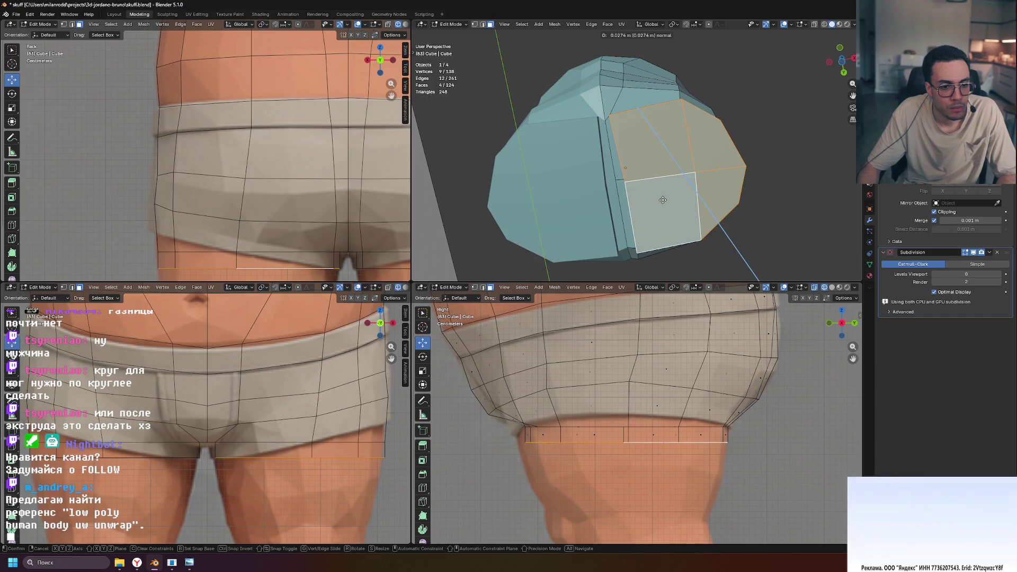
left_click(663, 200)
Switch to vertex mode and select a vertex on the new extrusion.
mouse_move(662, 200)
middle_mouse_down()
mouse_move(738, 132)
mouse_move(735, 167)
mouse_move(744, 136)
middle_mouse_up()
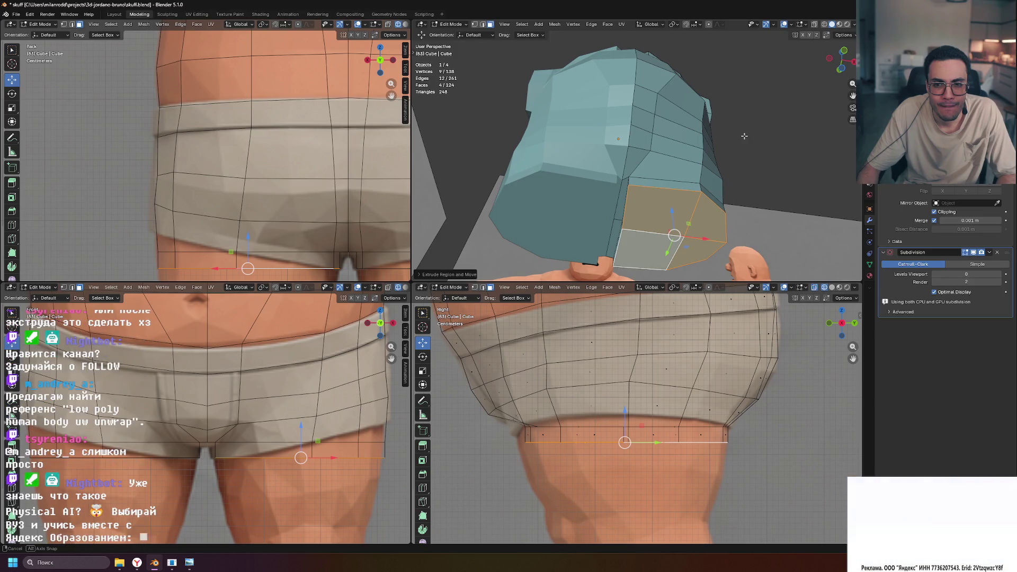
key("1")
left_click(628, 185)
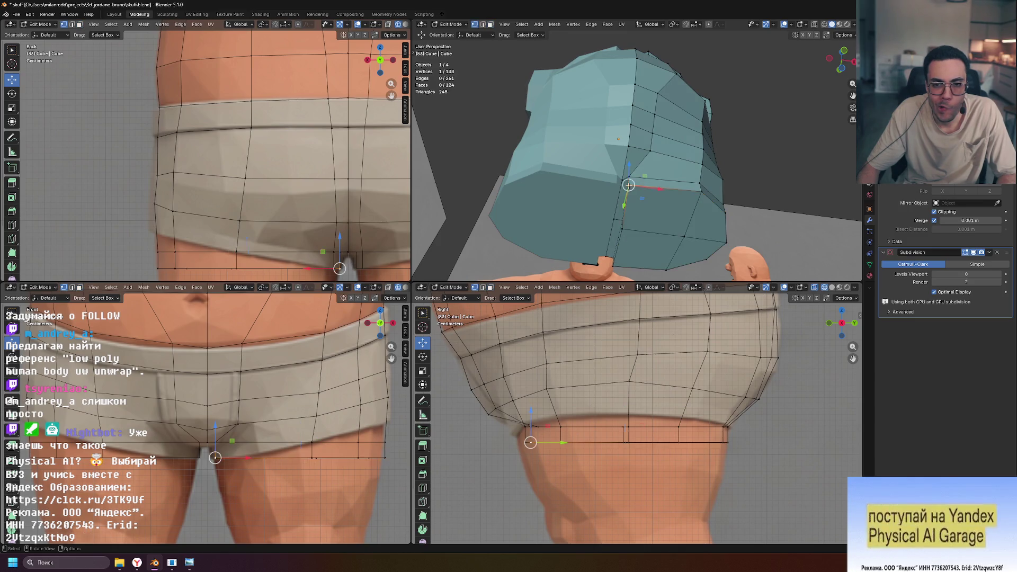
Select two vertices at the top and bottom of the extrusion and slide them.
mouse_move(655, 232)
middle_mouse_down()
mouse_move(614, 225)
mouse_move(644, 223)
mouse_move(644, 236)
middle_mouse_up()
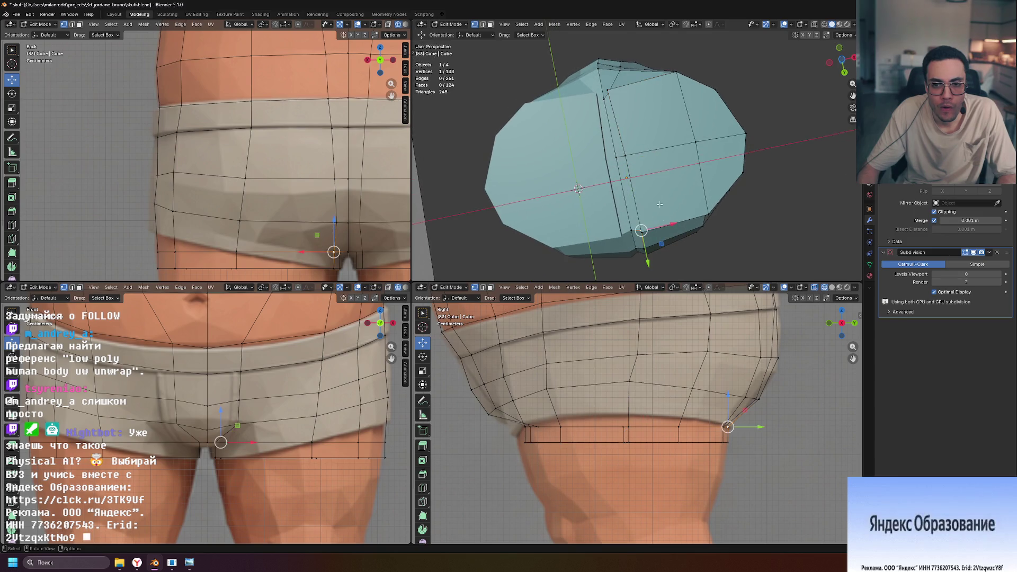
left_click(608, 91)
mouse_move(609, 92)
middle_mouse_down()
mouse_move(617, 109)
mouse_move(580, 151)
middle_mouse_up()
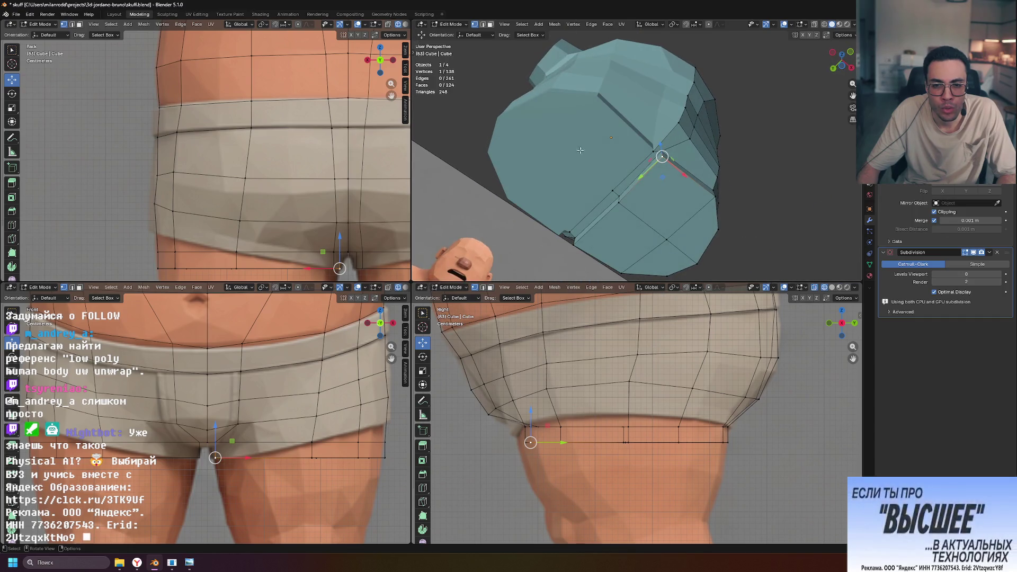
left_click(573, 245, "shift")
middle_click_drag(573, 245, 641, 207)
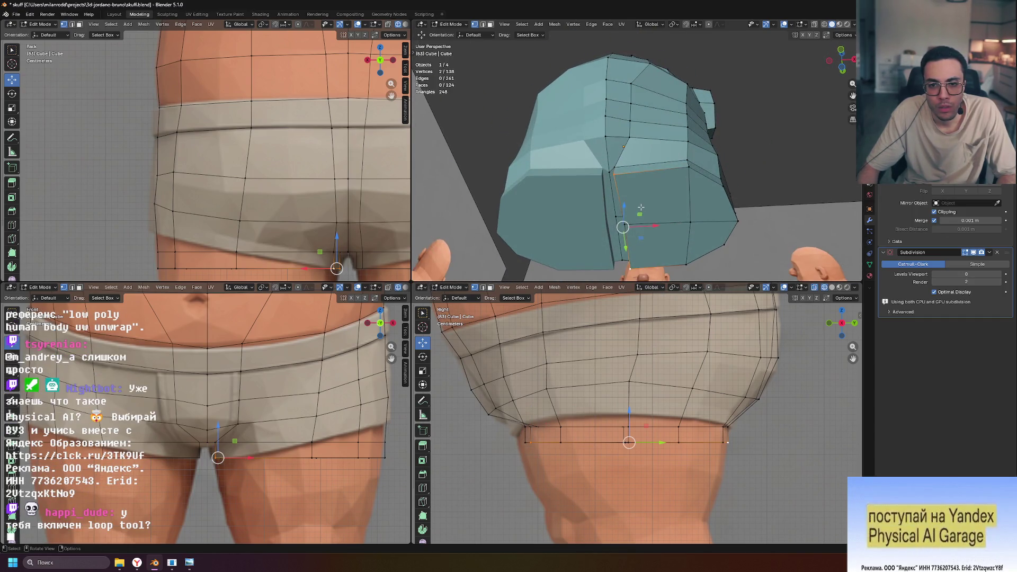
left_click(670, 205)
middle_click_drag(670, 205, 727, 205)
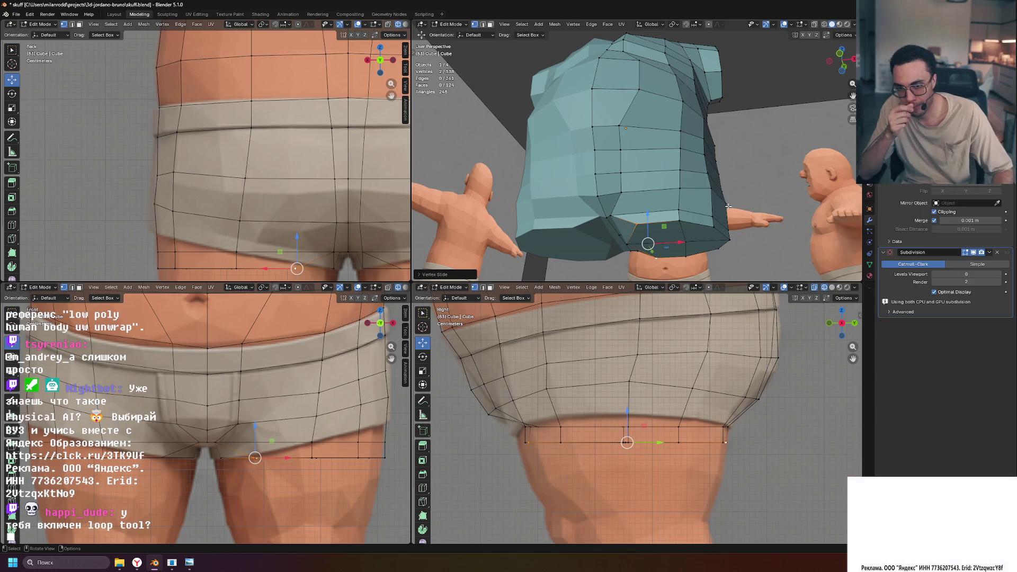
key("g")
key("g")
Clear the selection, slide an edge loop, then slide a single edge across the surface.
mouse_move(646, 210)
middle_mouse_down()
mouse_move(633, 208)
mouse_move(681, 210)
mouse_move(642, 215)
middle_mouse_up()
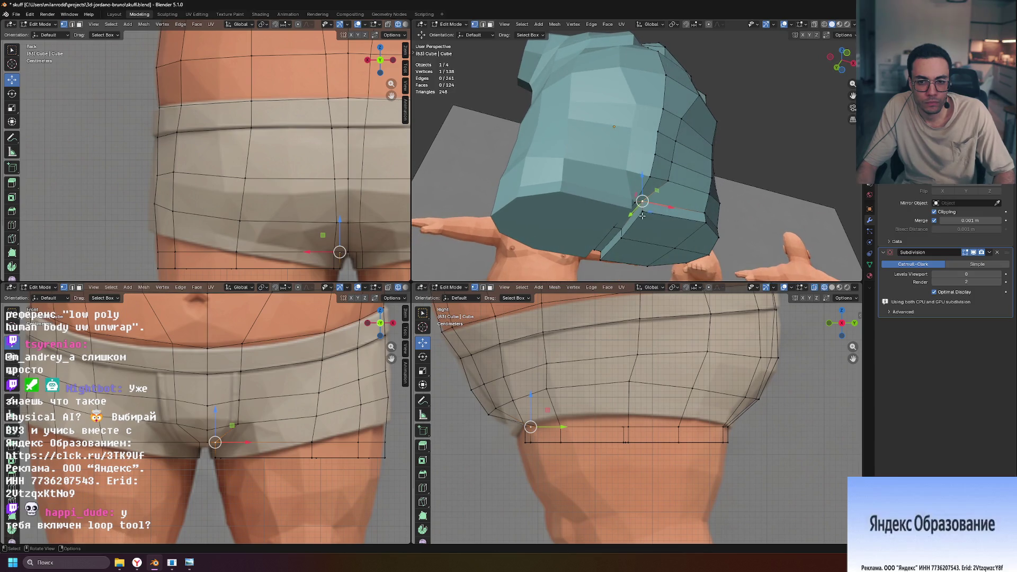
key("alt+a")
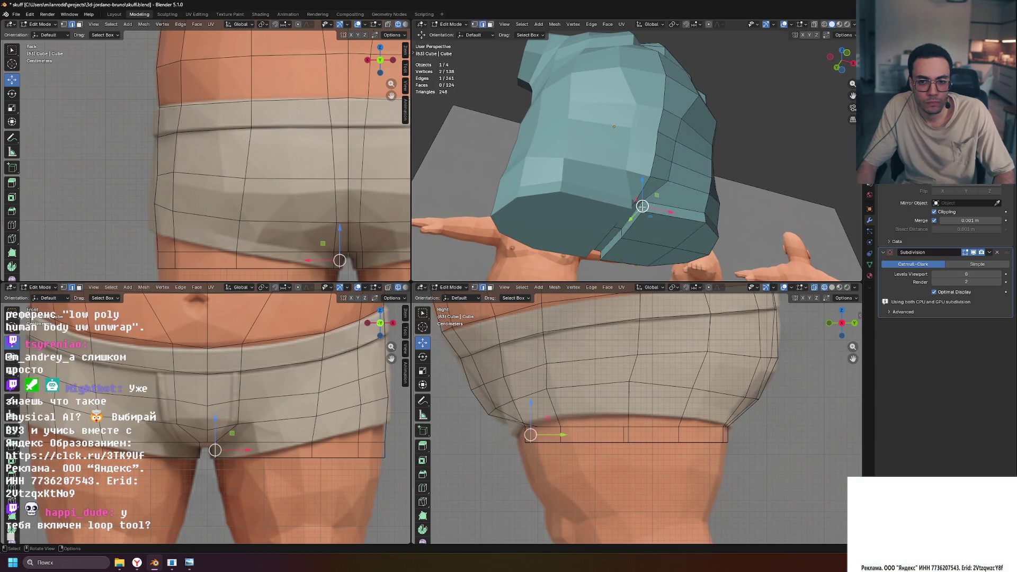
middle_click_drag(642, 206, 558, 222)
middle_click_drag(738, 232, 651, 211)
key("g")
key("g")
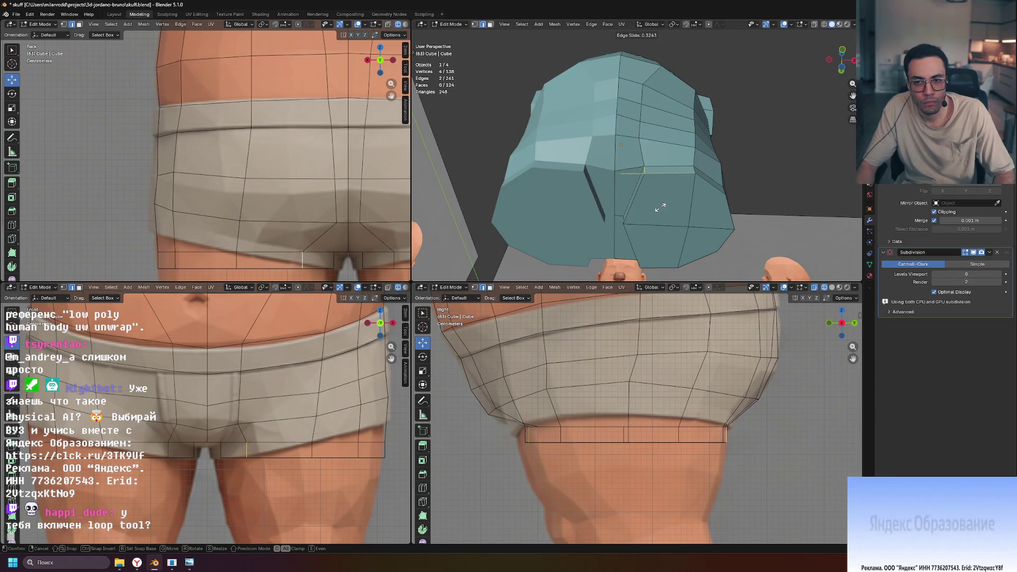
mouse_move(655, 208)
middle_mouse_down()
mouse_move(712, 174)
mouse_move(715, 217)
mouse_move(711, 152)
mouse_move(679, 133)
mouse_move(667, 143)
mouse_move(692, 211)
middle_mouse_up()
left_click(655, 109)
key("g")
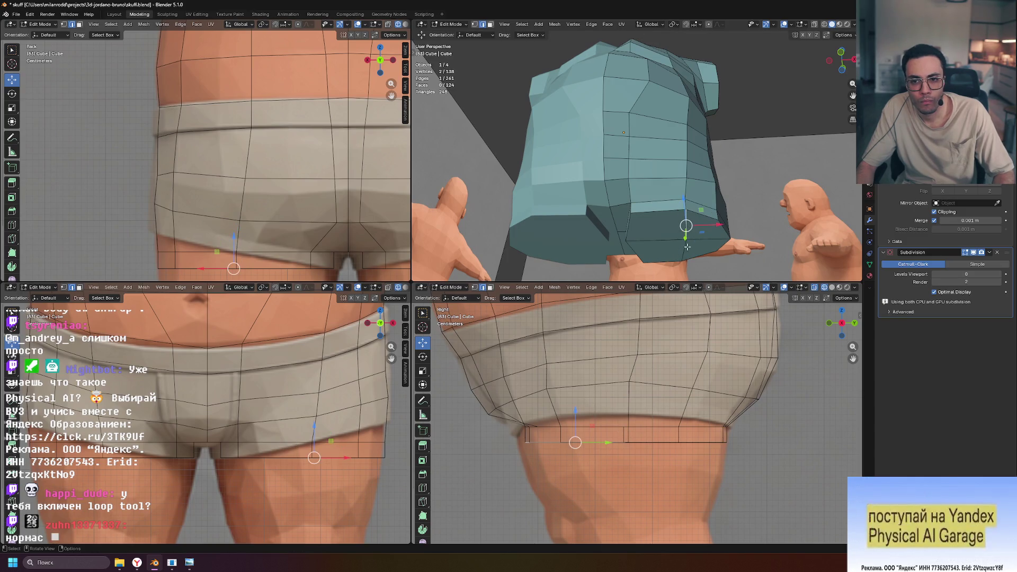
Edge-slide a shortest-path edge run and a single edge on the lower body.
mouse_move(685, 204)
middle_mouse_down()
mouse_move(701, 101)
mouse_move(717, 209)
middle_mouse_up()
left_click(701, 101, "ctrl")
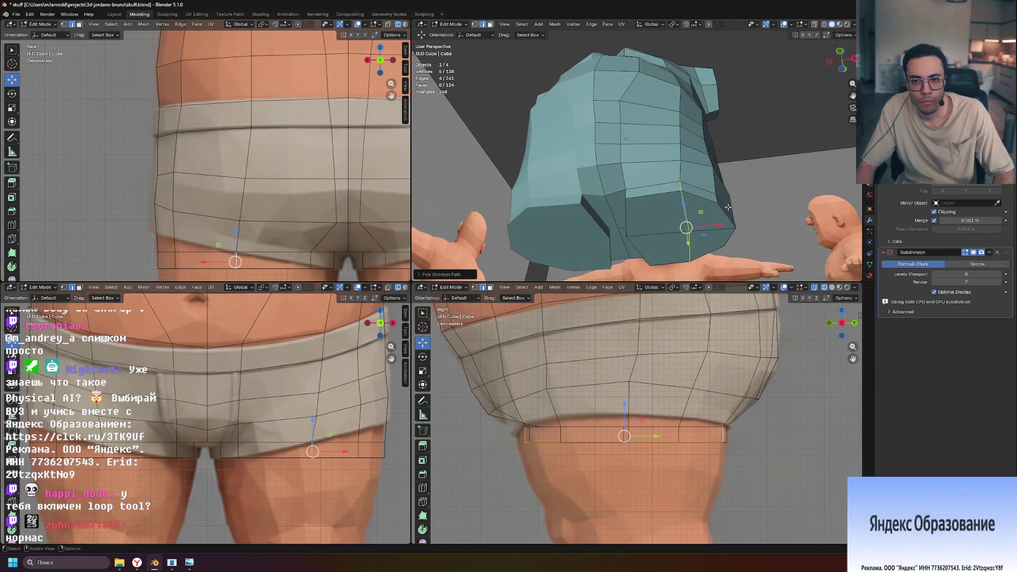
key("g")
key("g")
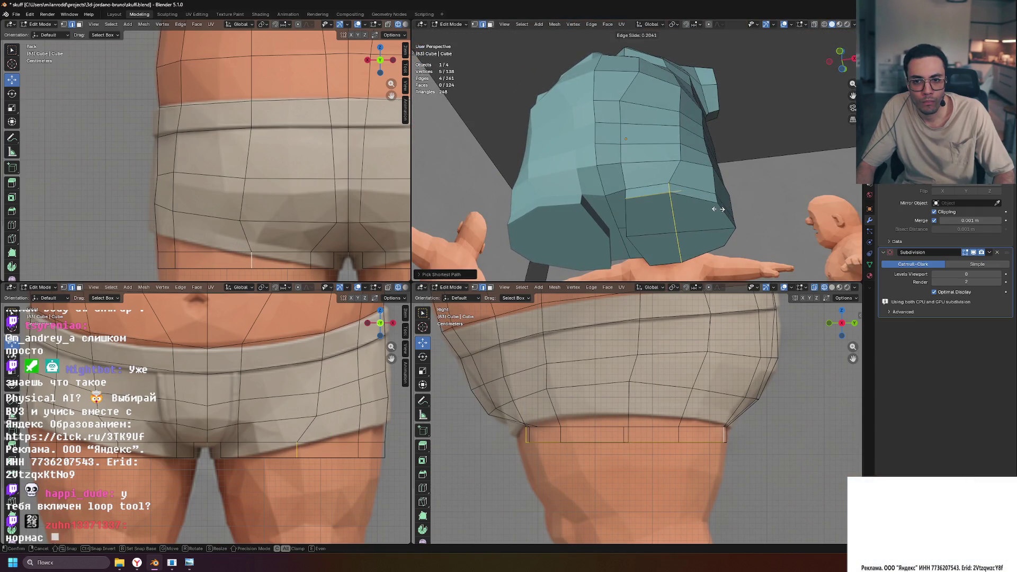
left_click(718, 208)
mouse_move(719, 209)
middle_mouse_down()
mouse_move(708, 160)
mouse_move(654, 179)
mouse_move(635, 172)
mouse_move(633, 190)
mouse_move(679, 157)
middle_mouse_up()
left_click(636, 164)
key("g")
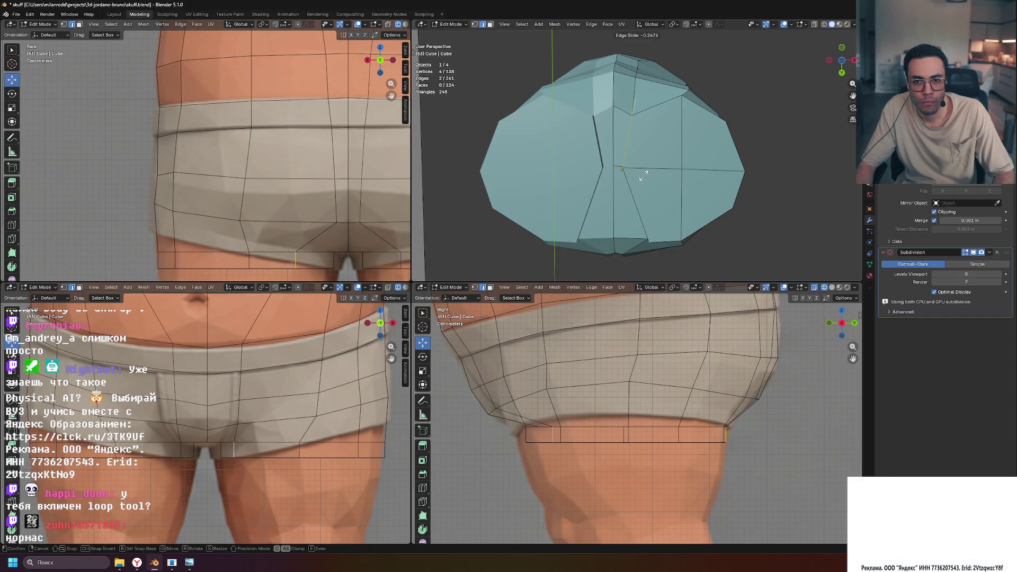
left_click(644, 170)
Slide the lower edge loop into its new position along the hips.
mouse_move(644, 170)
middle_mouse_down()
mouse_move(639, 180)
mouse_move(699, 180)
mouse_move(728, 166)
middle_mouse_up()
left_click(662, 199)
left_click(647, 128)
mouse_move(648, 128)
middle_mouse_down()
mouse_move(643, 196)
mouse_move(658, 194)
mouse_move(714, 113)
mouse_move(651, 152)
middle_mouse_up()
key("g")
key("g")
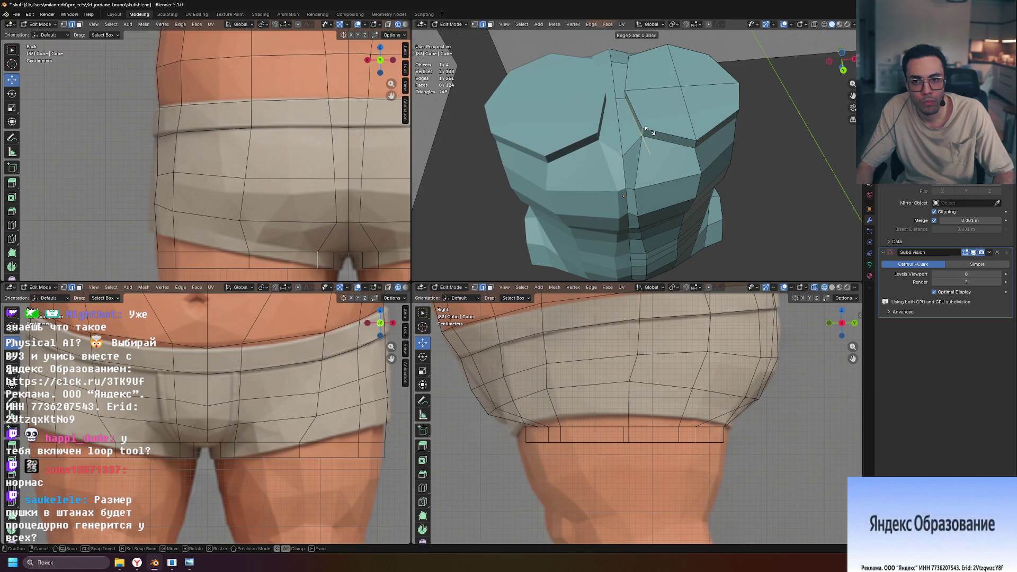
left_click(645, 125)
mouse_move(646, 125)
middle_mouse_down()
mouse_move(744, 218)
mouse_move(729, 217)
middle_mouse_up()
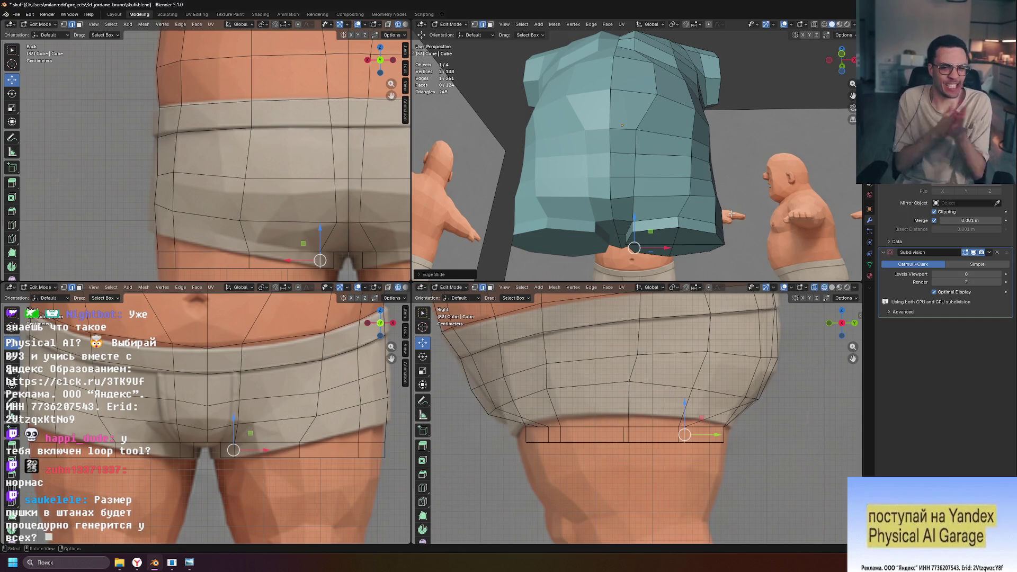
mouse_move(775, 138)
middle_mouse_down()
mouse_move(705, 151)
mouse_move(736, 249)
mouse_move(818, 210)
mouse_move(568, 240)
mouse_move(538, 207)
middle_mouse_up()
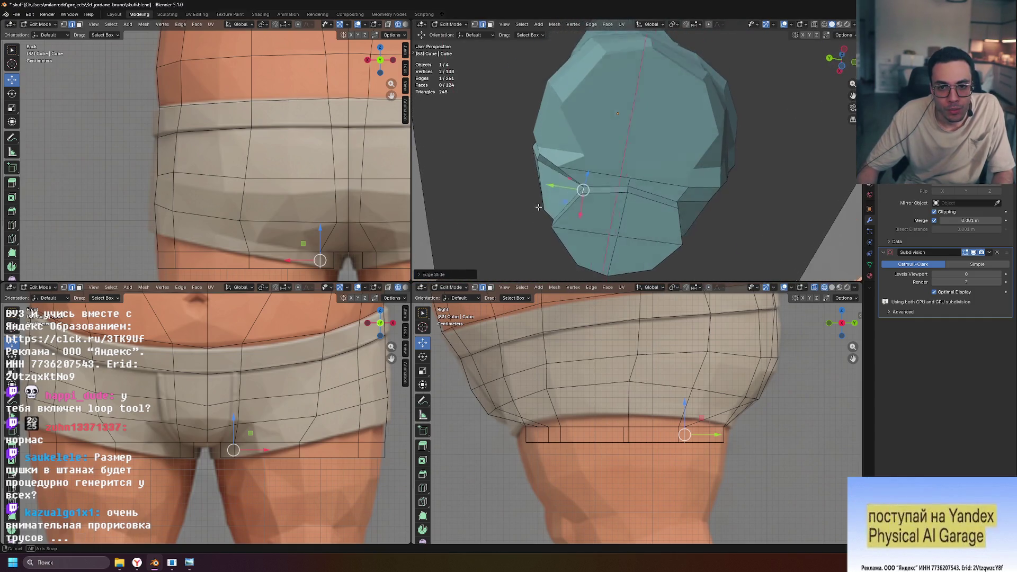
Move the selected hip vertices along Y and scale them.
left_click(567, 159)
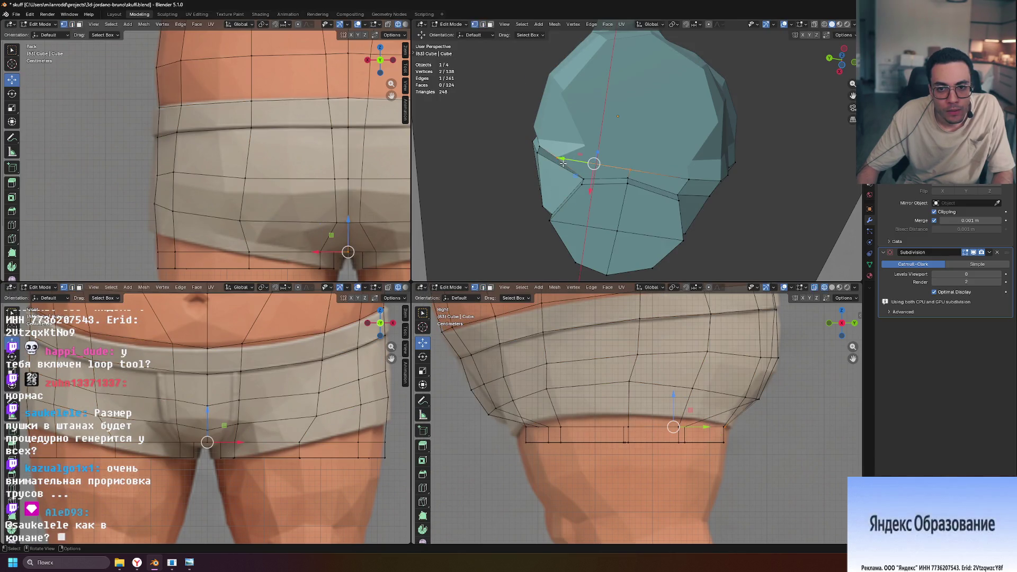
left_click_drag(526, 152, 558, 153)
mouse_move(558, 153)
middle_mouse_down()
mouse_move(546, 171)
mouse_move(490, 181)
middle_mouse_up()
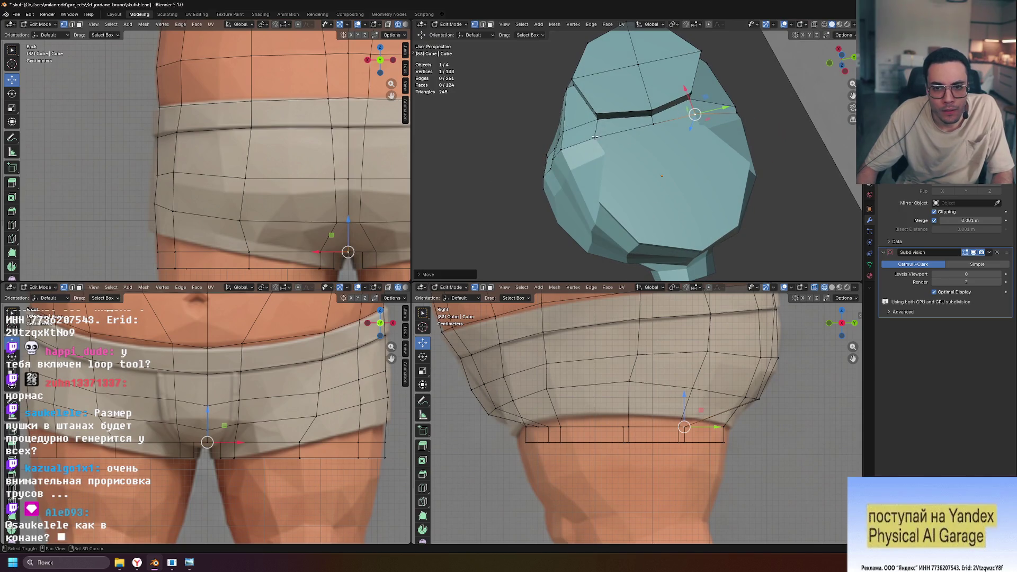
middle_click_drag(651, 137, 708, 140)
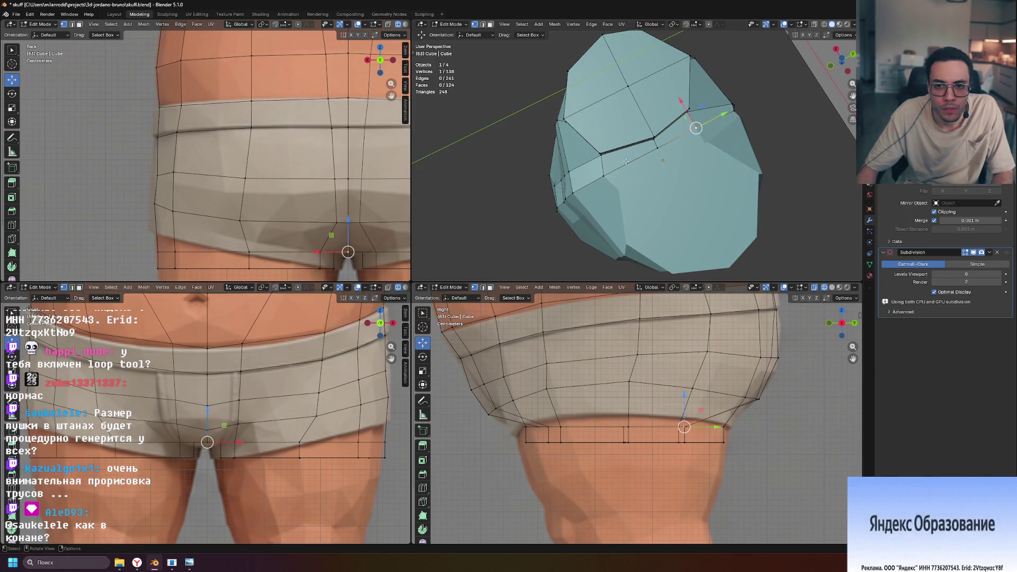
middle_click_drag(770, 161, 769, 205)
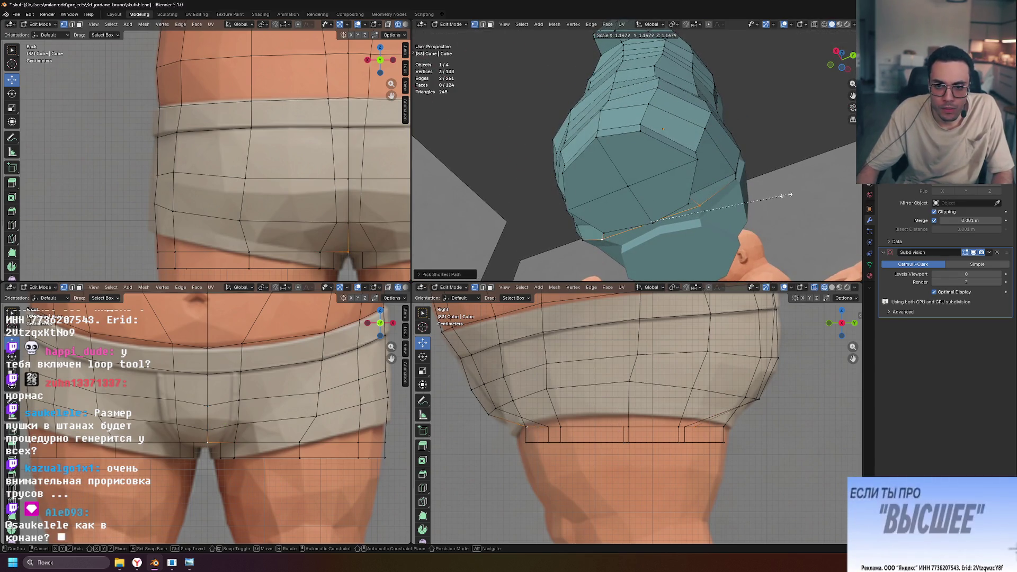
middle_click_drag(806, 192, 799, 175)
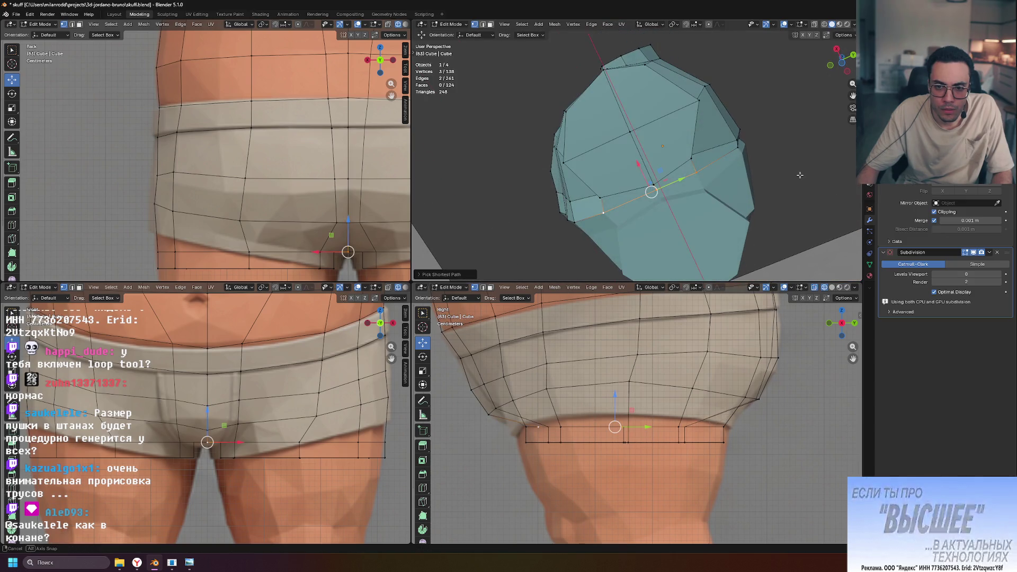
key("s")
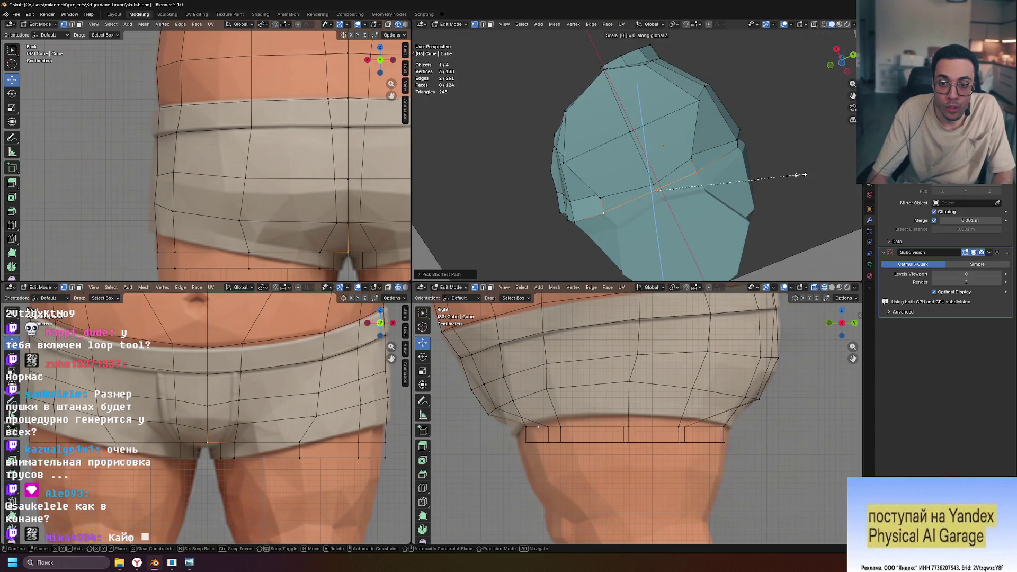
left_click(786, 189)
Nudge another hip vertex along Y and clear the selection.
middle_click_drag(787, 189, 809, 158)
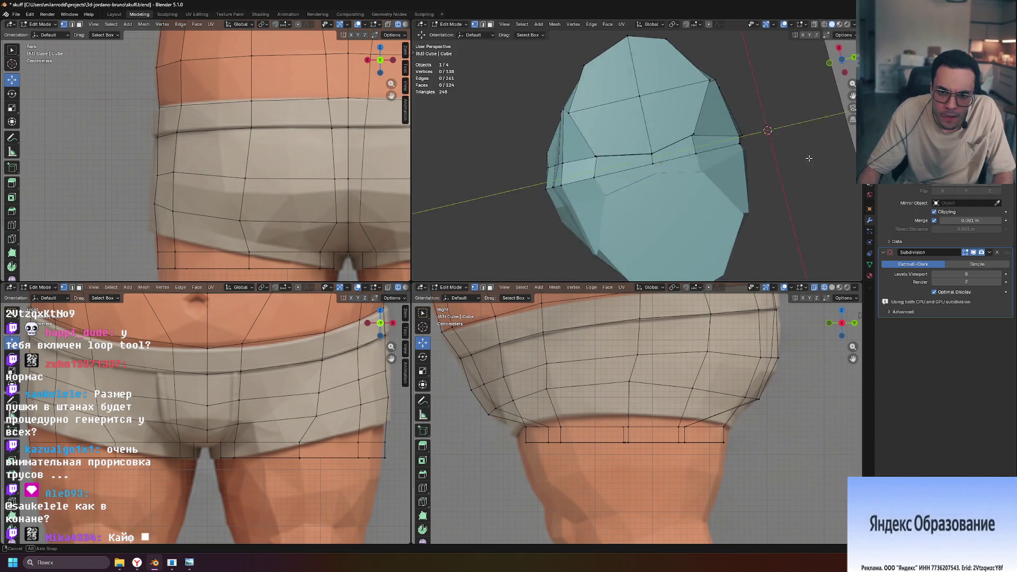
left_click_drag(632, 159, 632, 156)
middle_click_drag(724, 153, 558, 225)
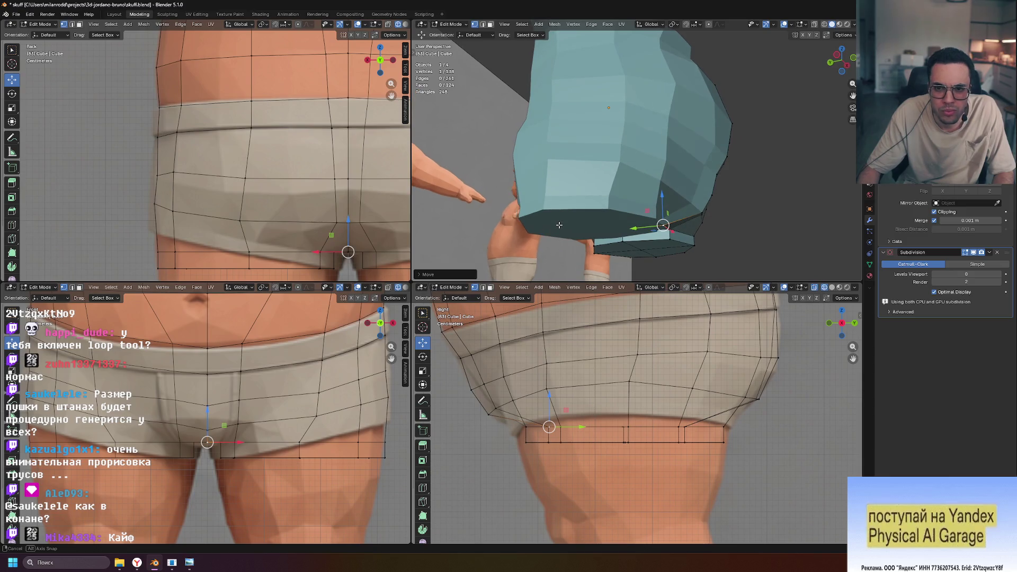
left_click(787, 211)
mouse_move(787, 211)
middle_mouse_down()
mouse_move(618, 235)
mouse_move(620, 221)
mouse_move(635, 225)
middle_mouse_up()
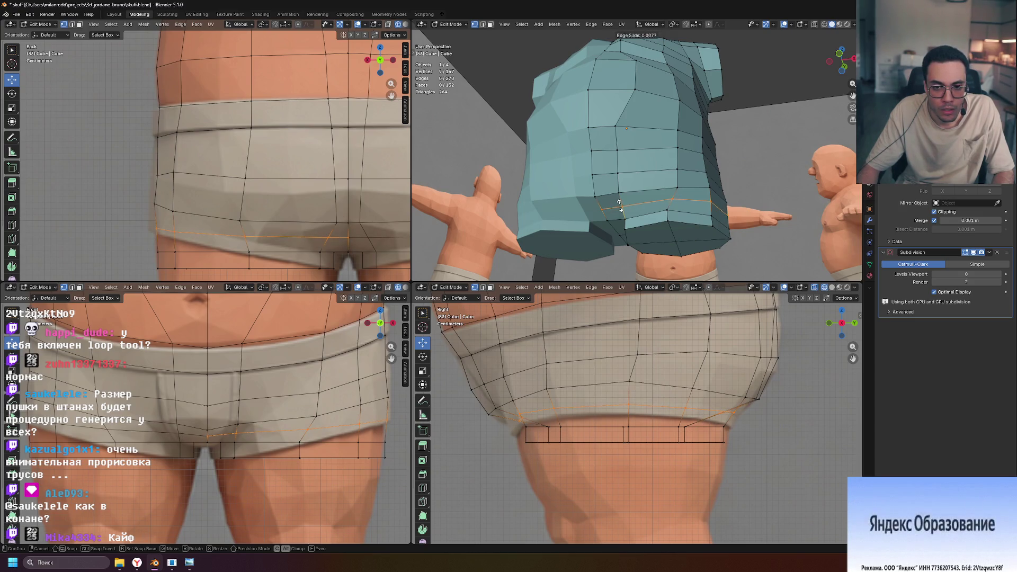
Place the new lower-hip loop and scale it to fit the shorts.
left_click(619, 206)
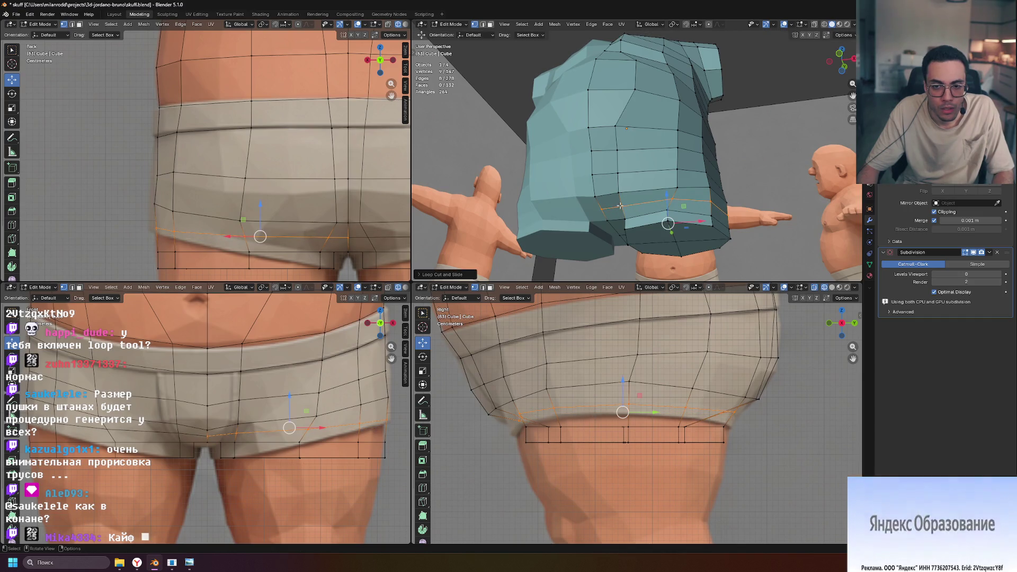
key("s")
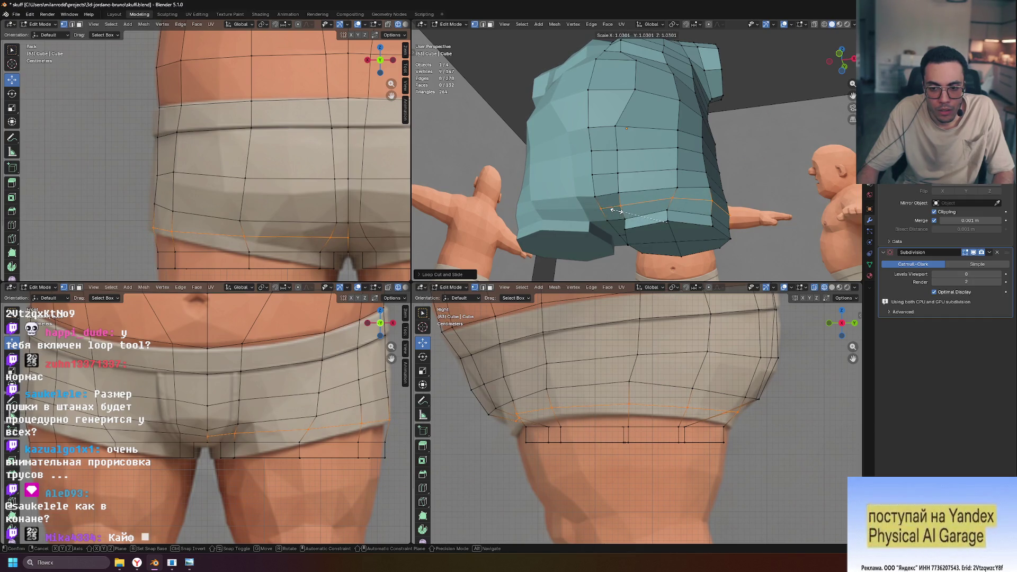
mouse_move(619, 211)
middle_mouse_down()
mouse_move(646, 237)
mouse_move(739, 206)
mouse_move(720, 196)
middle_mouse_up()
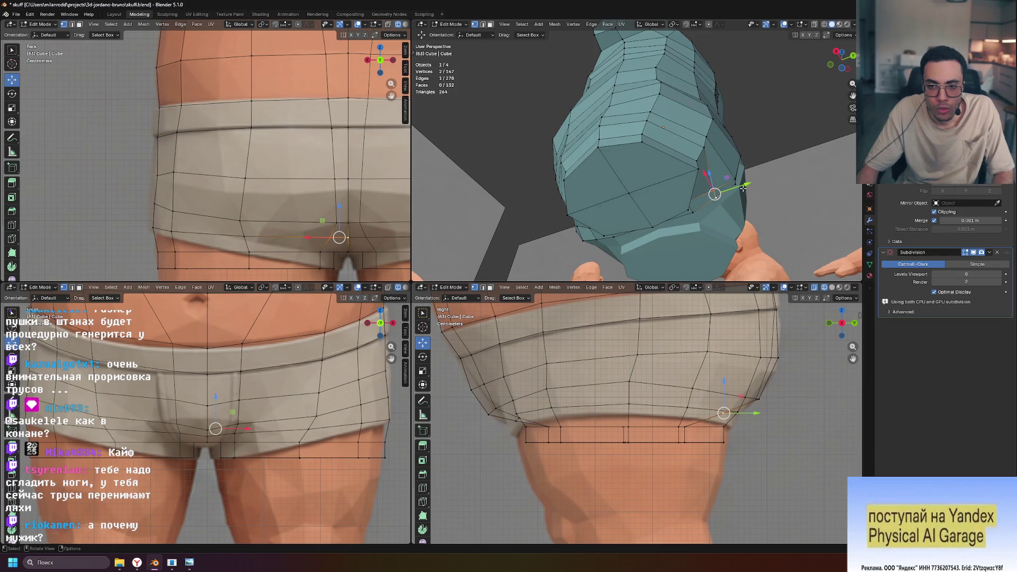
mouse_move(795, 192)
middle_mouse_down()
mouse_move(686, 239)
mouse_move(827, 221)
mouse_move(601, 234)
middle_mouse_up()
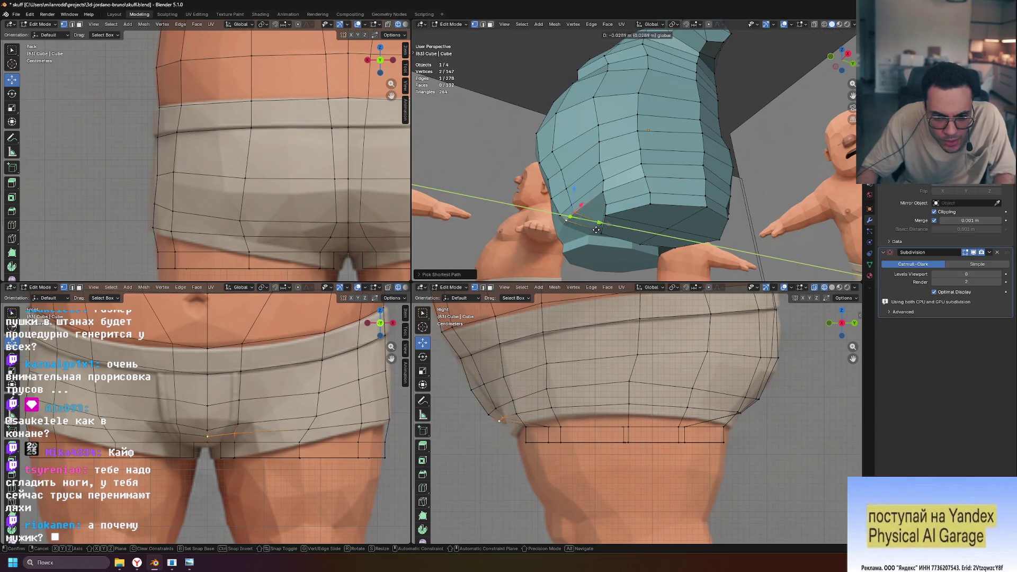
left_click(627, 299)
Edge-slide and move leg-opening vertices to follow the shorts outline.
middle_click_drag(662, 249, 768, 258)
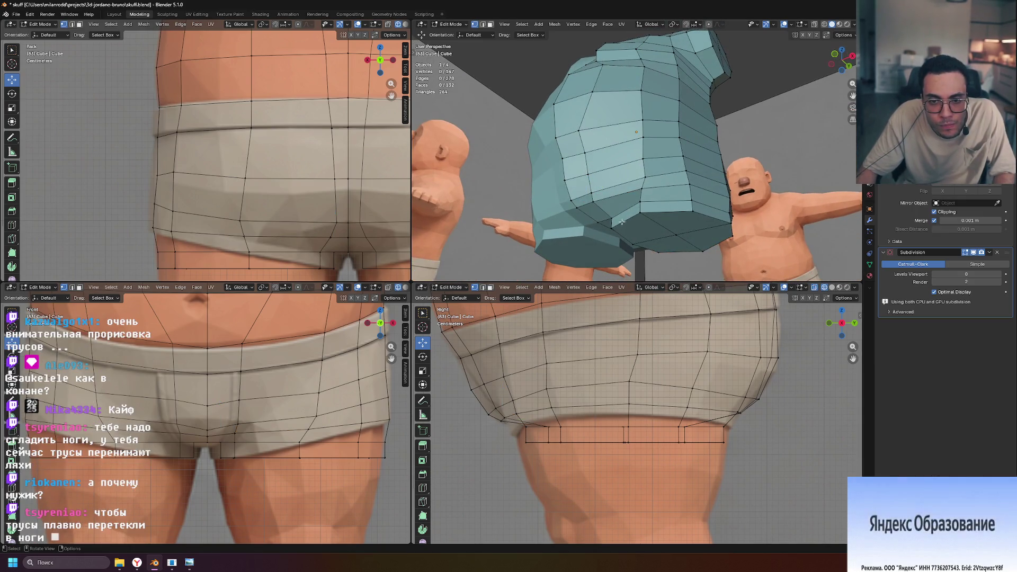
middle_click_drag(621, 222, 680, 221)
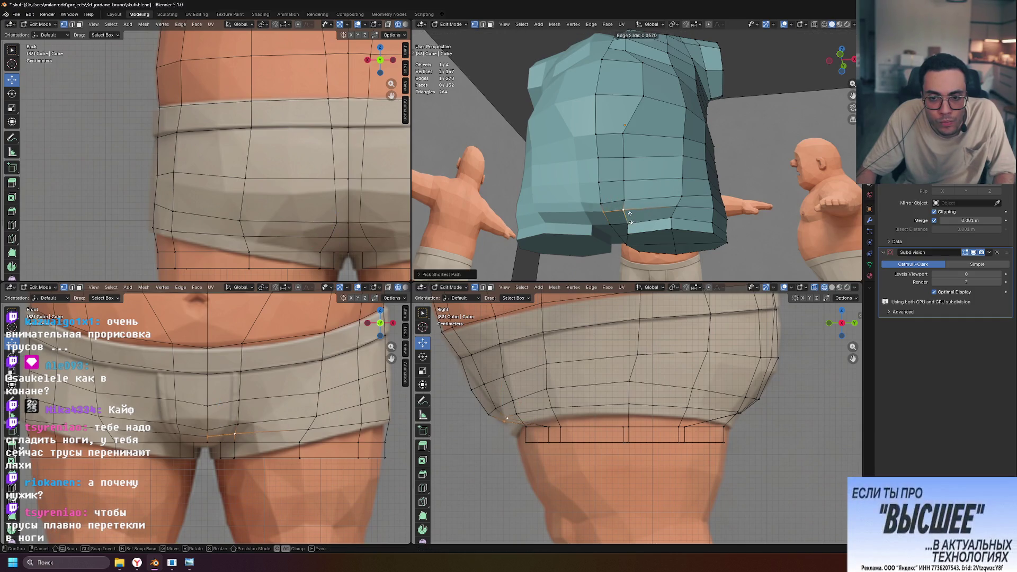
left_click(630, 219)
middle_click_drag(629, 218, 711, 250)
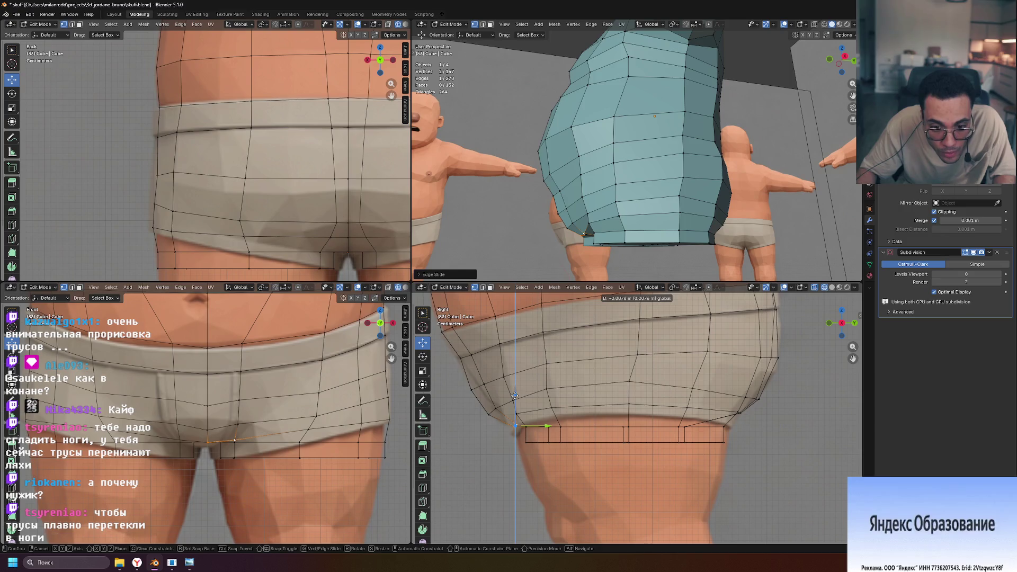
left_click(514, 395)
mouse_move(636, 170)
middle_mouse_down()
mouse_move(754, 212)
mouse_move(687, 133)
mouse_move(722, 243)
middle_mouse_up()
Raise two leg-opening vertices along Z, then return to Object Mode.
left_click(634, 245)
left_click(628, 229)
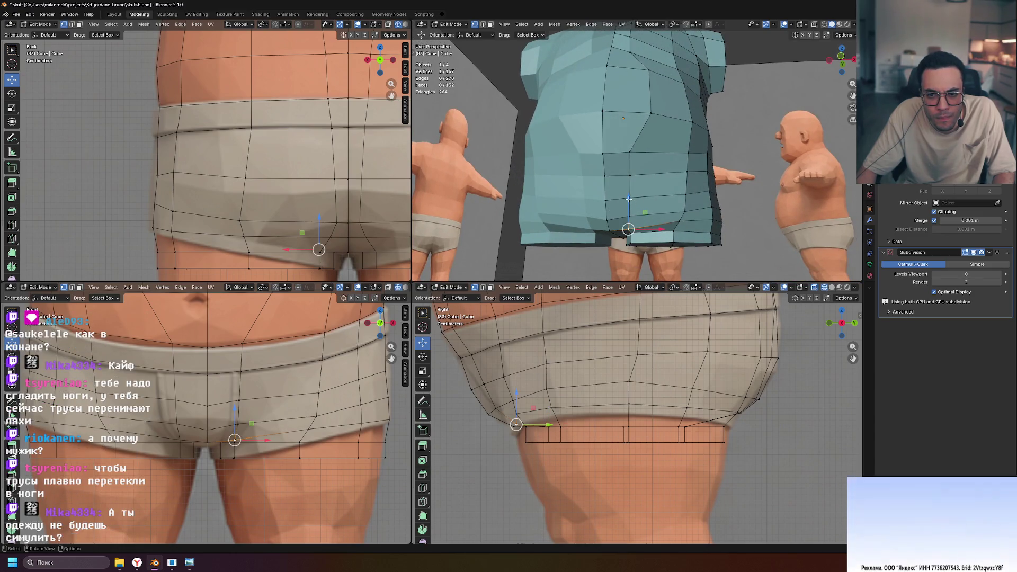
left_click_drag(629, 200, 629, 196)
middle_click_drag(787, 231, 712, 237)
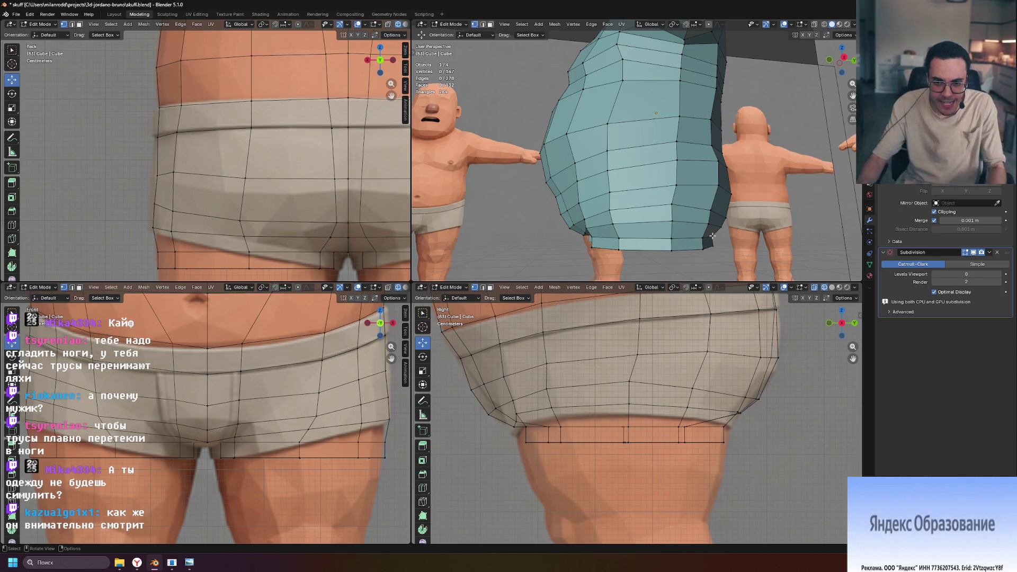
mouse_move(728, 223)
middle_mouse_down()
mouse_move(752, 194)
mouse_move(856, 234)
mouse_move(754, 244)
mouse_move(796, 259)
mouse_move(807, 222)
mouse_move(778, 235)
mouse_move(796, 244)
mouse_move(688, 211)
mouse_move(654, 177)
mouse_move(702, 154)
mouse_move(727, 161)
mouse_move(645, 162)
mouse_move(586, 186)
mouse_move(677, 153)
mouse_move(631, 170)
mouse_move(828, 167)
mouse_move(414, 163)
mouse_move(448, 154)
mouse_move(478, 128)
mouse_move(494, 94)
mouse_move(519, 159)
mouse_move(556, 175)
mouse_move(662, 206)
mouse_move(742, 176)
mouse_move(764, 199)
mouse_move(720, 198)
mouse_move(775, 197)
mouse_move(797, 210)
mouse_move(710, 189)
mouse_move(751, 200)
mouse_move(726, 187)
middle_mouse_up()
key("Tab")
Preview the body mesh subdivided at levels 4, 2 and 1.
scroll(653, 177, "up", 5)
key("ctrl+4")
key("ctrl+2")
key("ctrl+1")
key("ctrl+2")
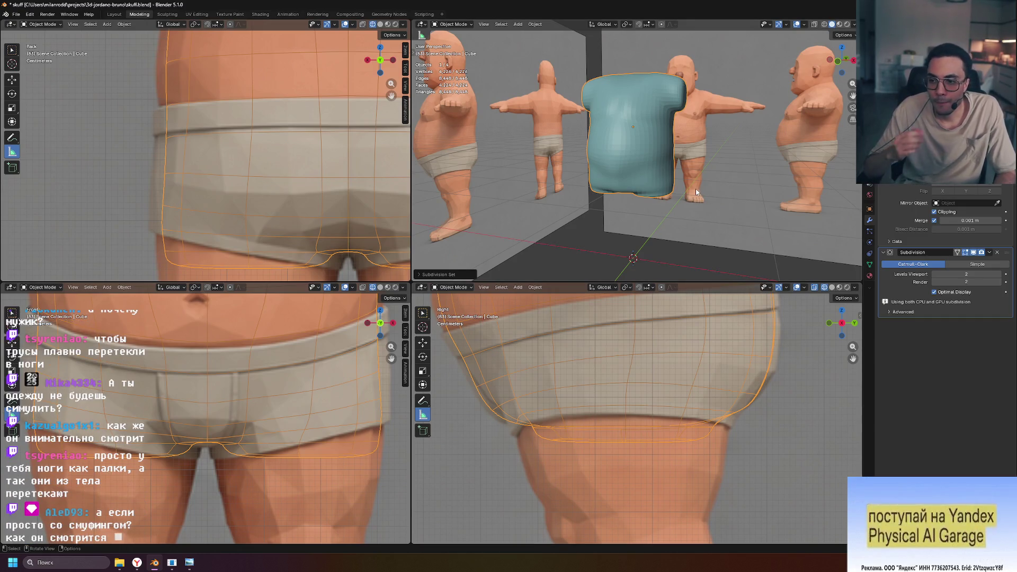
key("ctrl+1")
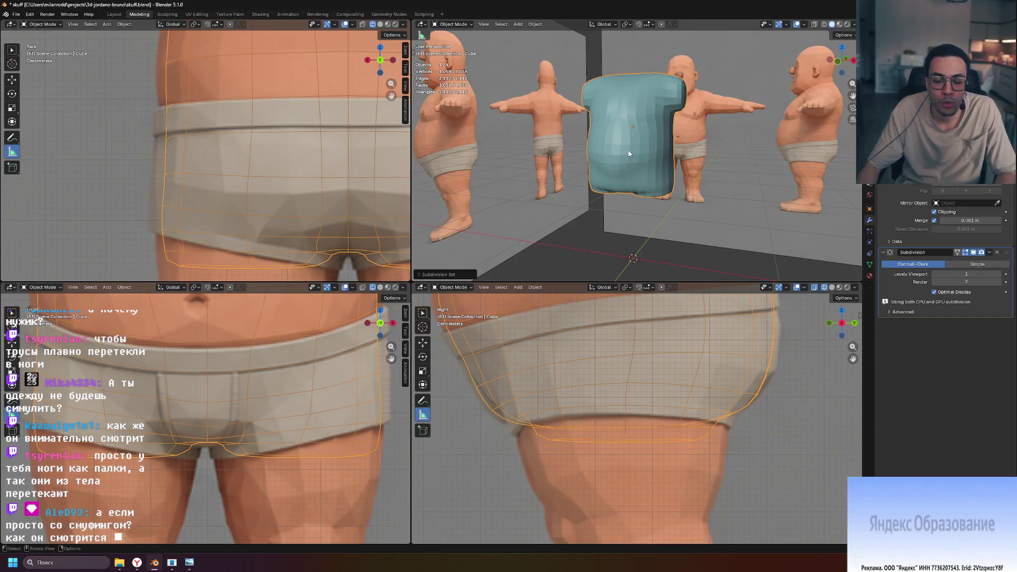
Apply Shade Smooth to the body mesh and adjust its subdivision preview level to inspect it.
right_click(634, 153)
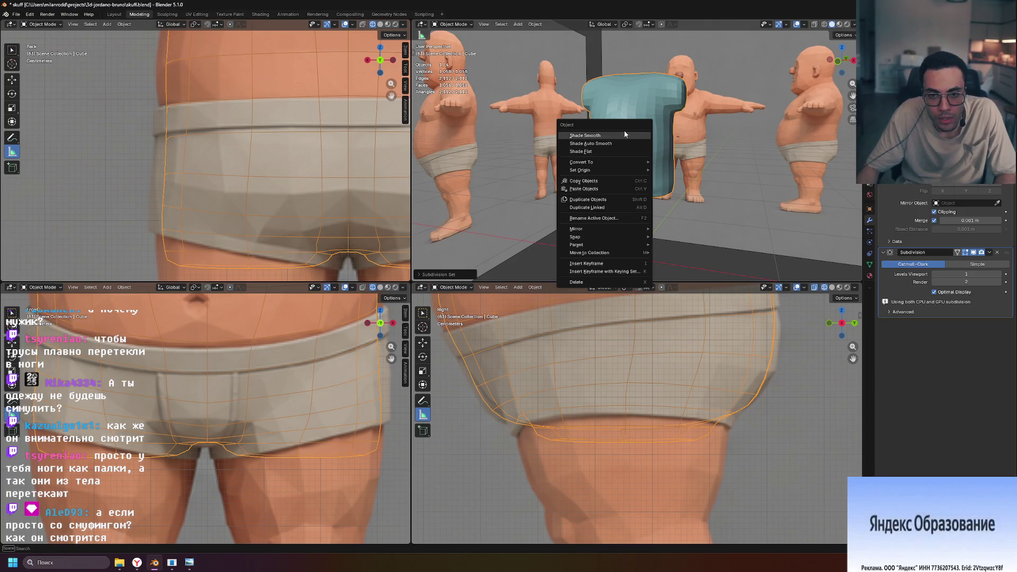
left_click(624, 130)
mouse_move(741, 174)
middle_mouse_down()
mouse_move(757, 145)
mouse_move(808, 151)
mouse_move(767, 123)
mouse_move(423, 115)
mouse_move(463, 161)
mouse_move(498, 166)
mouse_move(483, 184)
middle_mouse_up()
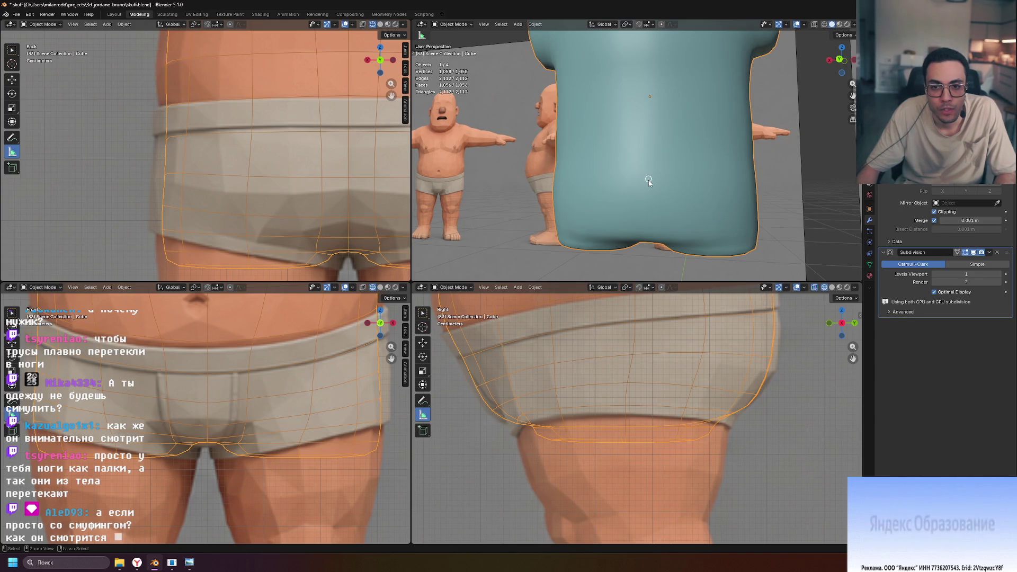
key("ctrl+2")
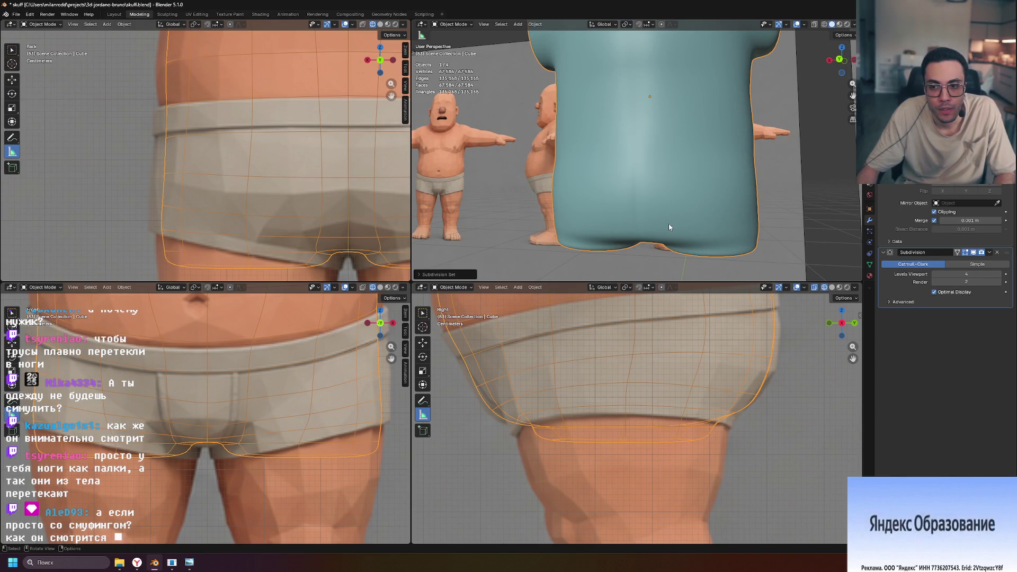
scroll(667, 226, "down", 2)
mouse_move(664, 224)
middle_mouse_down()
mouse_move(673, 204)
mouse_move(770, 233)
mouse_move(693, 248)
mouse_move(681, 273)
mouse_move(695, 254)
middle_mouse_up()
key("ctrl+0")
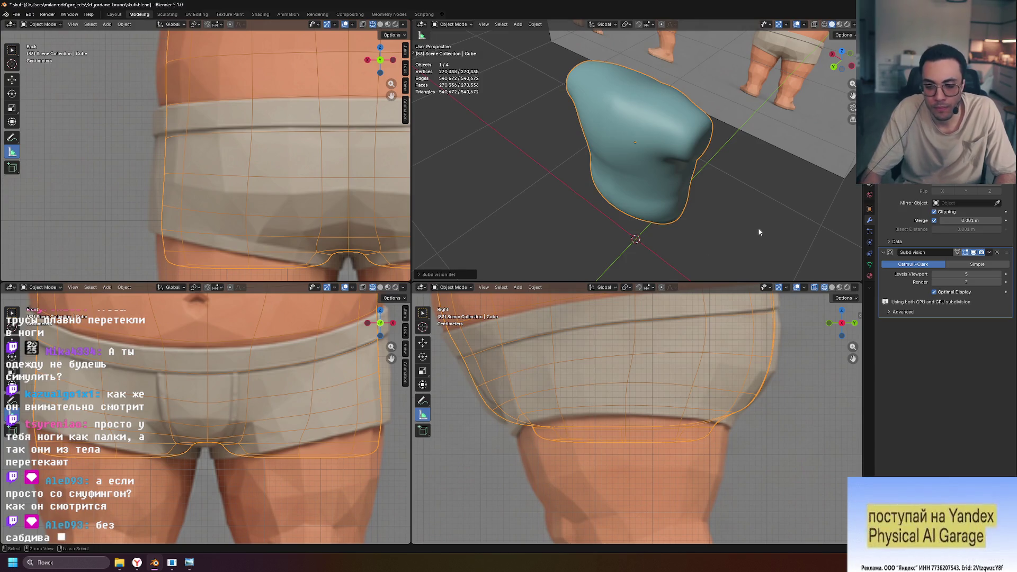